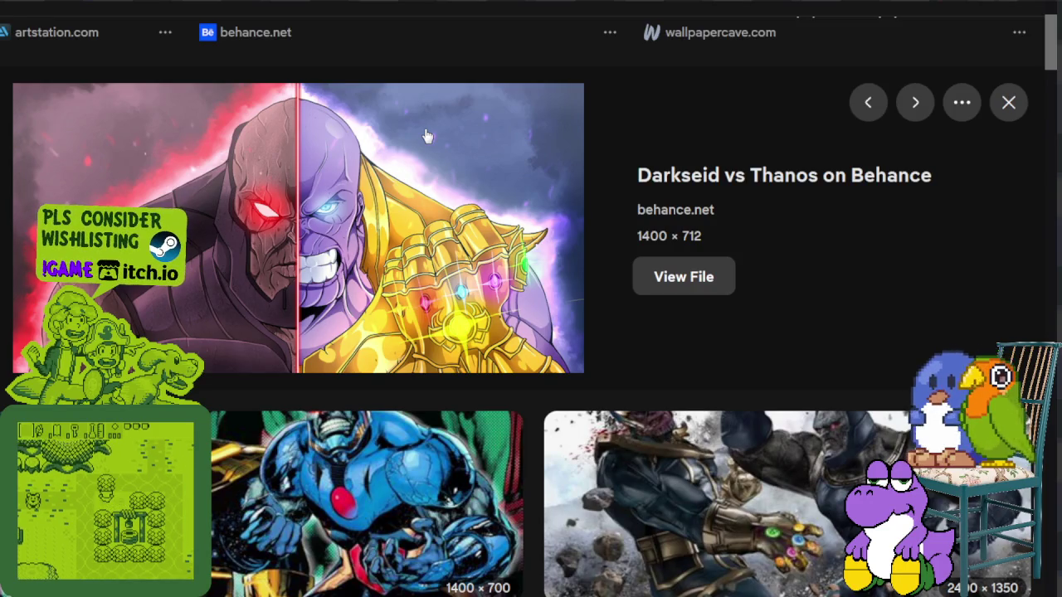
Preview the reddit and wallpaperaccess Darkseid vs Thanos wallpaper results
scroll(561, 158, down, 3)
click(656, 326)
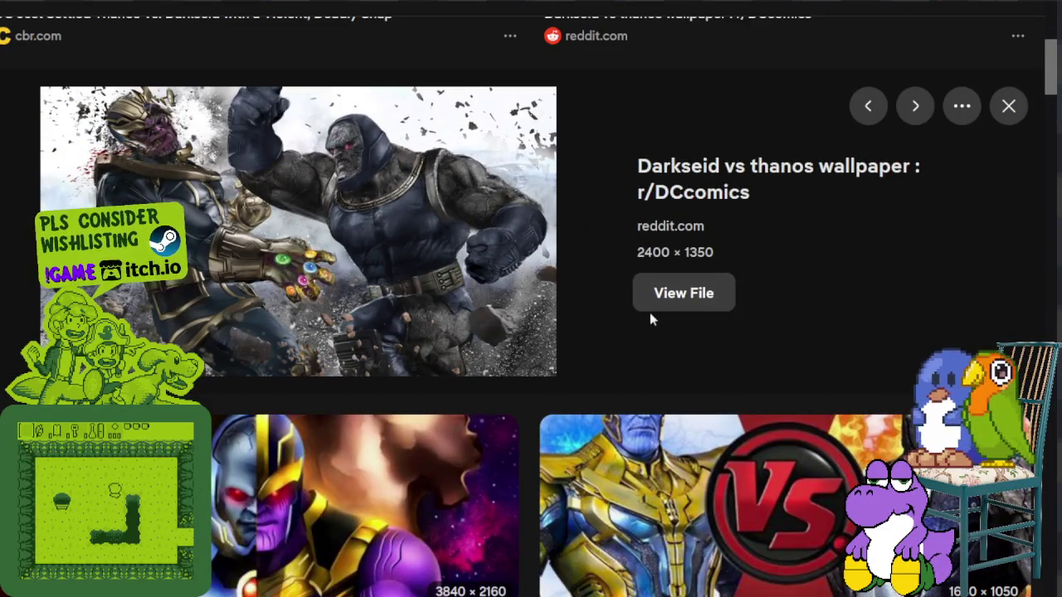
scroll(651, 320, down, 3)
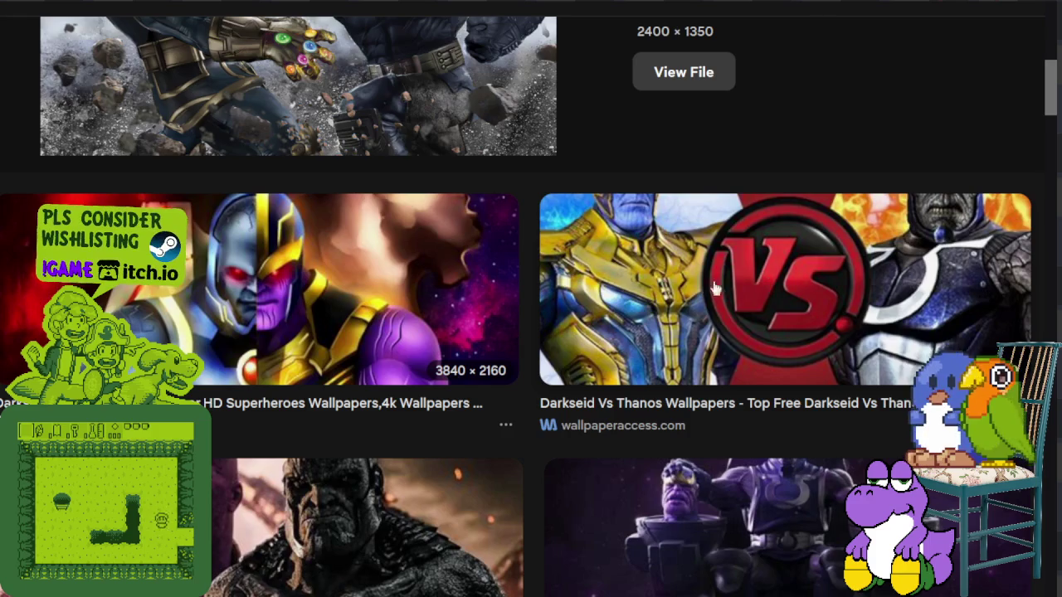
click(729, 284)
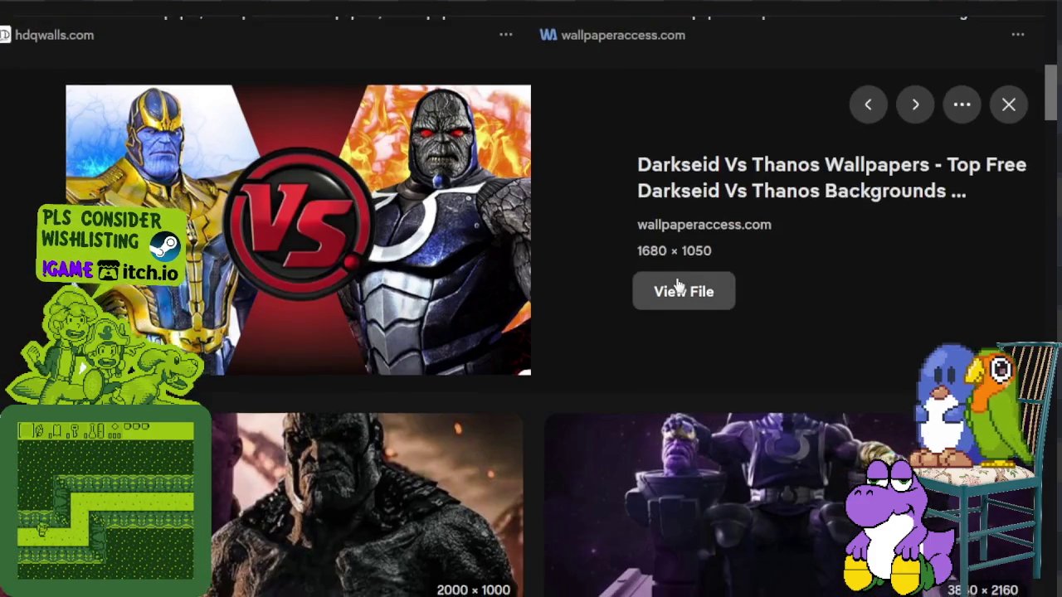
Scroll further down and preview the Behance Thanos vs. Darkseid crossover artwork
scroll(679, 287, down, 1)
scroll(678, 286, down, 3)
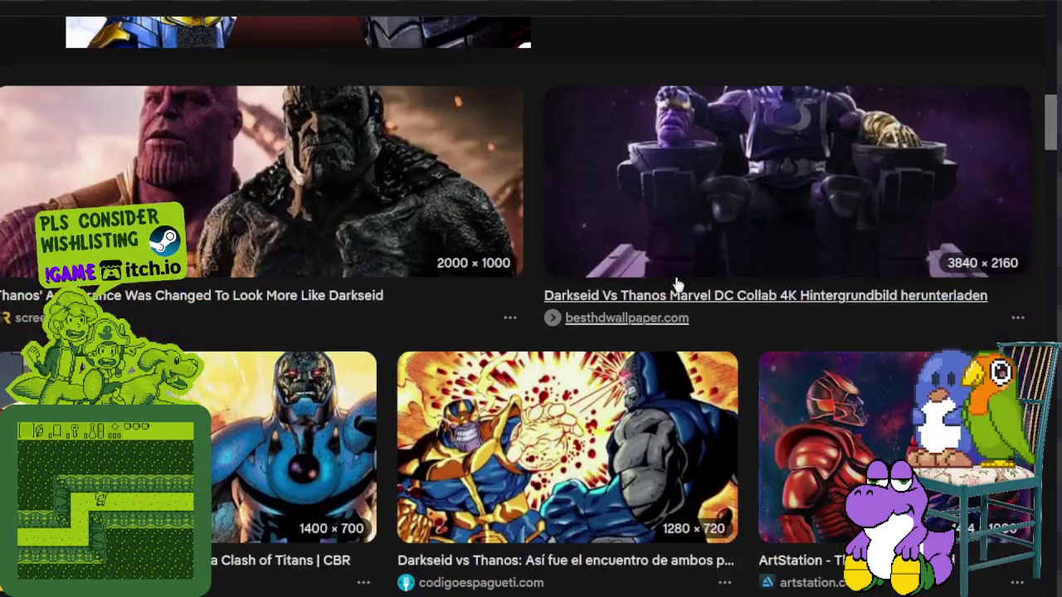
scroll(677, 284, down, 2)
scroll(677, 285, down, 3)
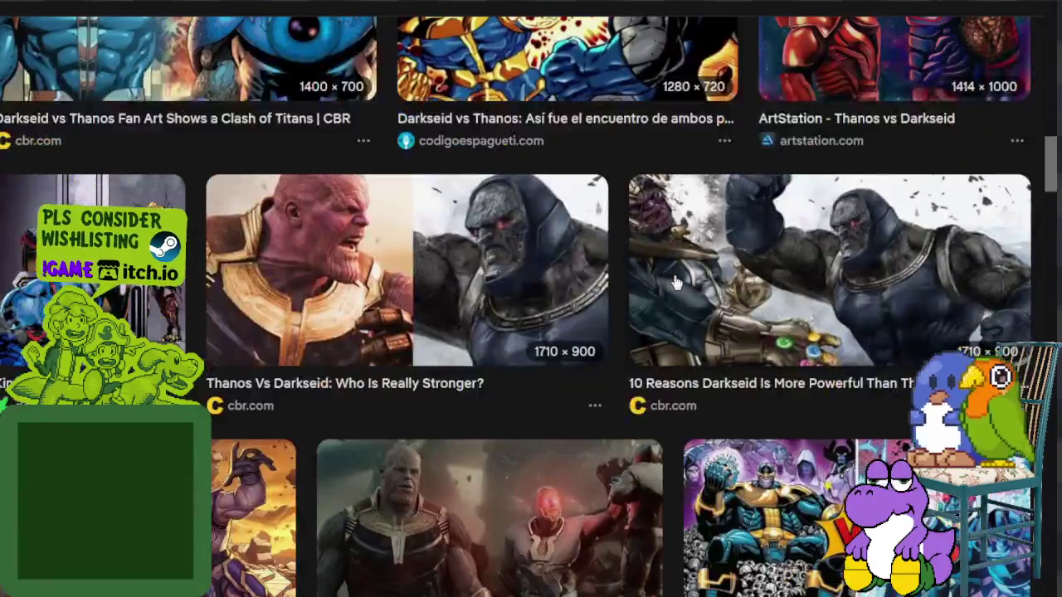
scroll(673, 283, down, 3)
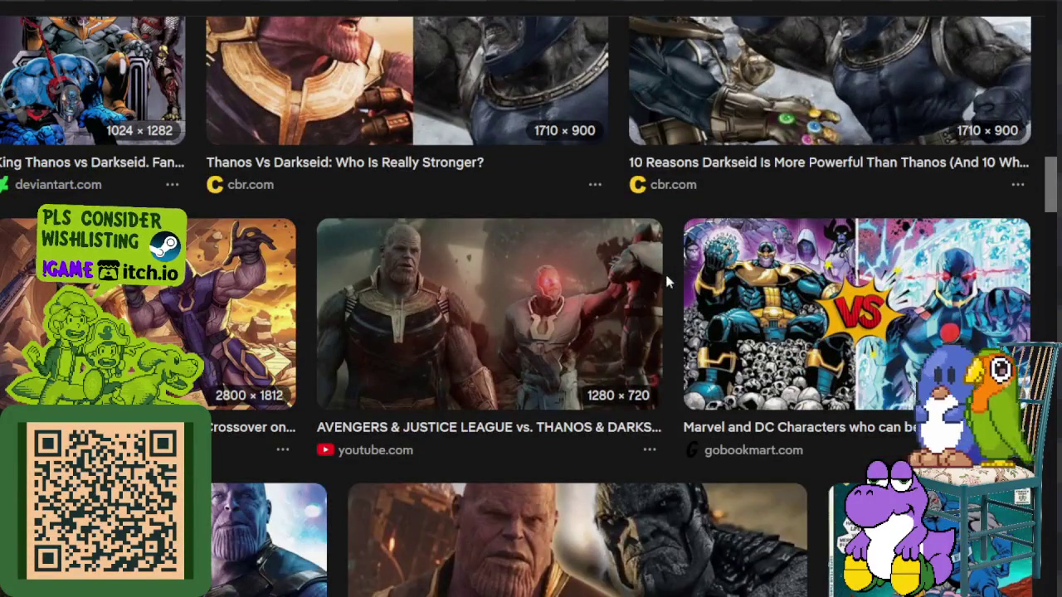
scroll(665, 271, down, 4)
click(266, 124)
Browse the remaining Darkseid vs Thanos image results further down the page
scroll(351, 240, down, 3)
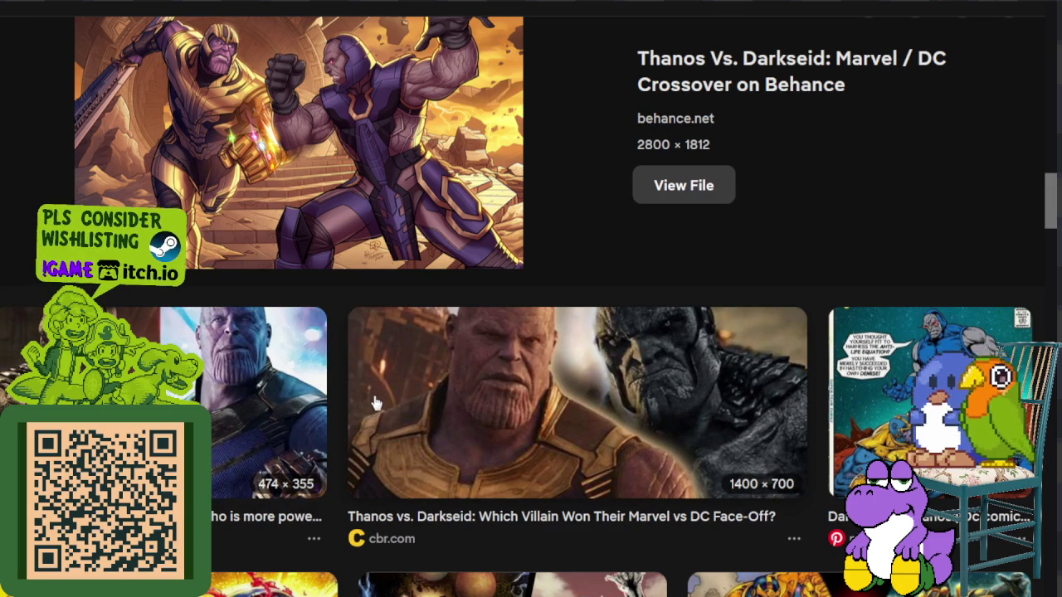
scroll(375, 403, down, 2)
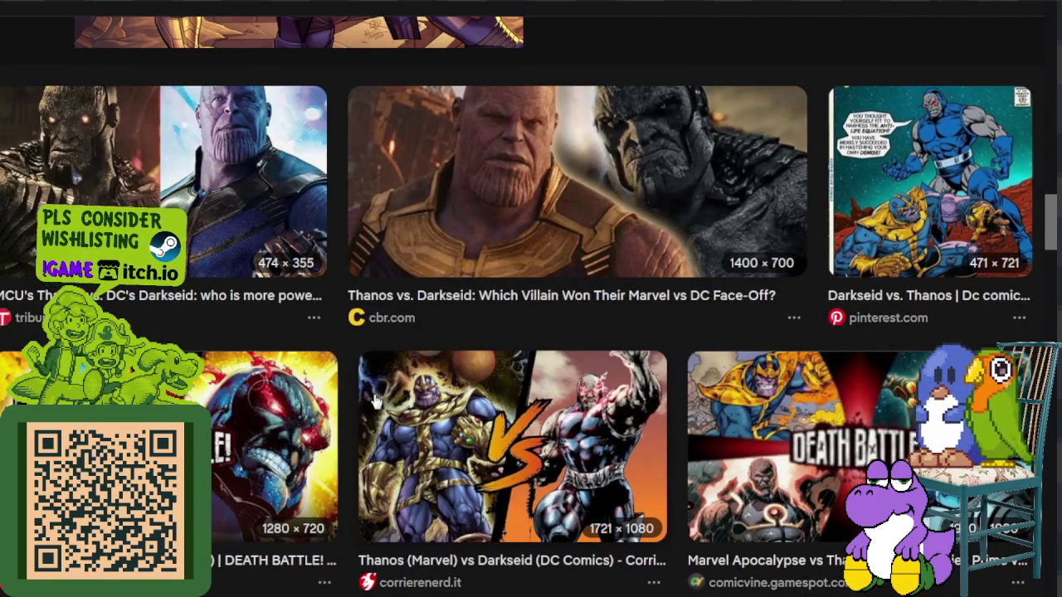
scroll(407, 530, down, 1)
scroll(473, 485, down, 2)
scroll(522, 452, down, 1)
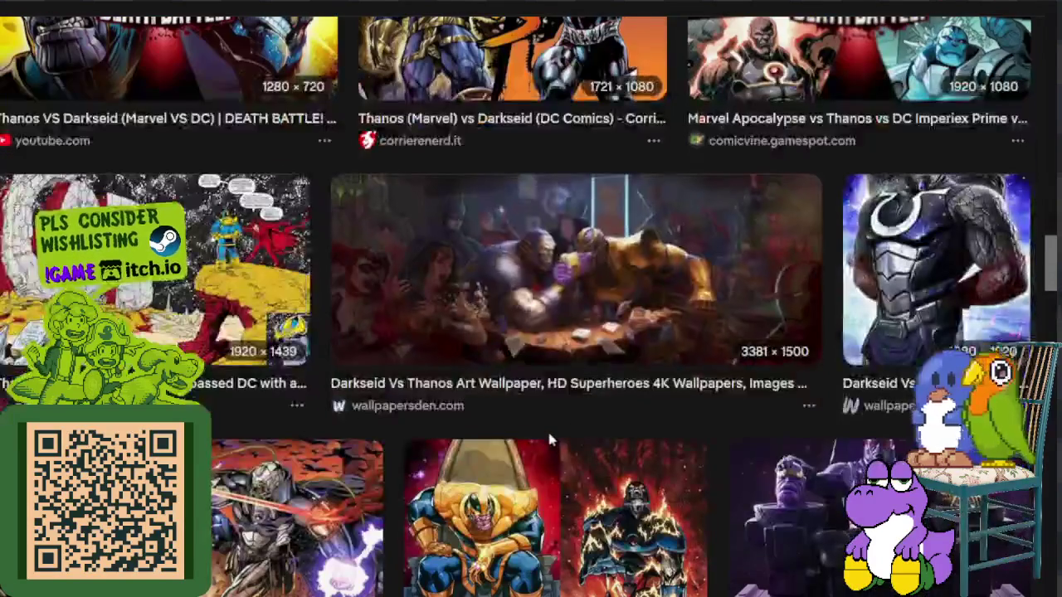
scroll(544, 430, up, 2)
scroll(544, 430, down, 1)
scroll(544, 429, up, 4)
scroll(544, 430, down, 1)
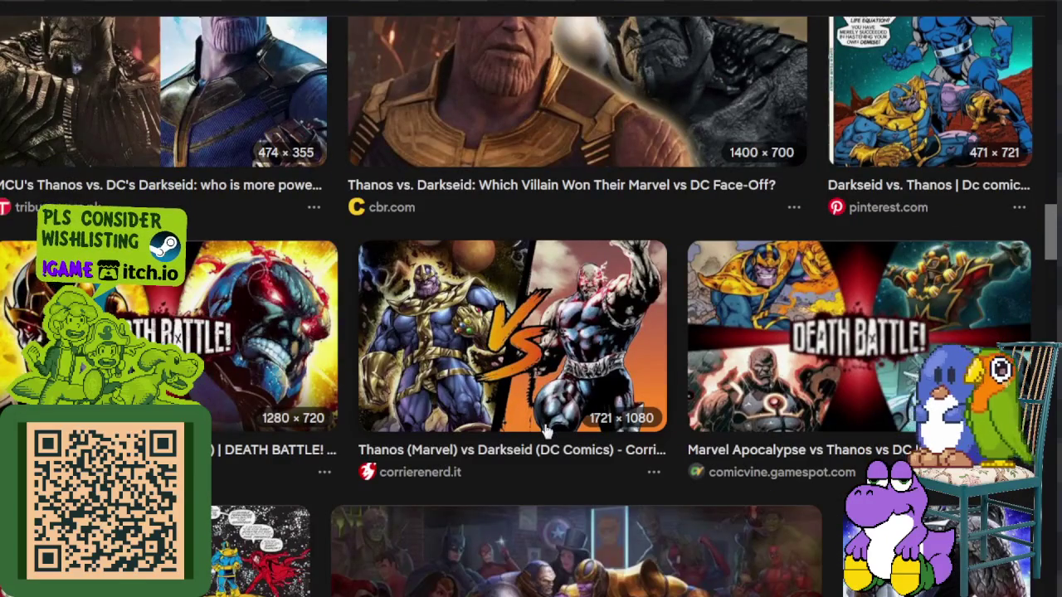
Return to the top of the image results
scroll(545, 429, up, 3)
scroll(543, 427, up, 3)
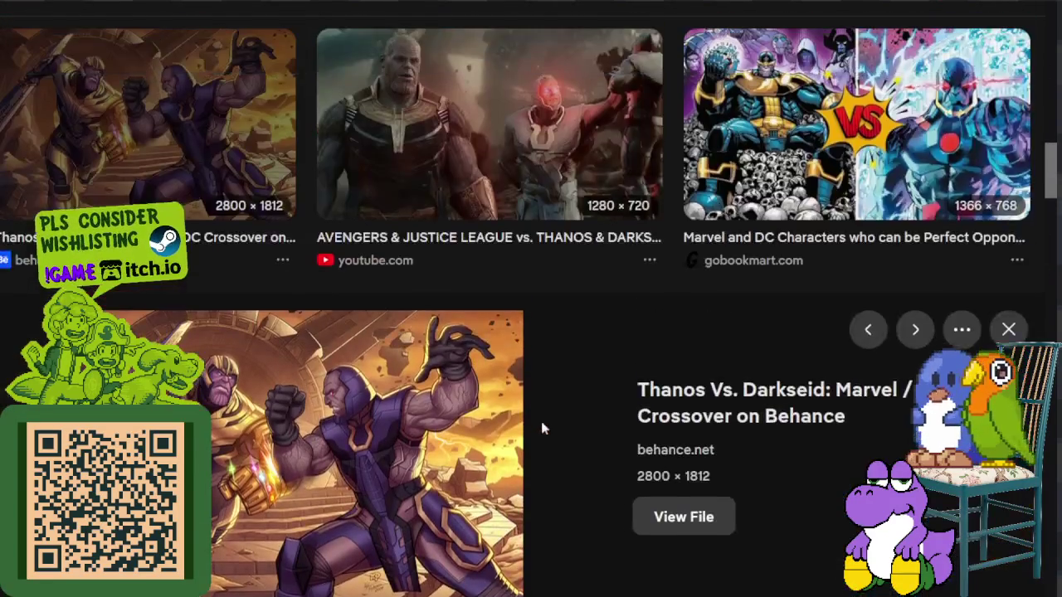
scroll(541, 426, up, 2)
scroll(541, 427, up, 2)
scroll(541, 427, up, 2)
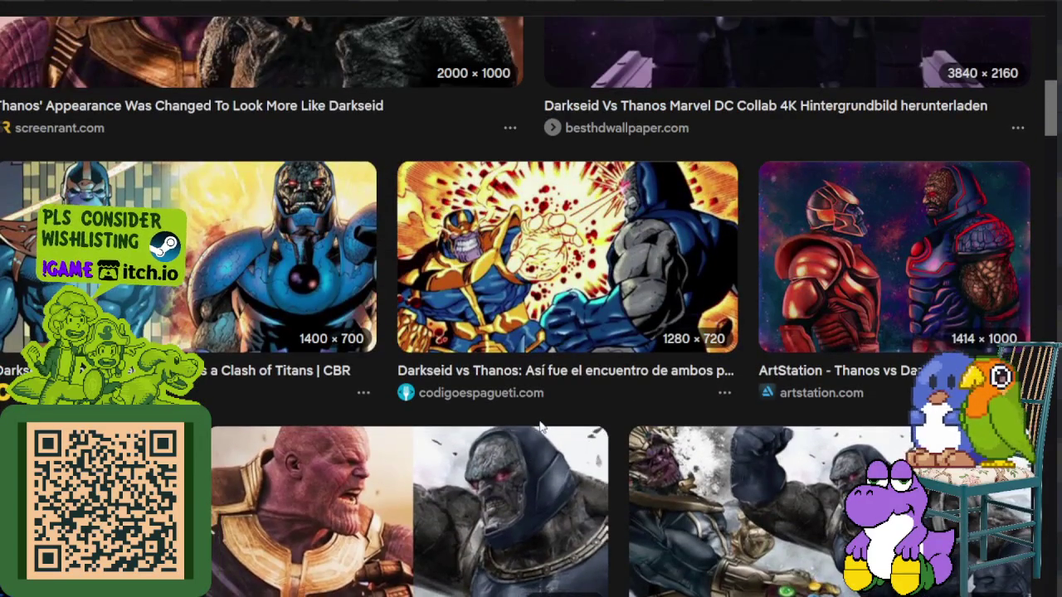
scroll(540, 426, up, 2)
scroll(540, 426, up, 1)
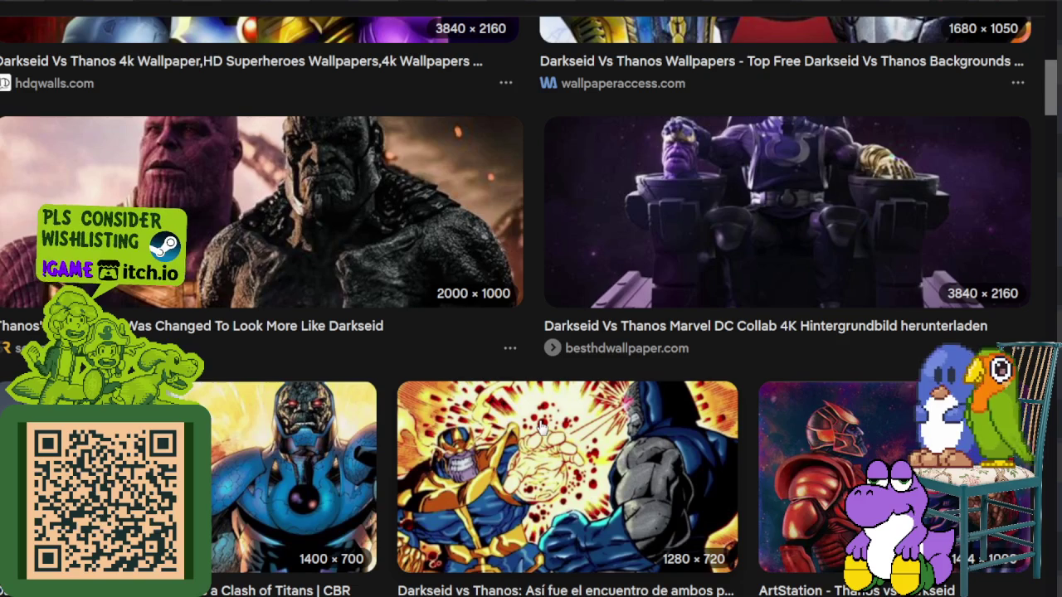
scroll(550, 425, up, 3)
scroll(550, 423, up, 2)
scroll(550, 419, up, 3)
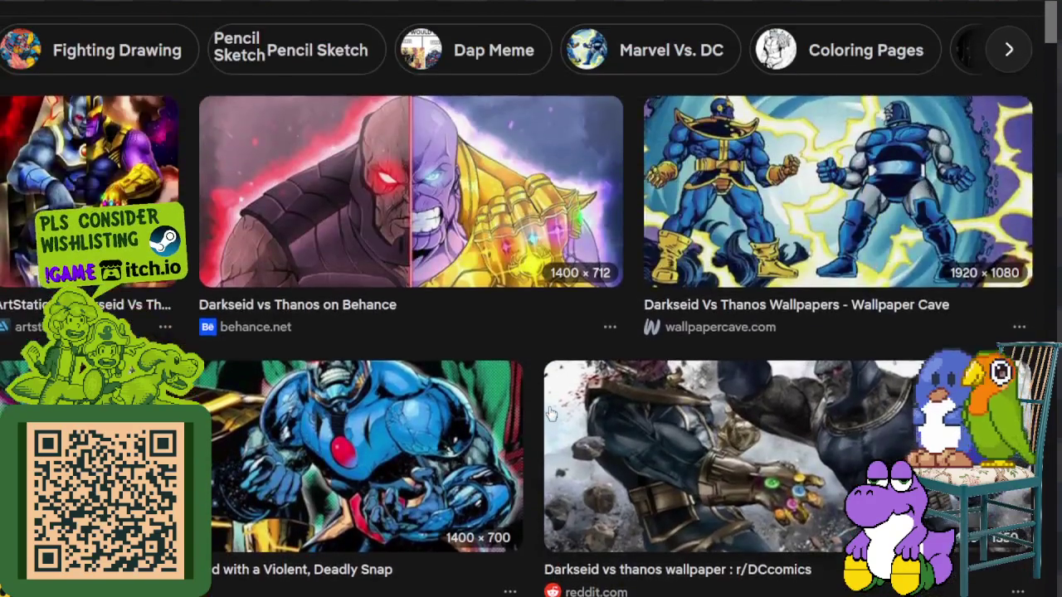
scroll(550, 414, up, 1)
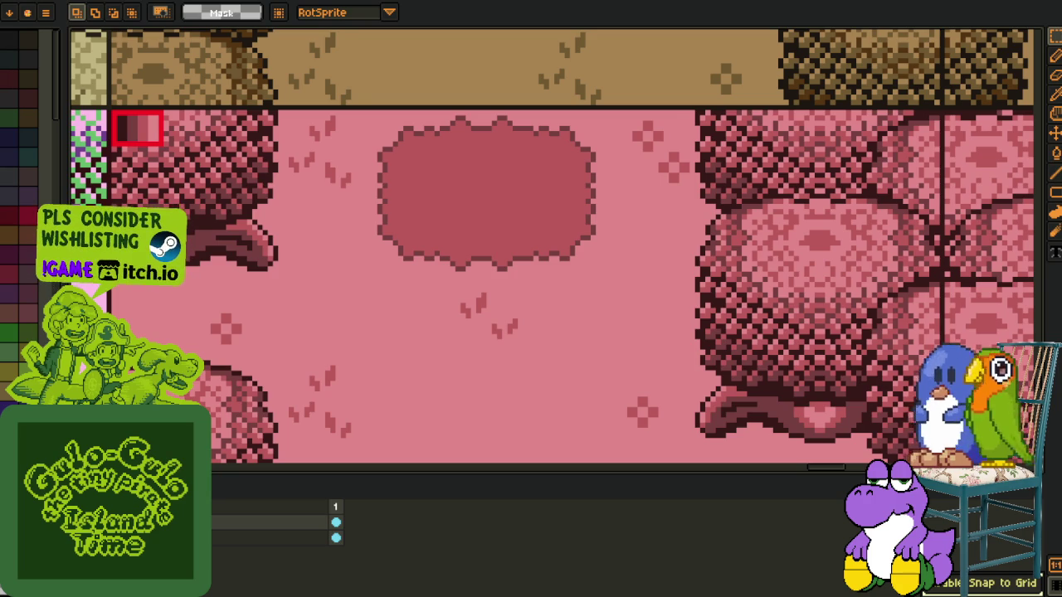
scroll(217, 334, down, 2)
scroll(307, 320, up, 1)
drag(306, 316, 410, 295)
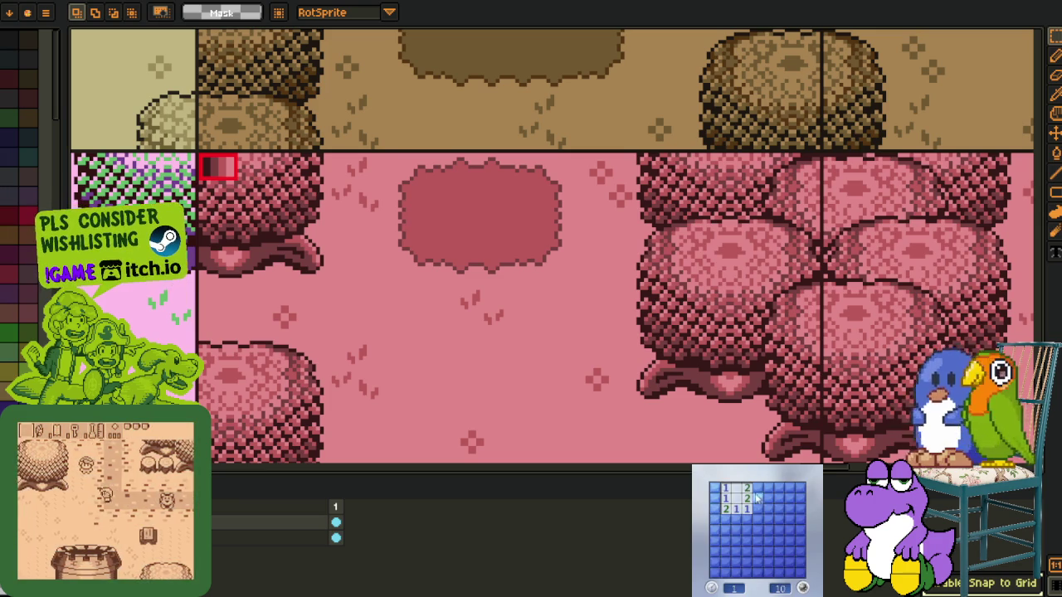
click(733, 520)
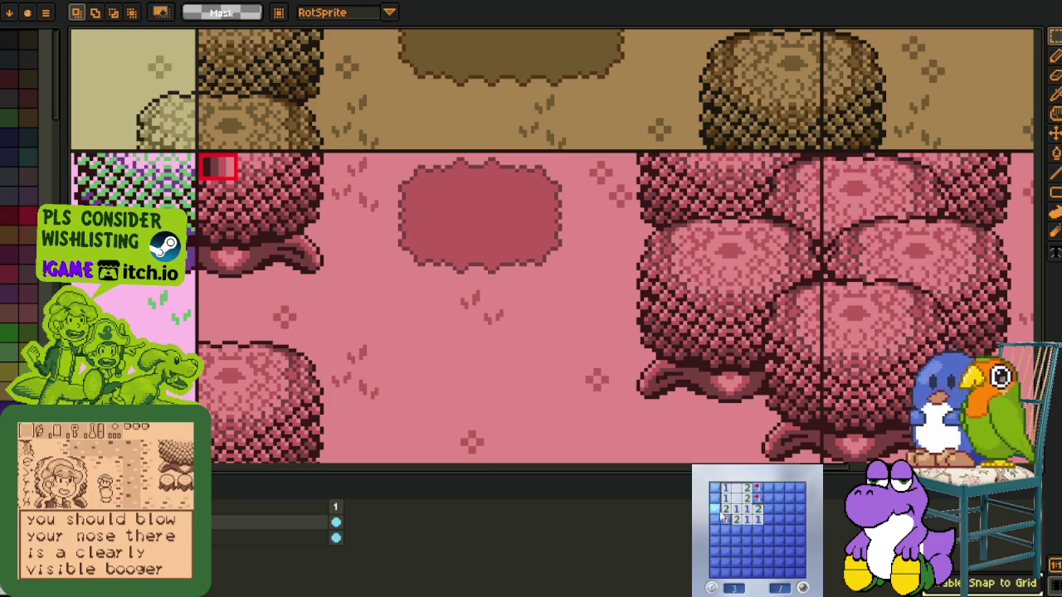
click(763, 531)
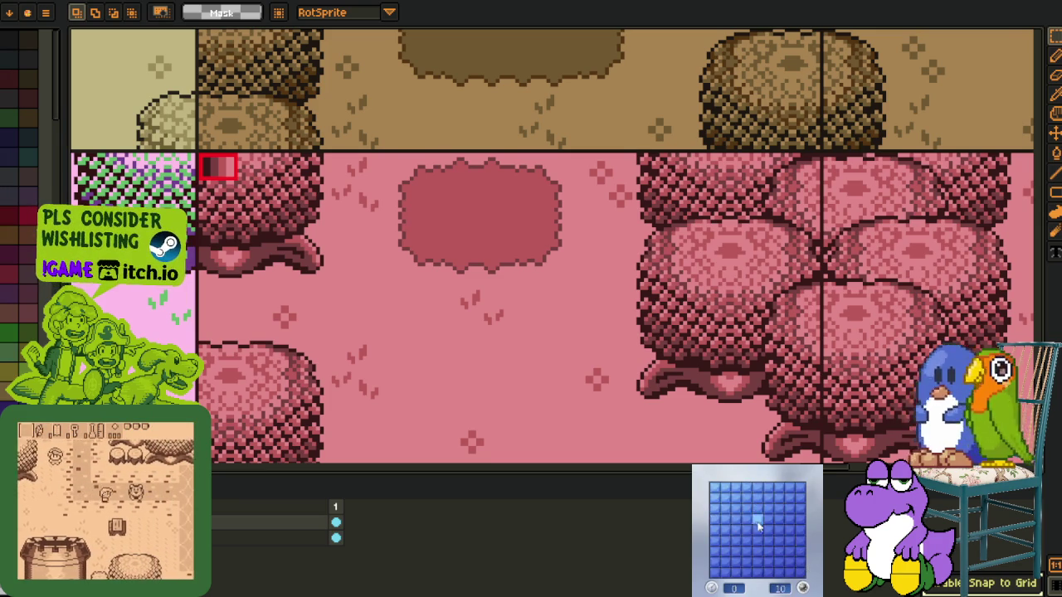
click(764, 531)
right_click(757, 559)
right_click(746, 540)
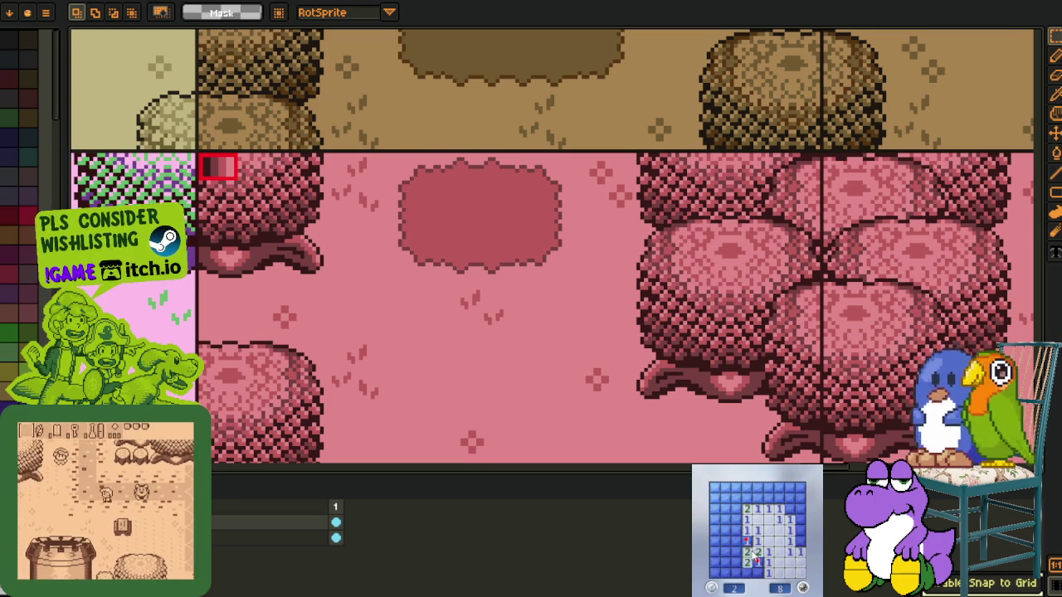
click(718, 541)
right_click(735, 508)
right_click(726, 520)
click(729, 508)
right_click(757, 498)
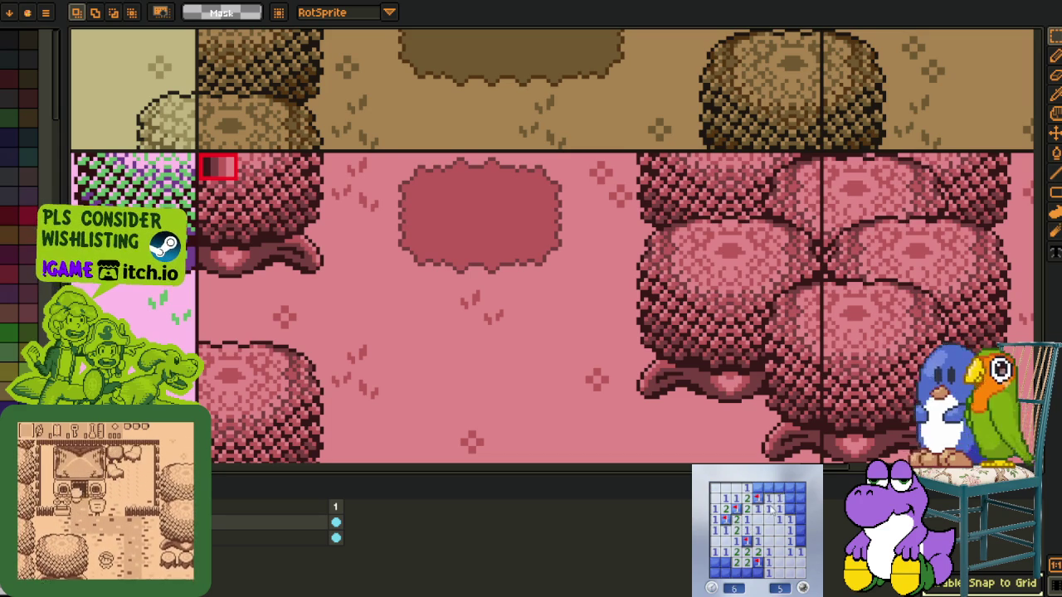
click(769, 489)
click(794, 519)
right_click(790, 508)
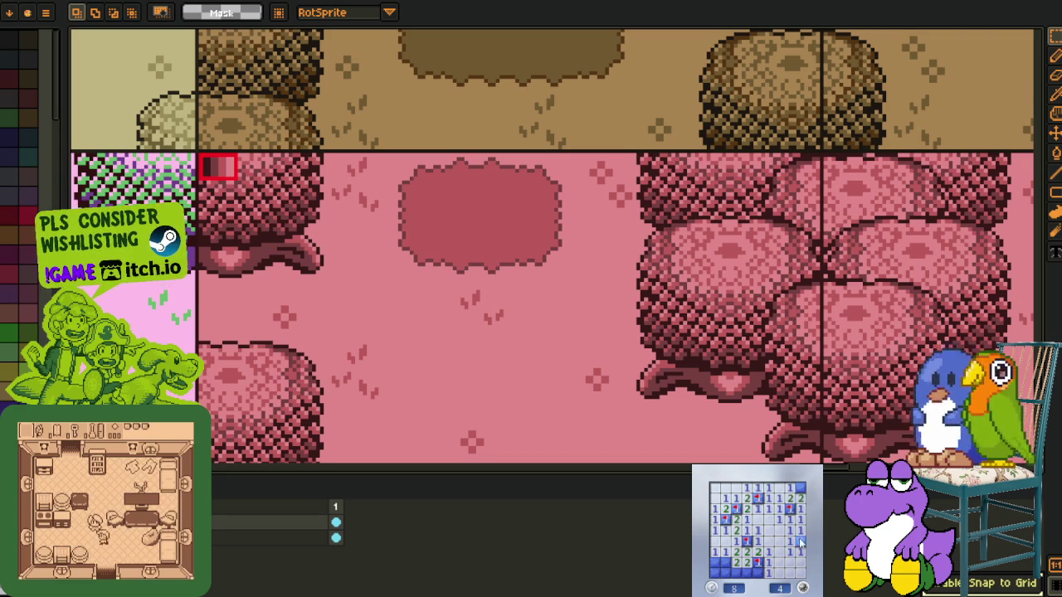
click(767, 574)
right_click(736, 573)
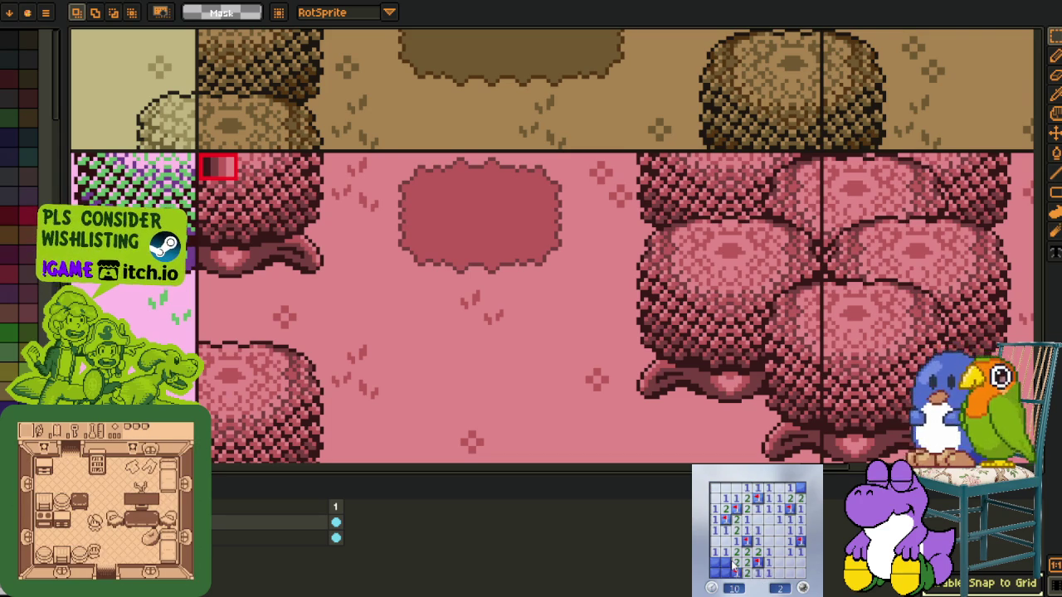
click(725, 567)
right_click(750, 564)
click(795, 574)
click(803, 588)
click(759, 536)
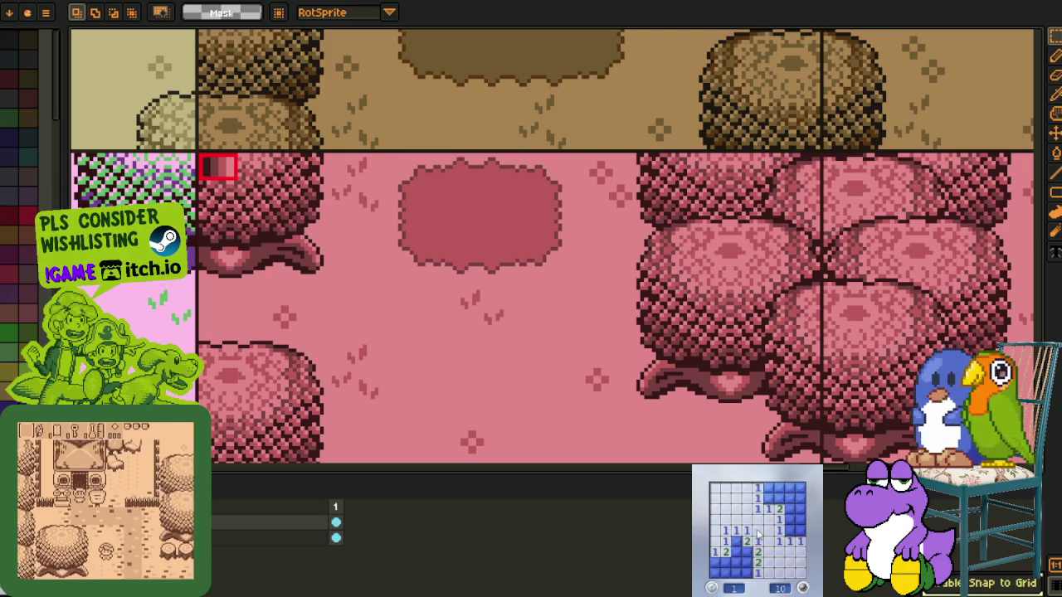
right_click(737, 541)
right_click(747, 552)
right_click(747, 563)
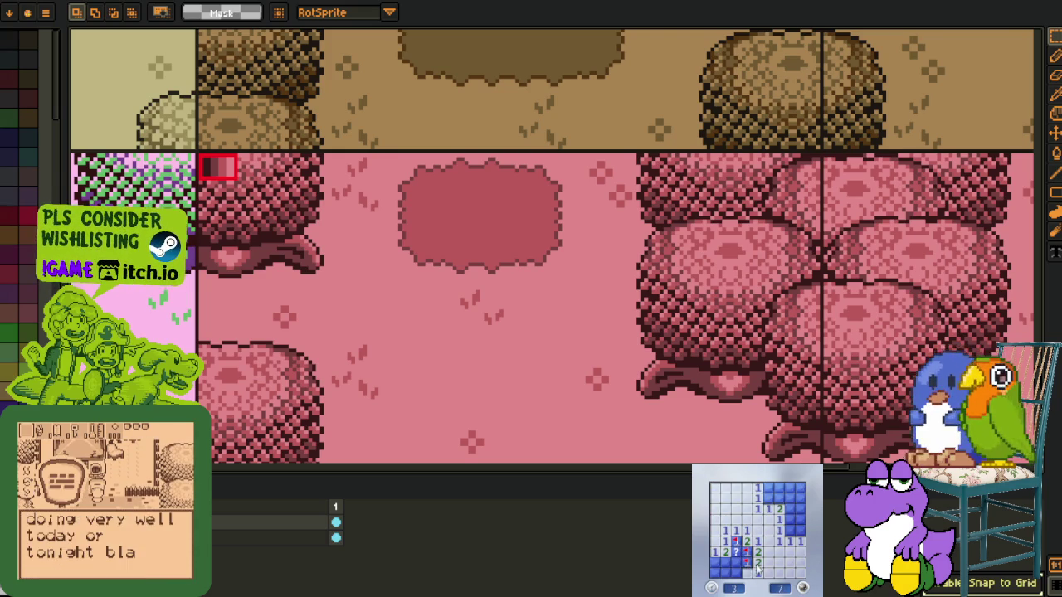
click(737, 564)
click(736, 551)
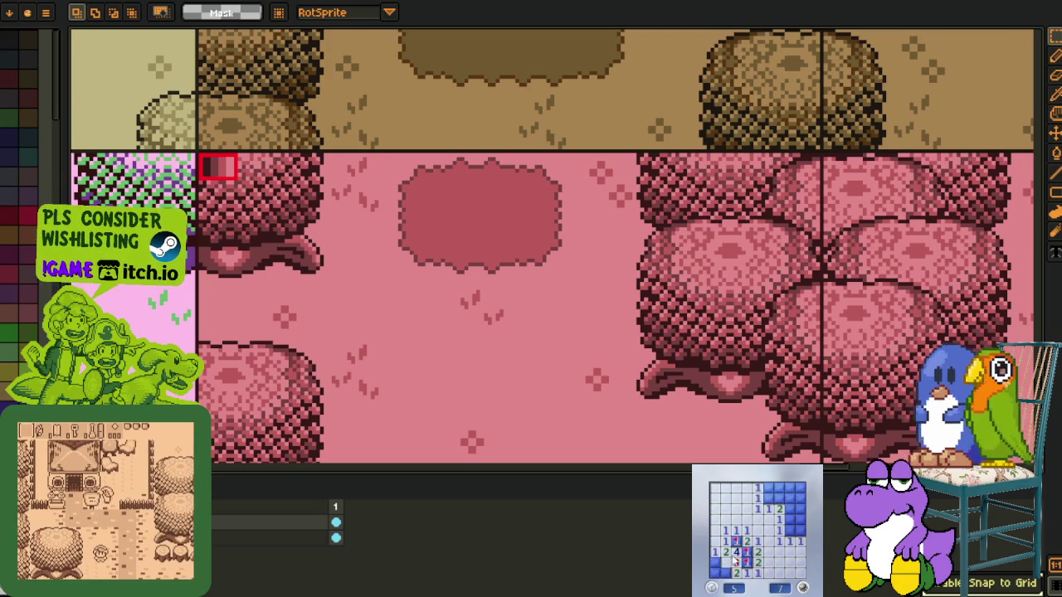
click(720, 572)
click(790, 521)
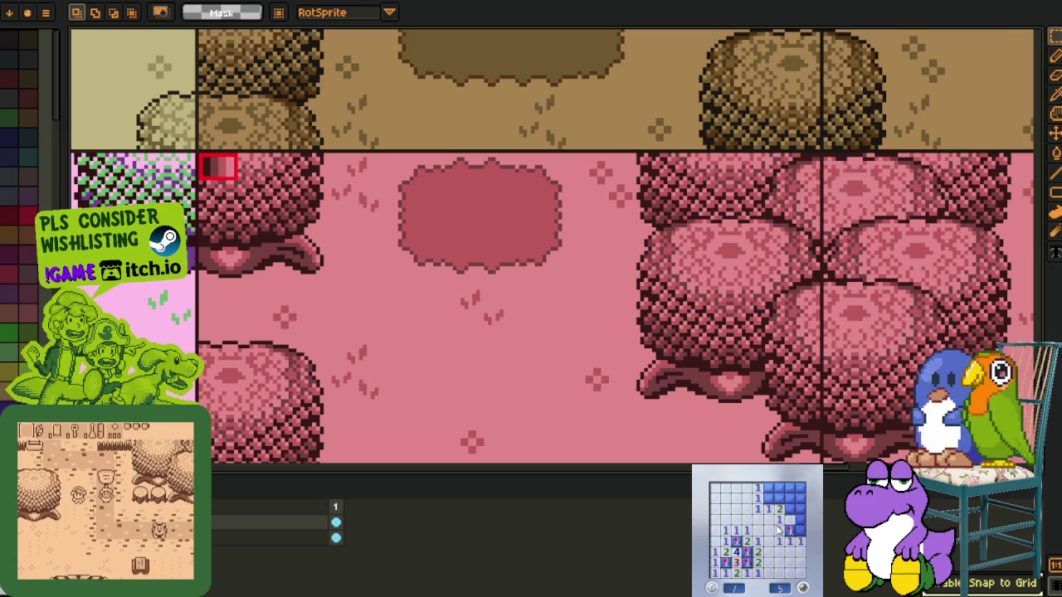
right_click(790, 498)
right_click(801, 520)
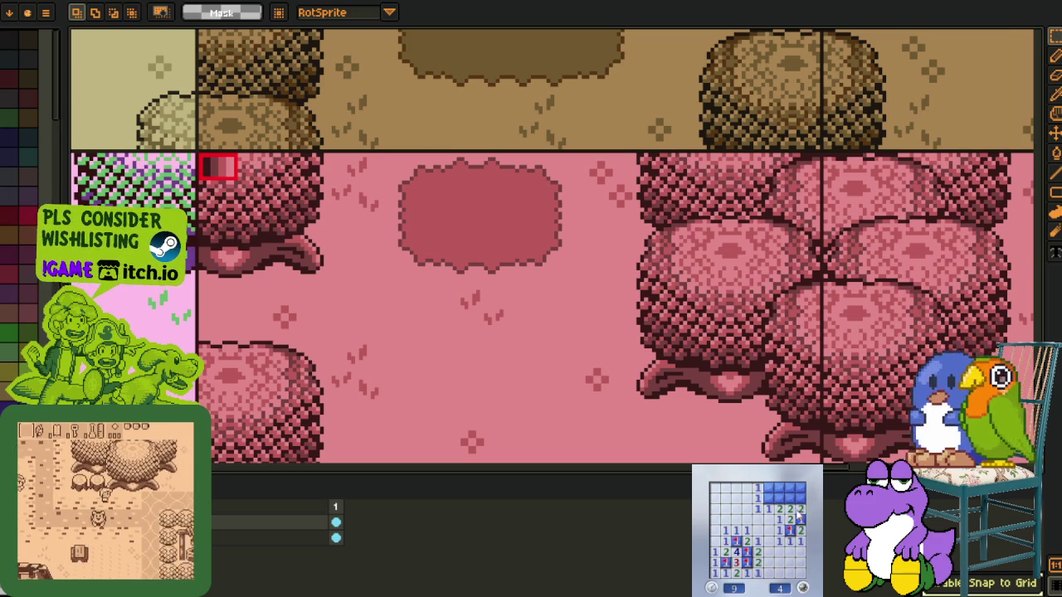
click(769, 489)
right_click(779, 490)
right_click(800, 490)
right_click(800, 500)
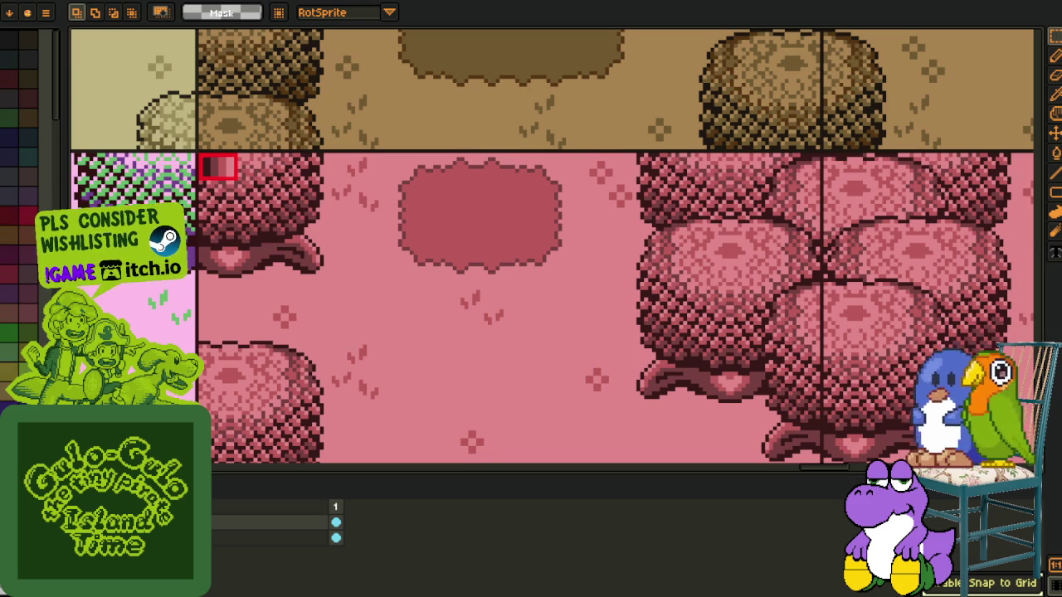
scroll(218, 168, down, 2)
Zoom around the map and mark a rectangle around the green bush area
scroll(332, 249, down, 2)
scroll(498, 274, up, 1)
scroll(618, 280, up, 1)
scroll(619, 281, up, 2)
drag(138, 129, 642, 381)
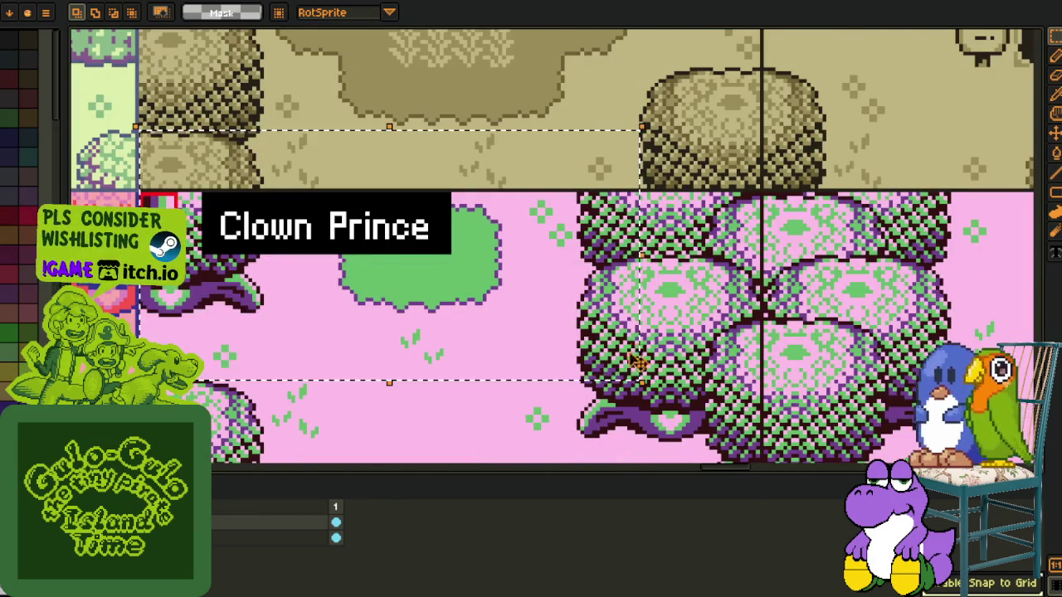
scroll(513, 280, up, 1)
scroll(513, 280, down, 1)
scroll(482, 268, down, 1)
scroll(481, 273, down, 2)
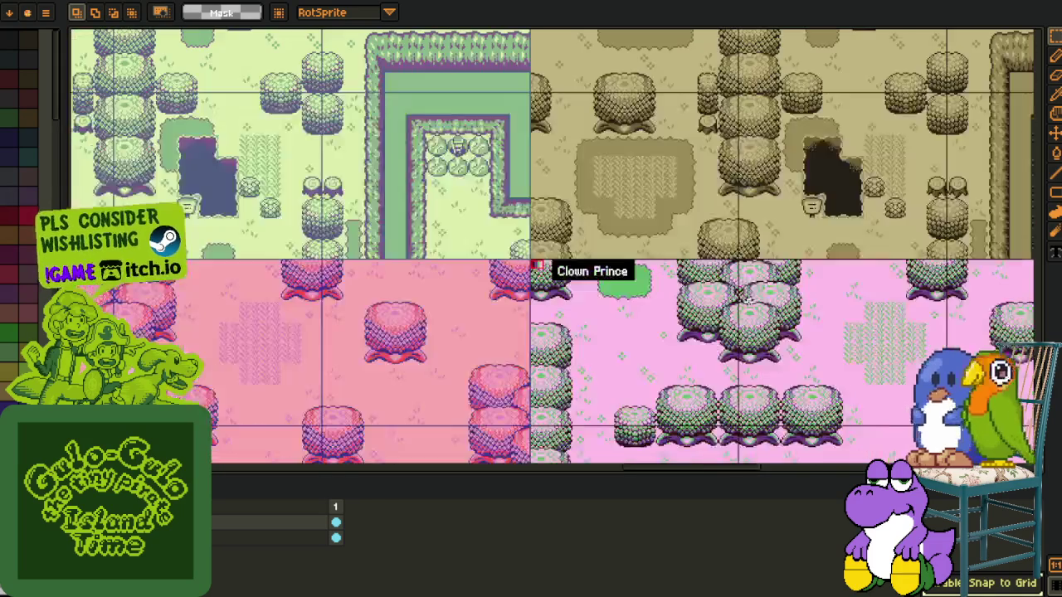
scroll(492, 300, up, 1)
Pan to the enlarged pink trees and toggle the map artwork off and on
drag(491, 301, 649, 296)
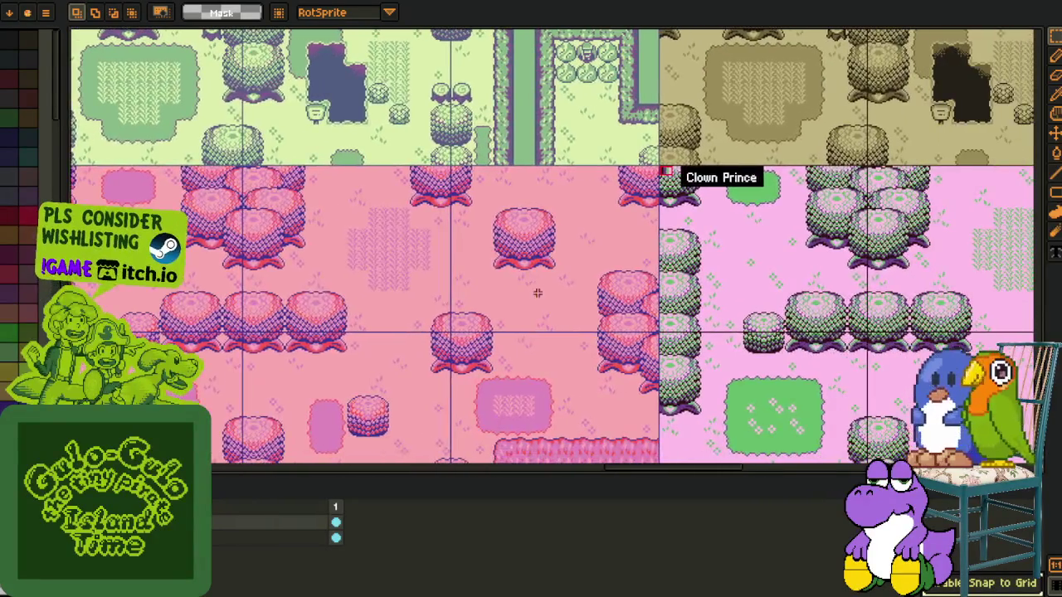
scroll(581, 315, down, 2)
scroll(498, 332, up, 3)
mouse_move(348, 249)
mouse_down()
mouse_move(332, 420)
mouse_move(312, 434)
mouse_up()
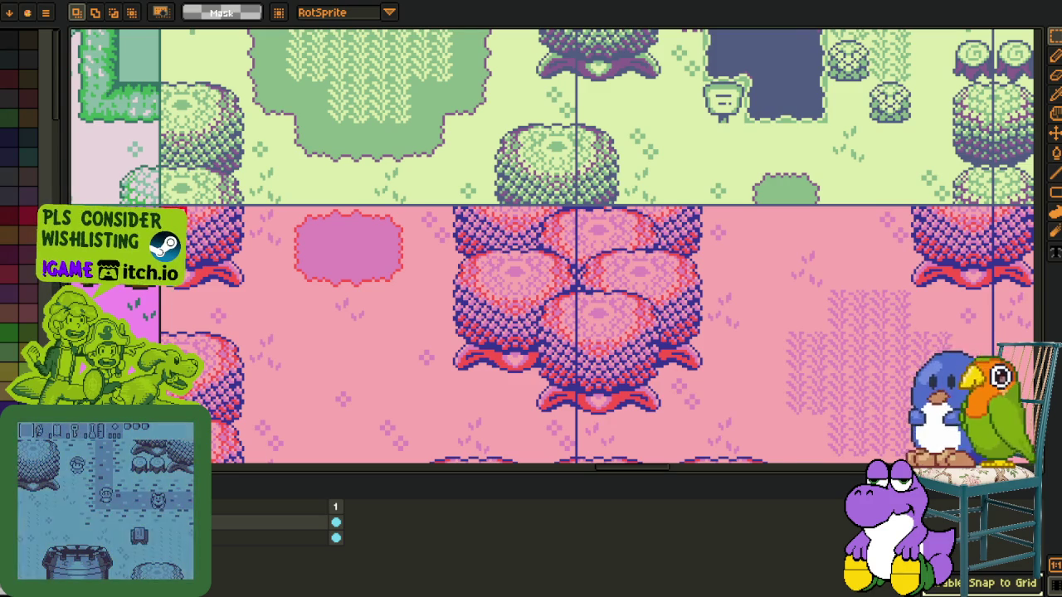
key(ctrl+z)
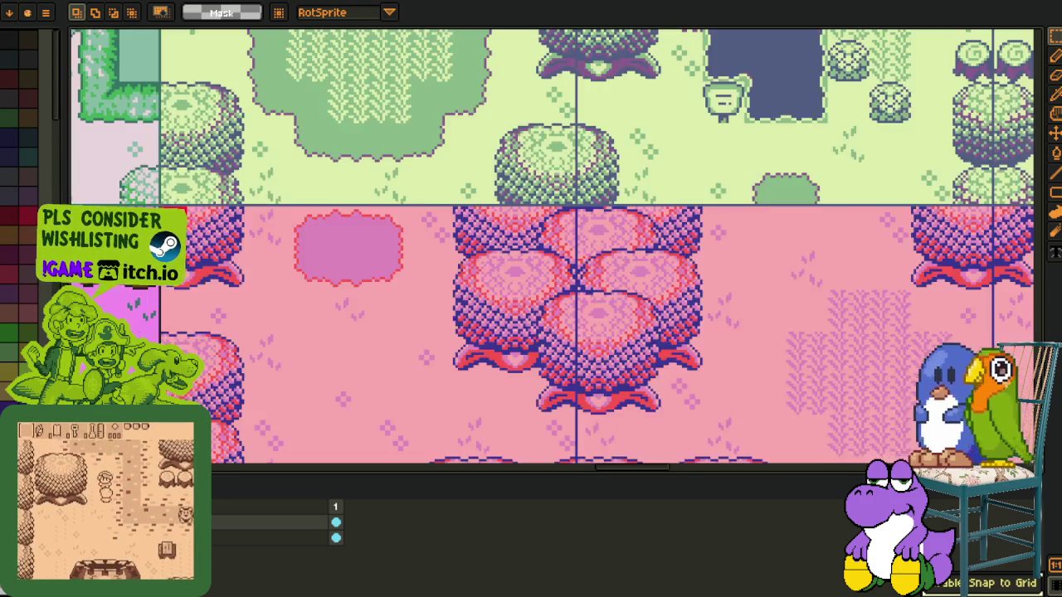
key(ctrl+y)
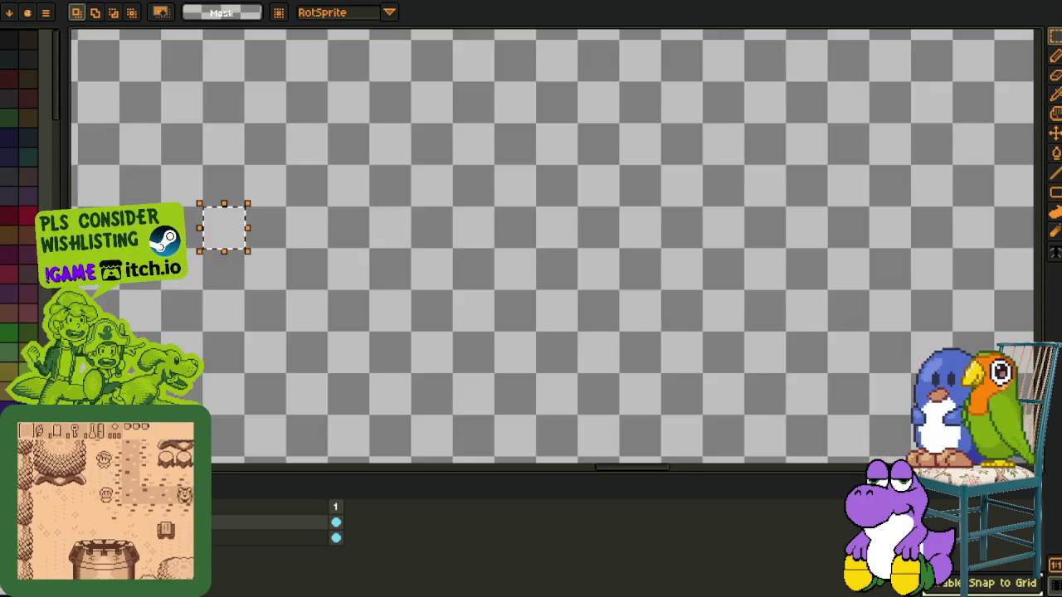
Hide the map artwork and write 'COtton candy' as text on the empty canvas
key(ctrl+z)
scroll(249, 212, up, 2)
scroll(269, 212, up, 1)
key(t)
click(225, 199)
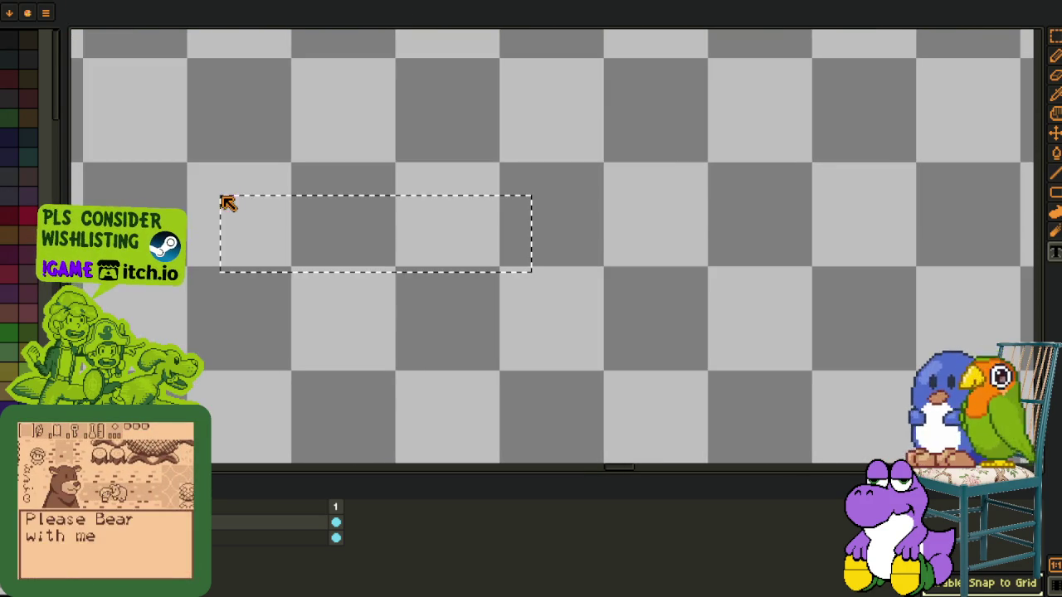
text(COtton)
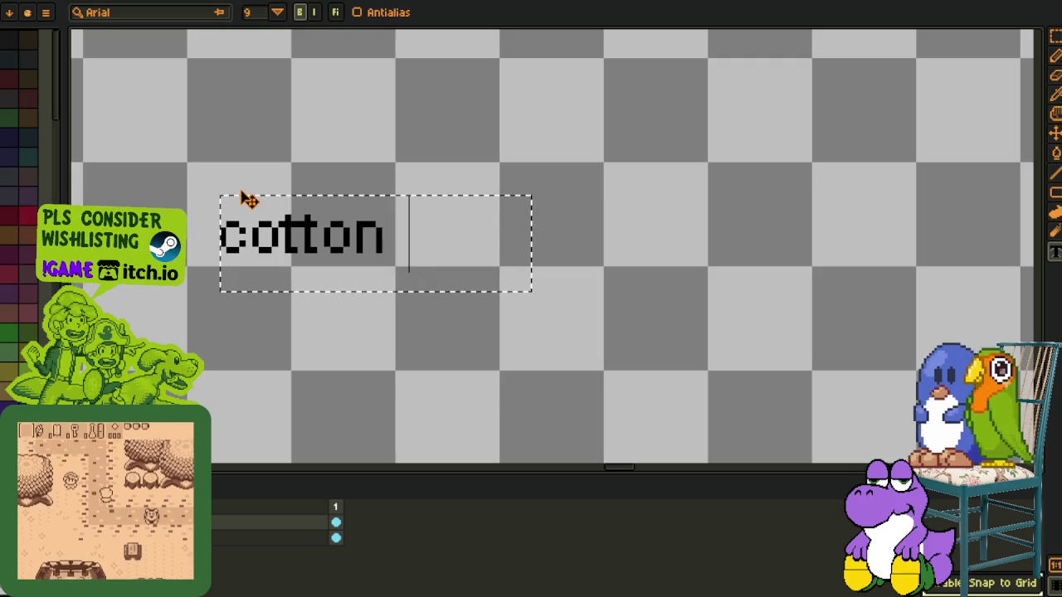
text( candy)
key(Return)
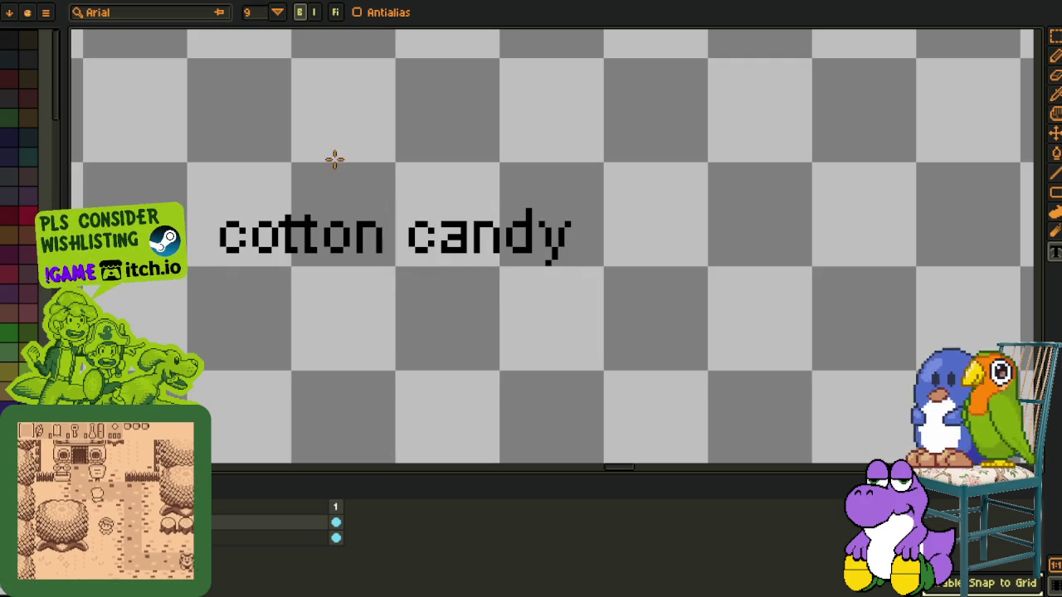
Space out the letters after the first 'c' and nudge the whole text up and left
key(m)
drag(300, 211, 744, 337)
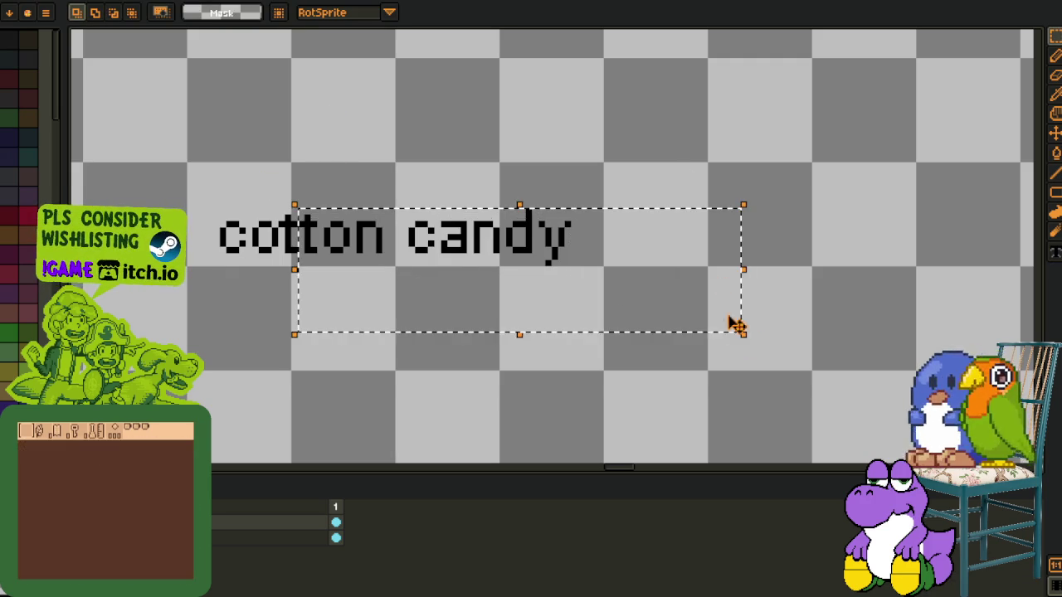
key(Right)
key(ctrl+d)
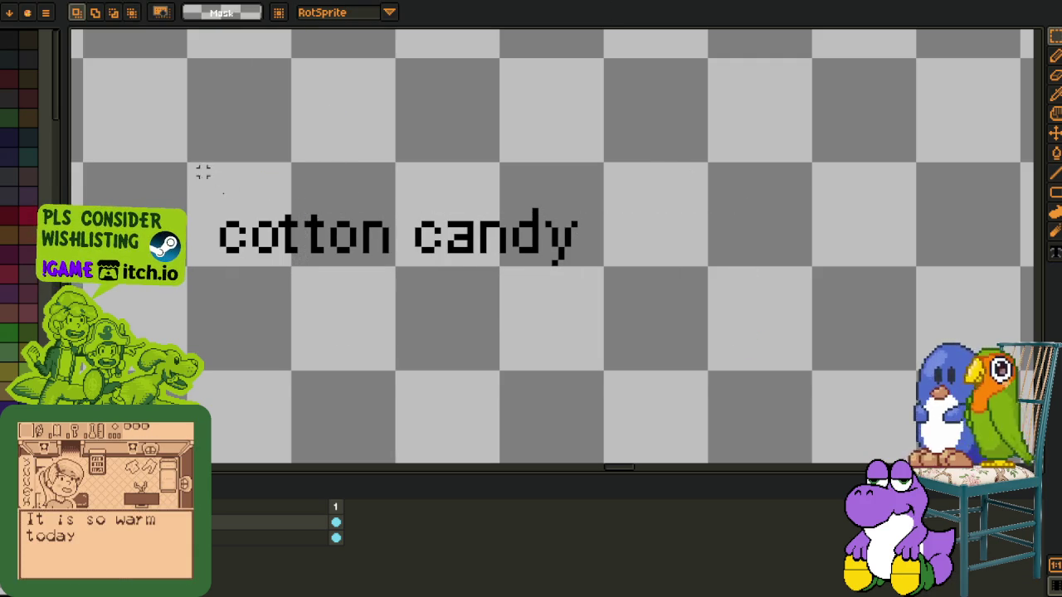
drag(196, 164, 659, 337)
key(Up)
key(Up)
key(Left)
key(ctrl+d)
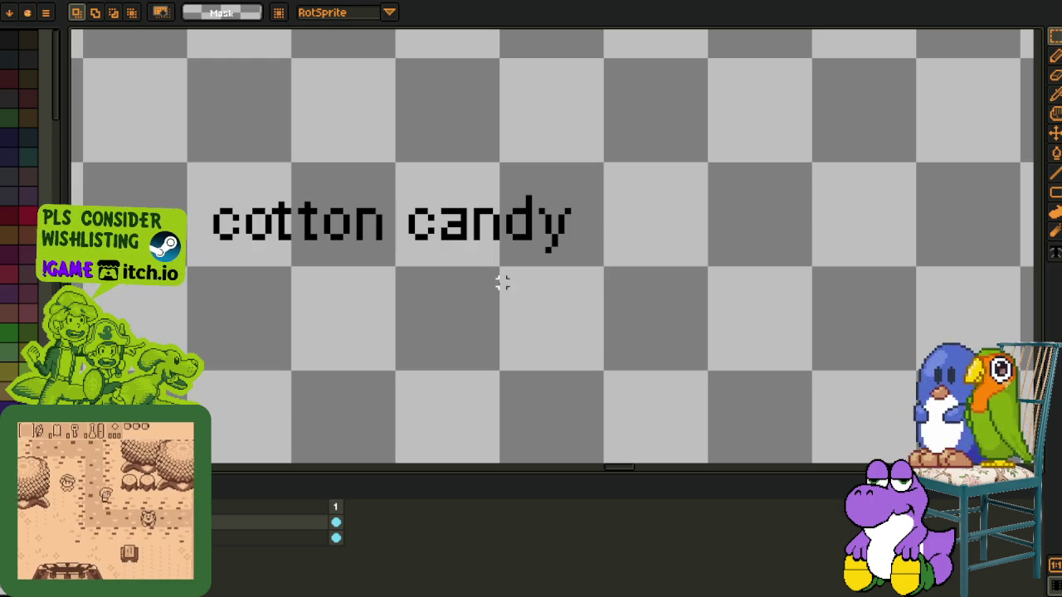
Recolor the label so the text is white and the background behind it black
mouse_move(191, 170)
mouse_down()
mouse_move(535, 276)
mouse_move(604, 267)
mouse_up()
key(i)
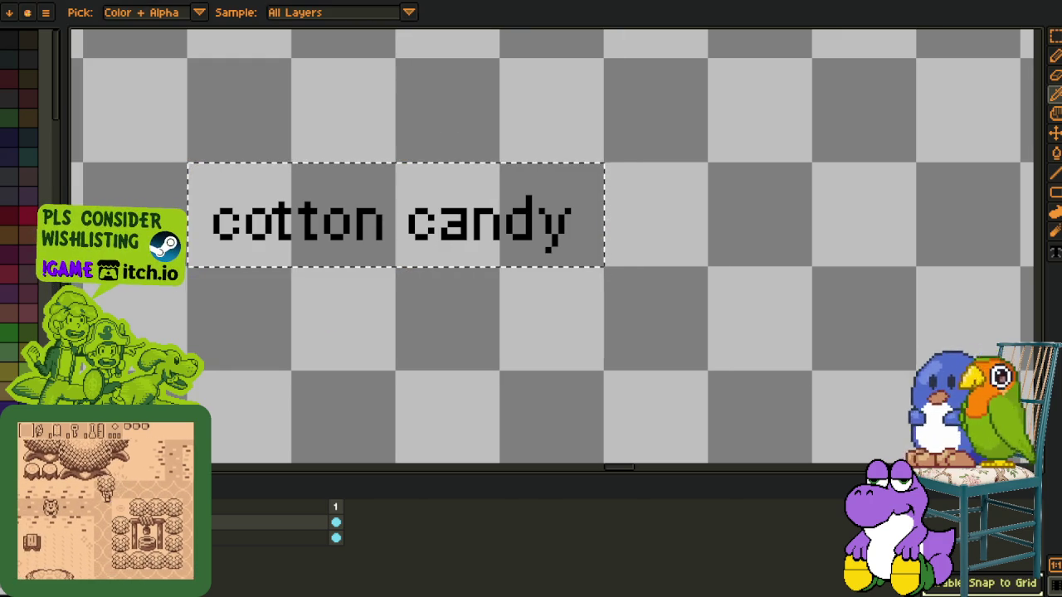
scroll(374, 232, up, 2)
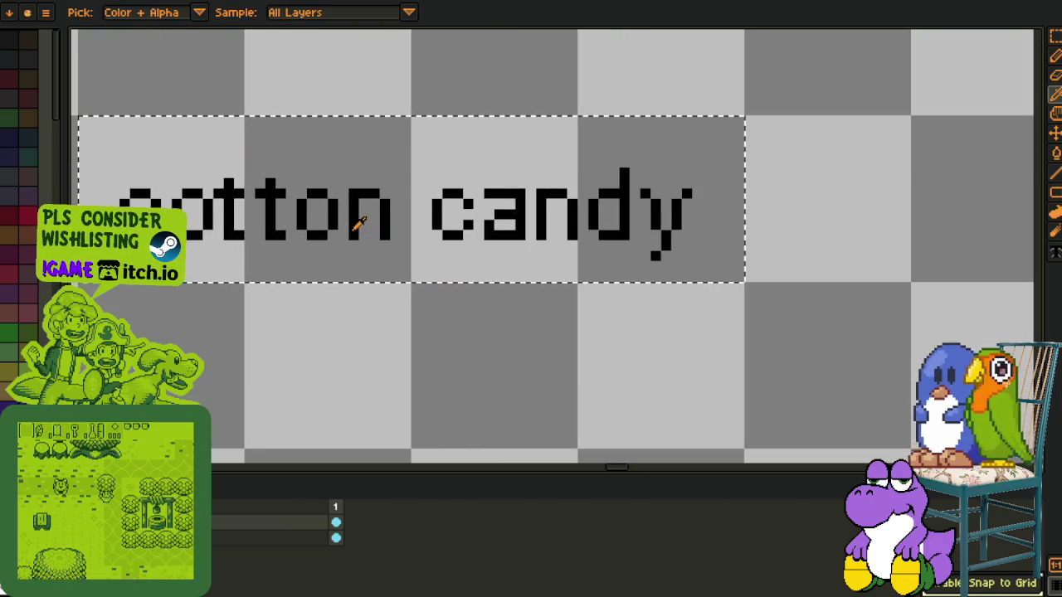
key(ctrl+shift+r)
click(424, 467)
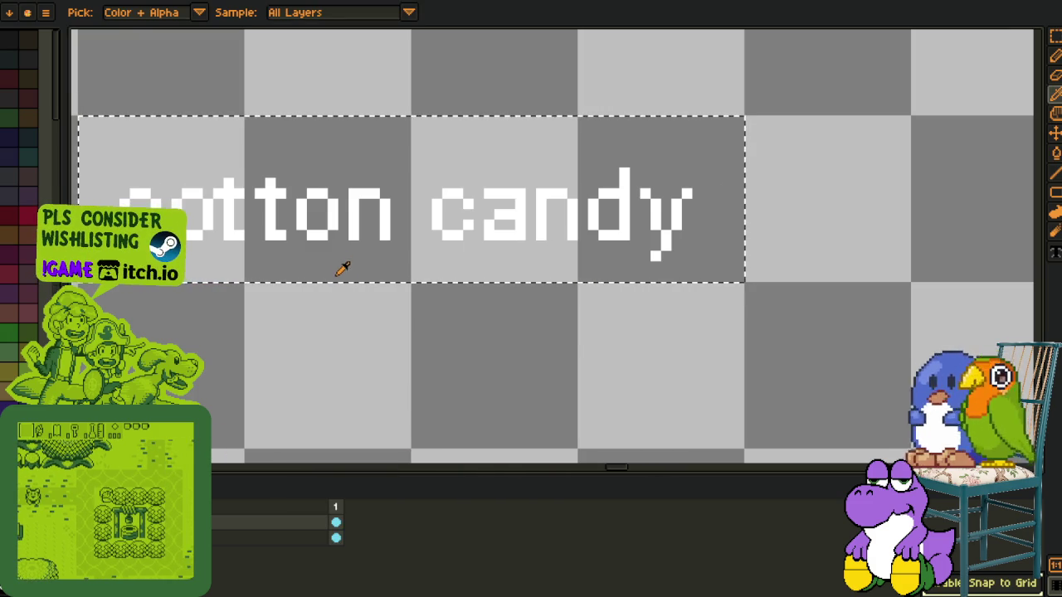
key(shift+r)
key(Return)
scroll(348, 409, down, 1)
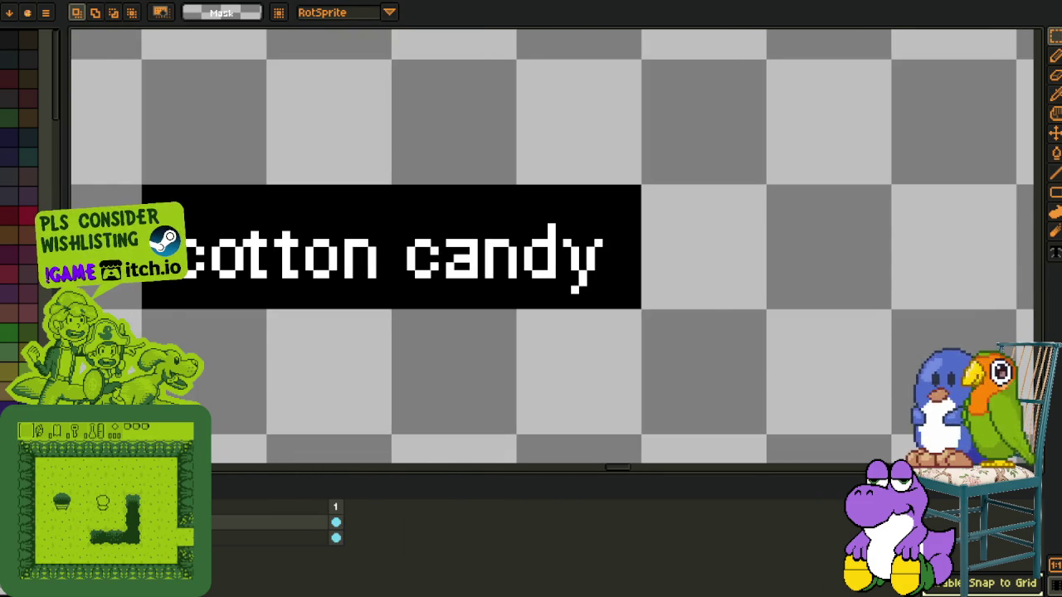
scroll(271, 311, down, 1)
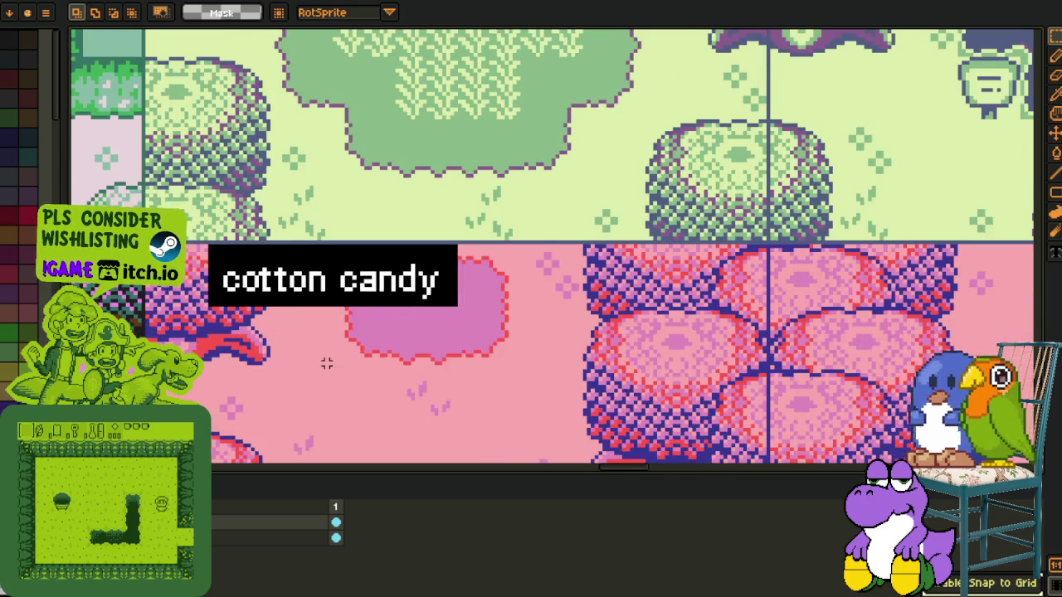
Pan across the multicoloured tile sheet to the yellow, blue and grey tile columns
scroll(327, 364, down, 1)
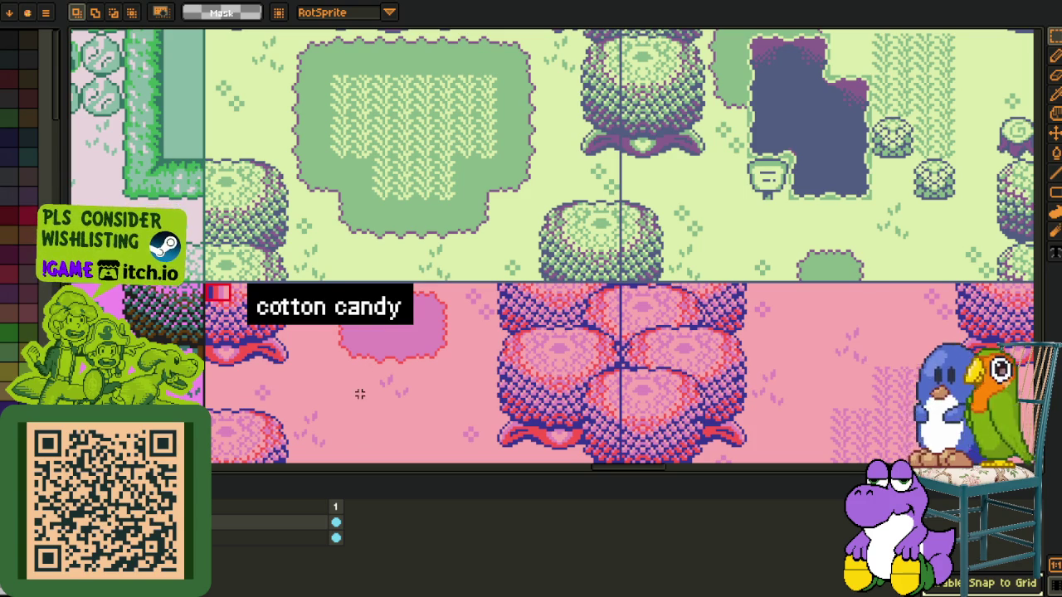
scroll(368, 381, down, 3)
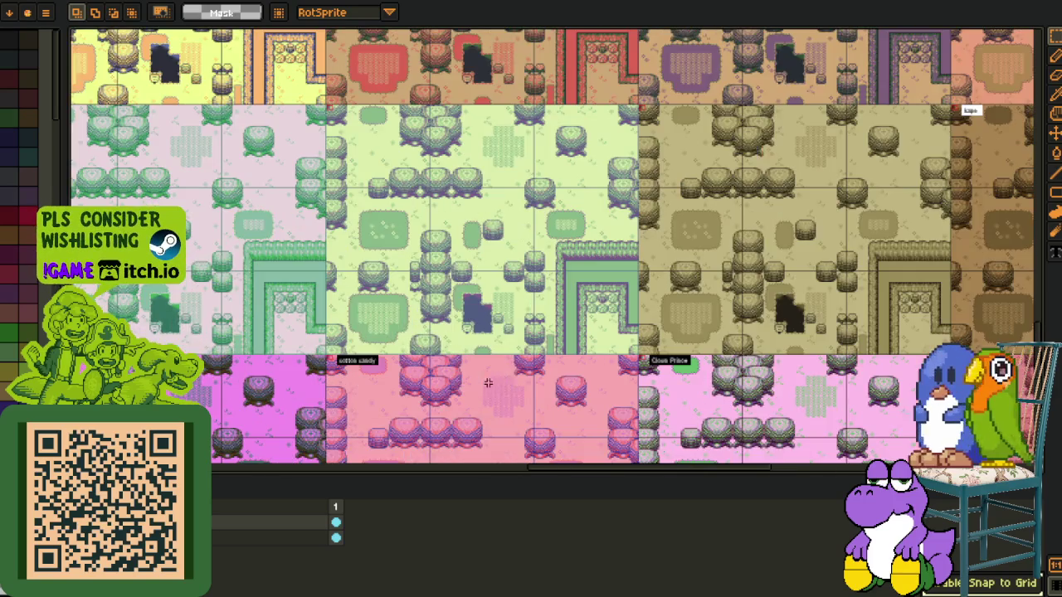
drag(523, 322, 532, 308)
scroll(532, 308, down, 3)
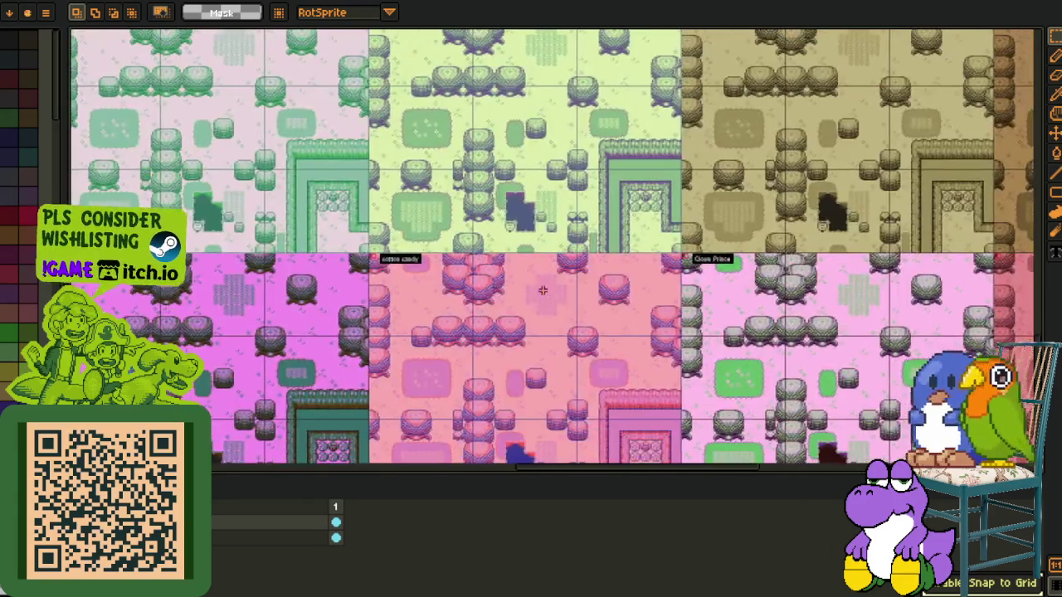
scroll(550, 304, right, 1)
scroll(498, 293, right, 5)
scroll(550, 294, right, 3)
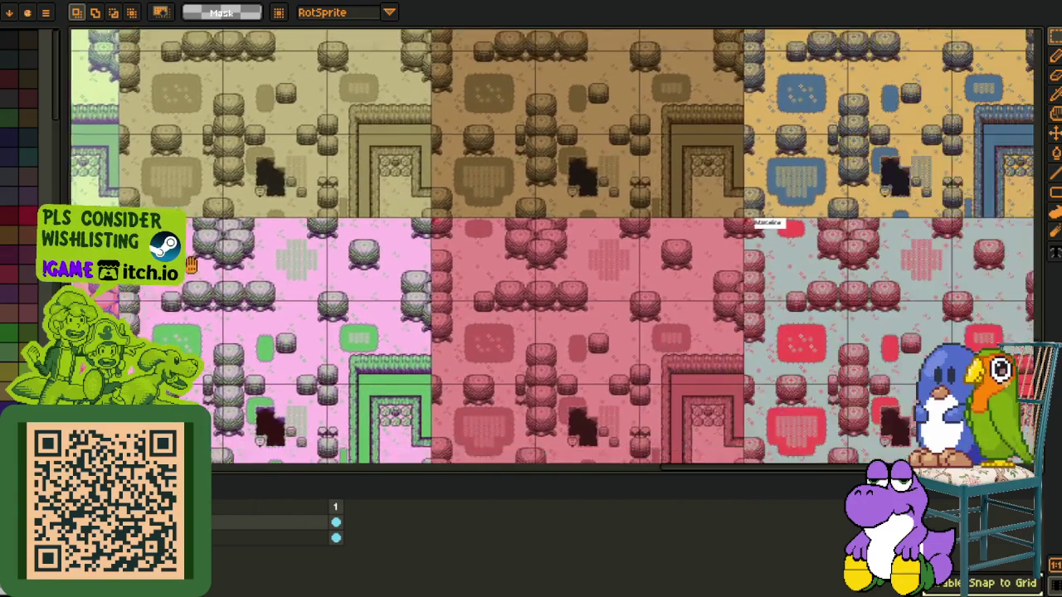
scroll(308, 242, right, 2)
scroll(308, 241, right, 3)
drag(213, 238, 340, 363)
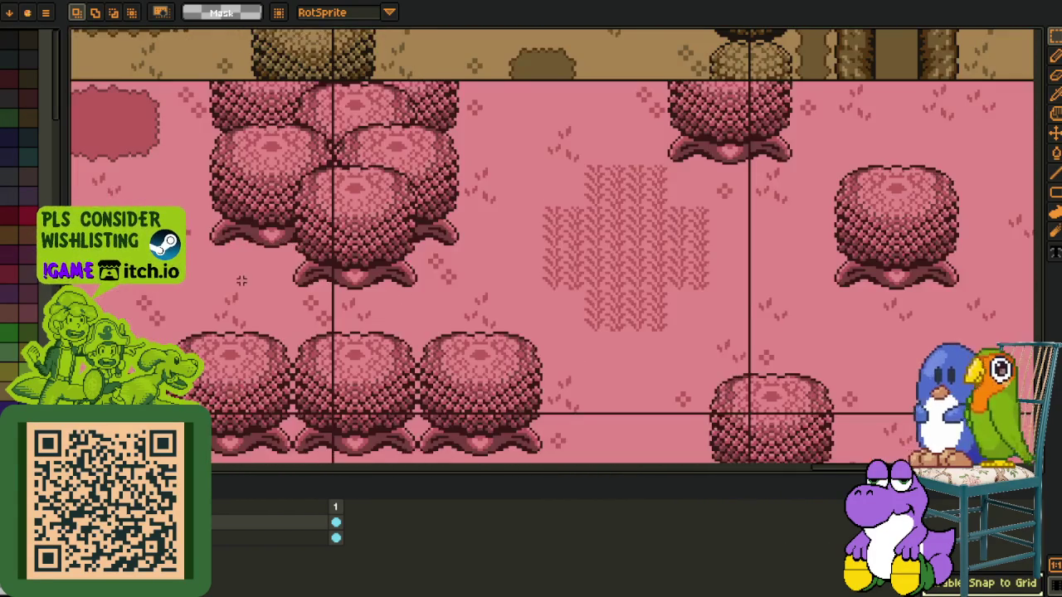
Pan back across the pink tiles and zoom in to inspect them
scroll(400, 296, up, 3)
drag(402, 296, 448, 303)
scroll(454, 311, down, 5)
scroll(353, 301, up, 2)
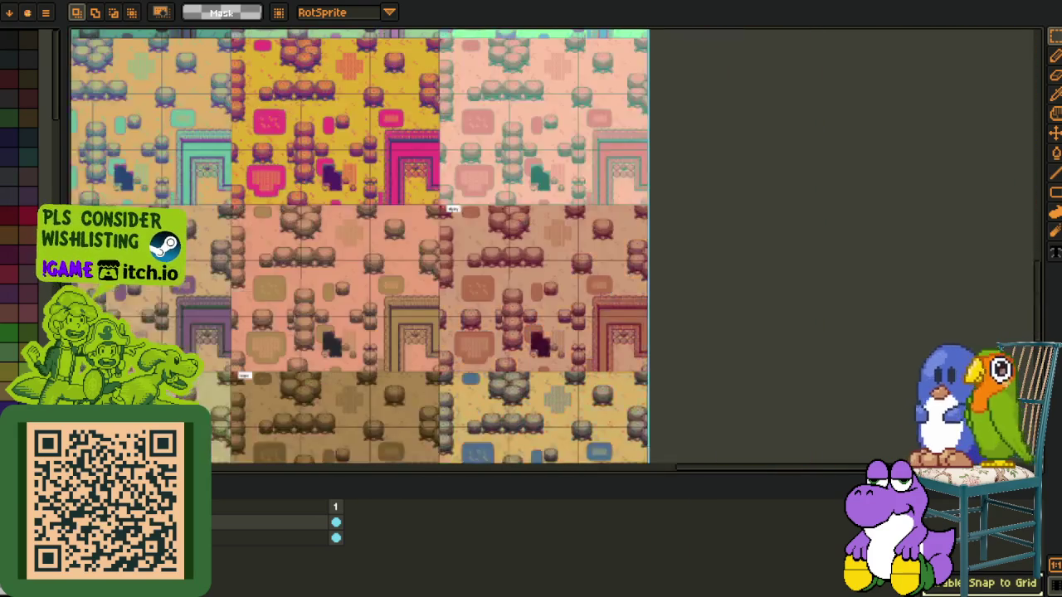
scroll(414, 393, up, 2)
scroll(413, 393, up, 2)
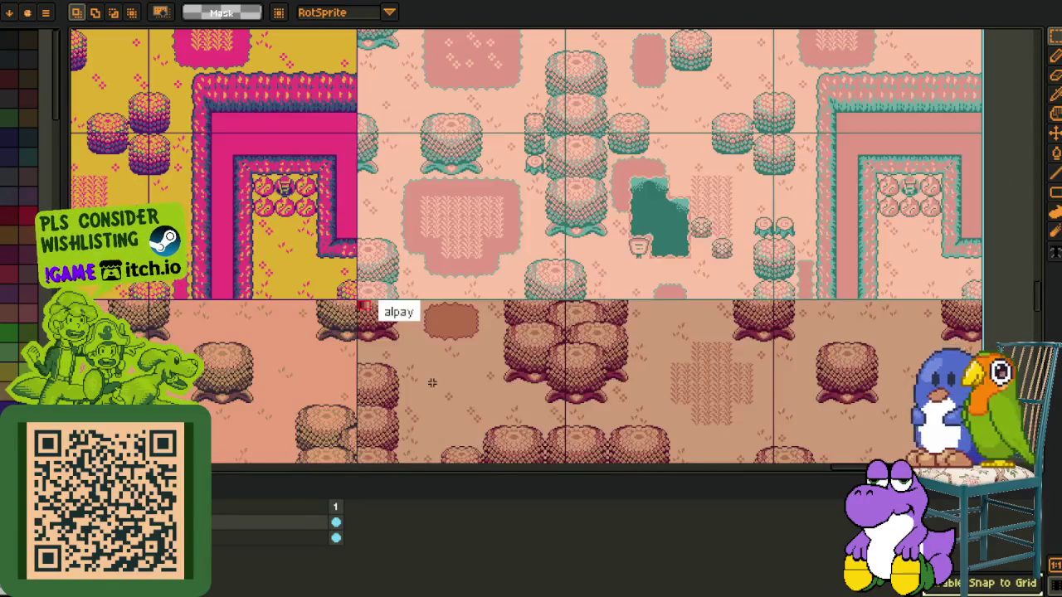
scroll(431, 383, down, 3)
scroll(398, 374, up, 1)
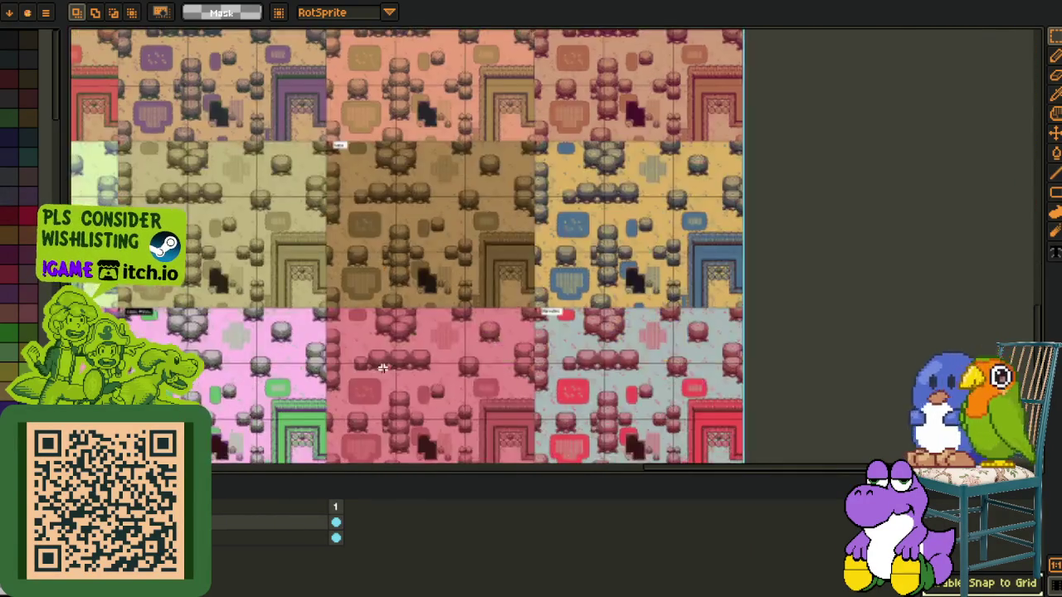
scroll(383, 366, up, 2)
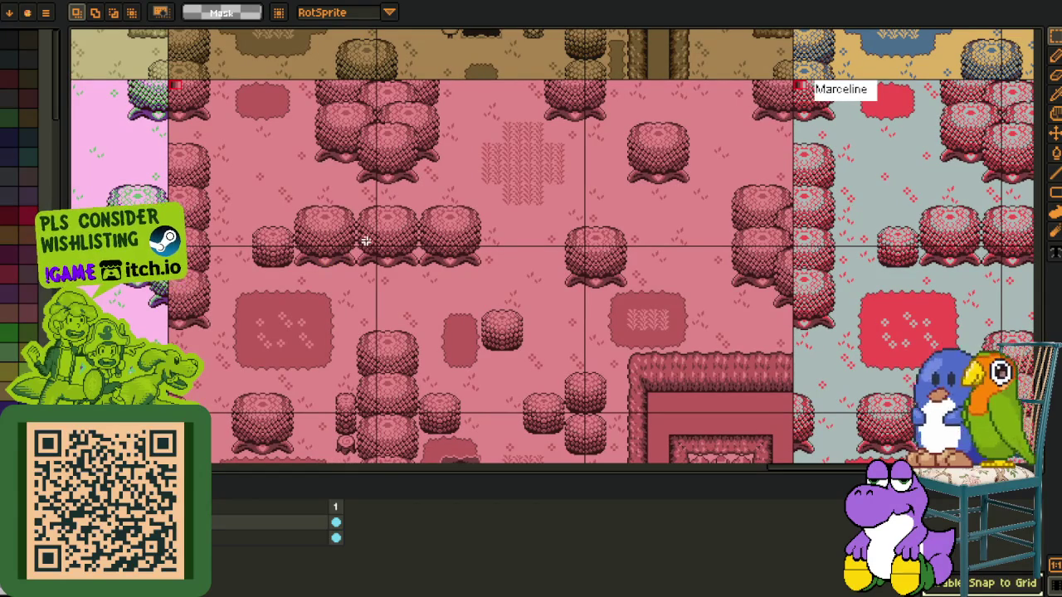
Adjust the view and select a rectangle on the pink tile area
scroll(415, 294, down, 2)
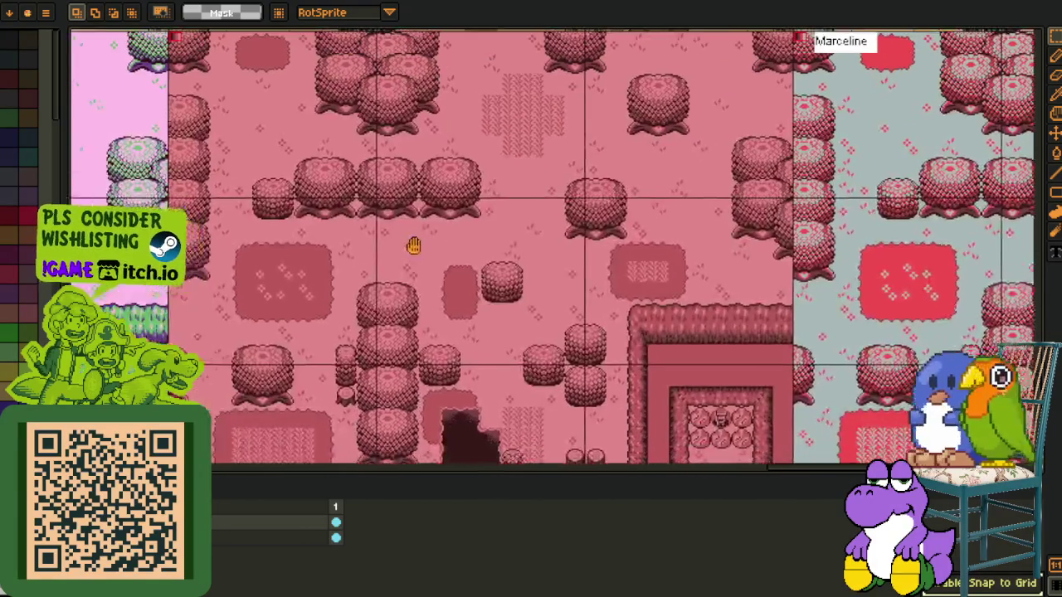
scroll(381, 251, right, 2)
scroll(391, 273, up, 1)
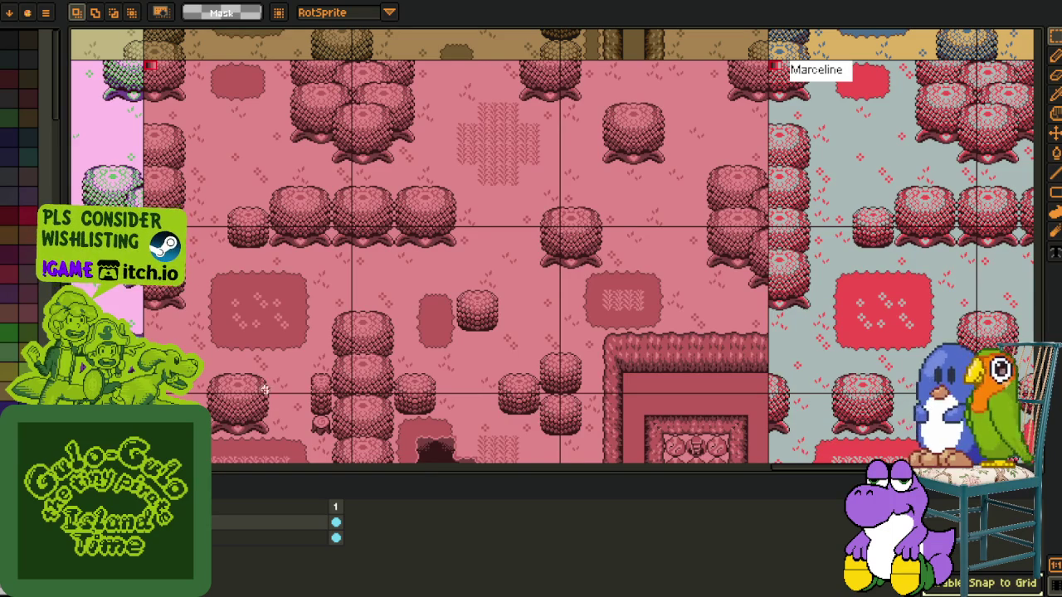
scroll(297, 313, up, 1)
scroll(308, 311, left, 1)
drag(284, 178, 581, 351)
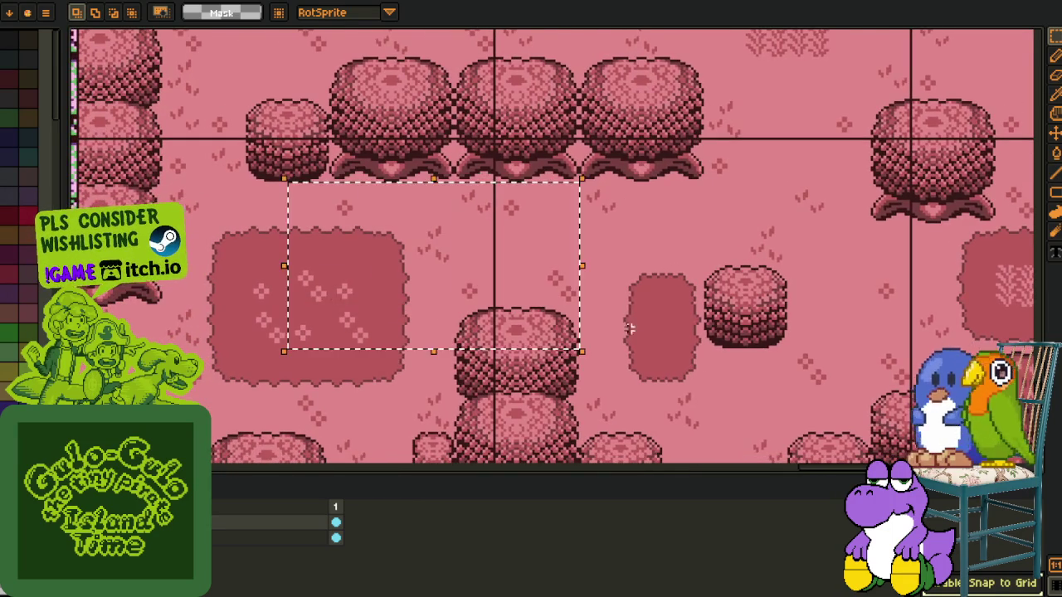
scroll(664, 320, down, 1)
drag(664, 319, 465, 304)
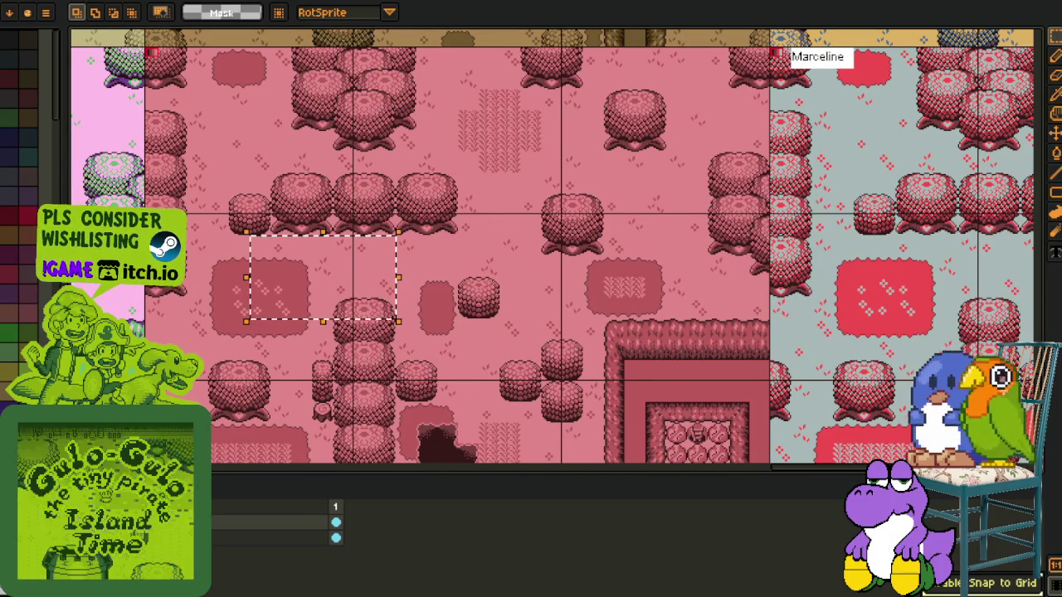
click(519, 286)
scroll(519, 286, down, 2)
mouse_move(534, 315)
mouse_down()
mouse_move(455, 235)
mouse_move(469, 297)
mouse_move(522, 339)
mouse_up()
scroll(522, 339, up, 2)
drag(379, 173, 374, 390)
scroll(374, 390, up, 2)
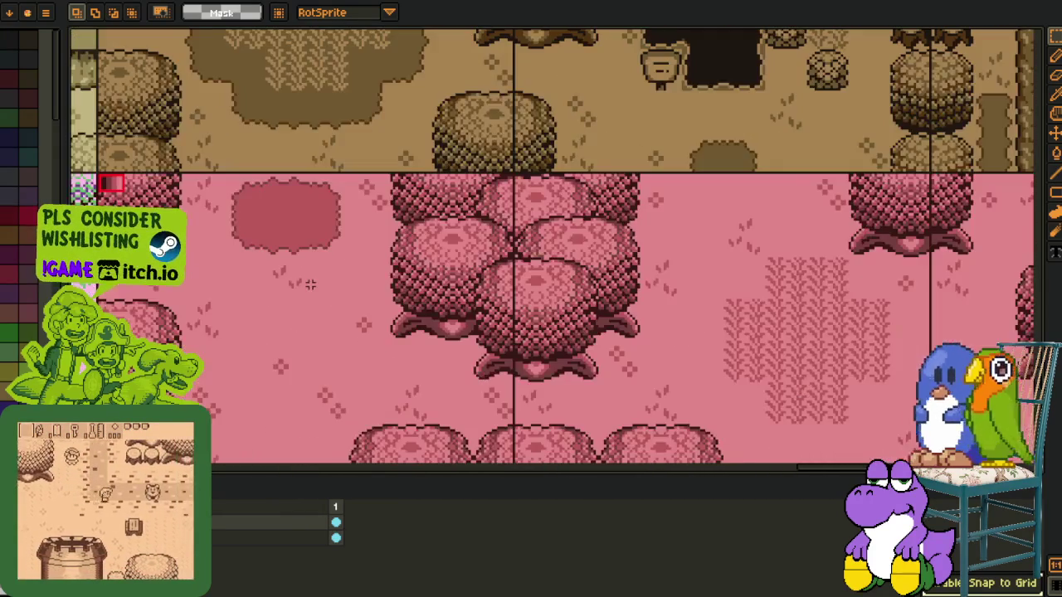
drag(323, 275, 335, 262)
drag(241, 158, 738, 439)
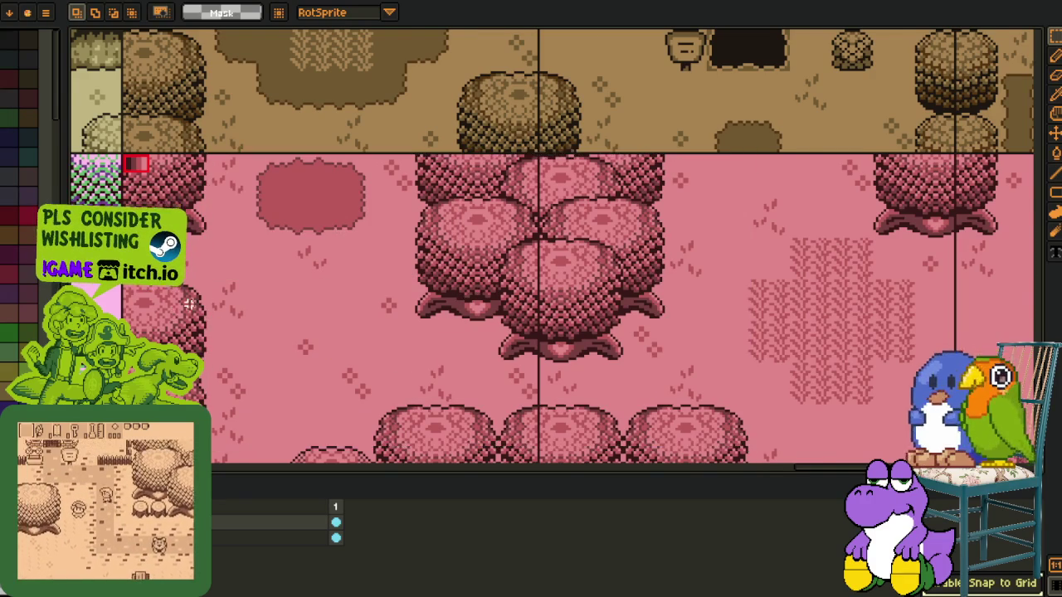
scroll(472, 349, down, 2)
drag(472, 358, 472, 349)
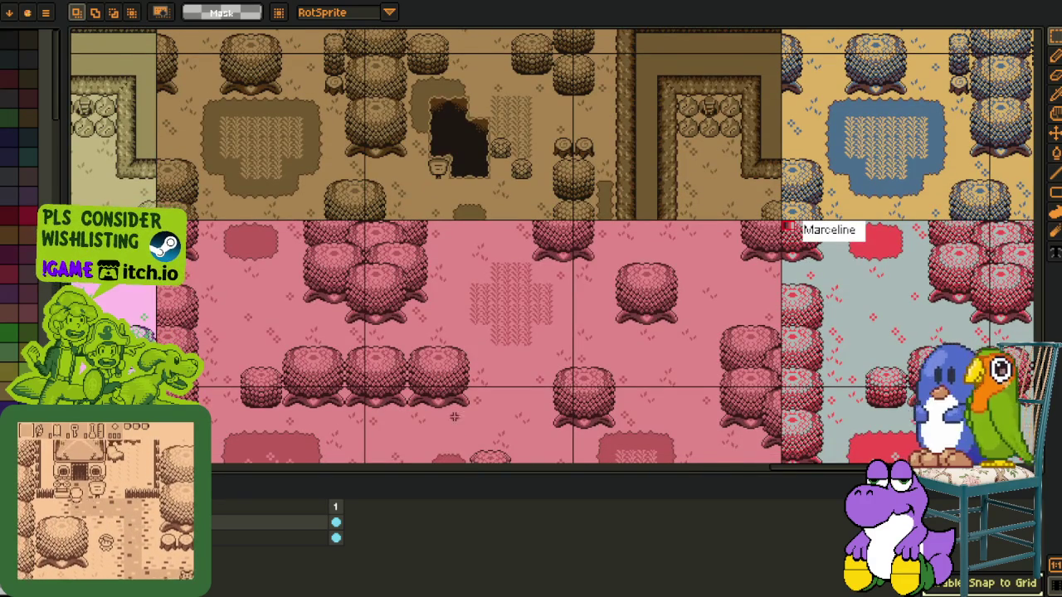
scroll(418, 396, down, 2)
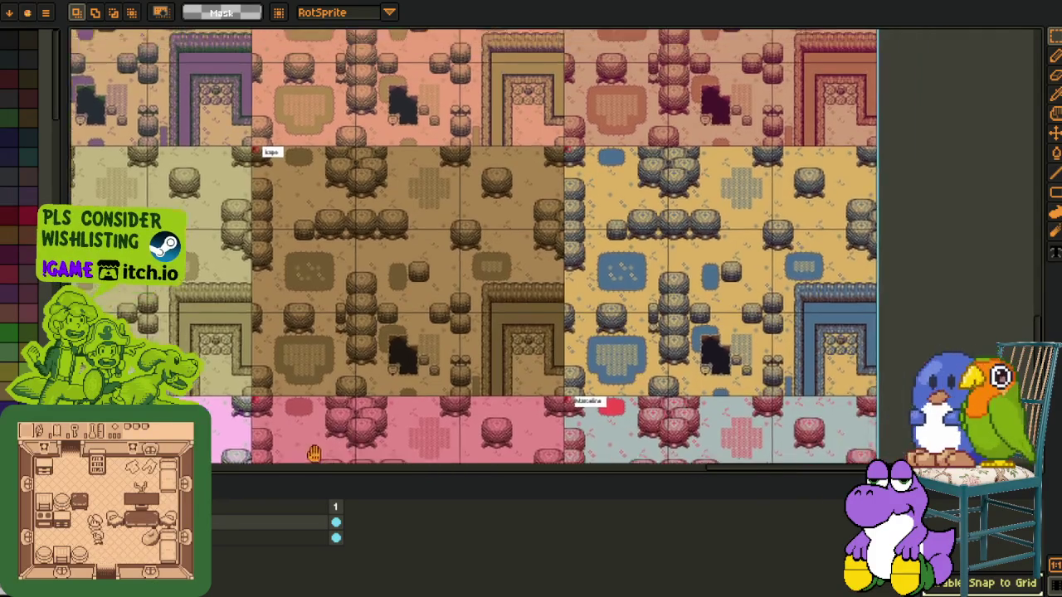
mouse_move(414, 396)
mouse_down()
mouse_move(407, 349)
mouse_move(834, 289)
mouse_up()
scroll(406, 348, down, 2)
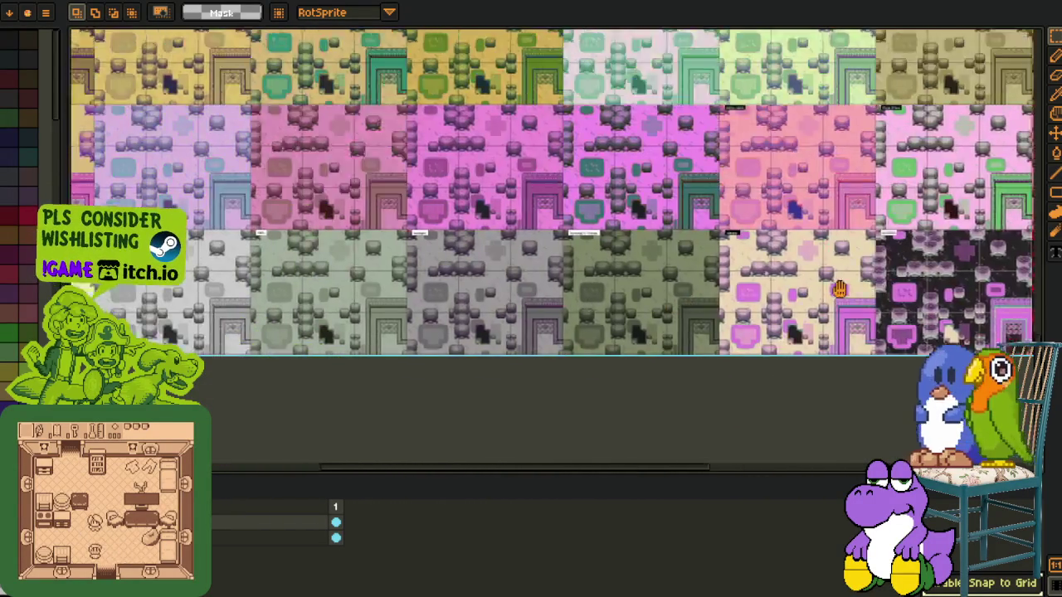
Save the labelled variant map and switch to the colourful tileset document
mouse_move(368, 315)
mouse_down()
mouse_move(280, 448)
mouse_move(154, 456)
mouse_up()
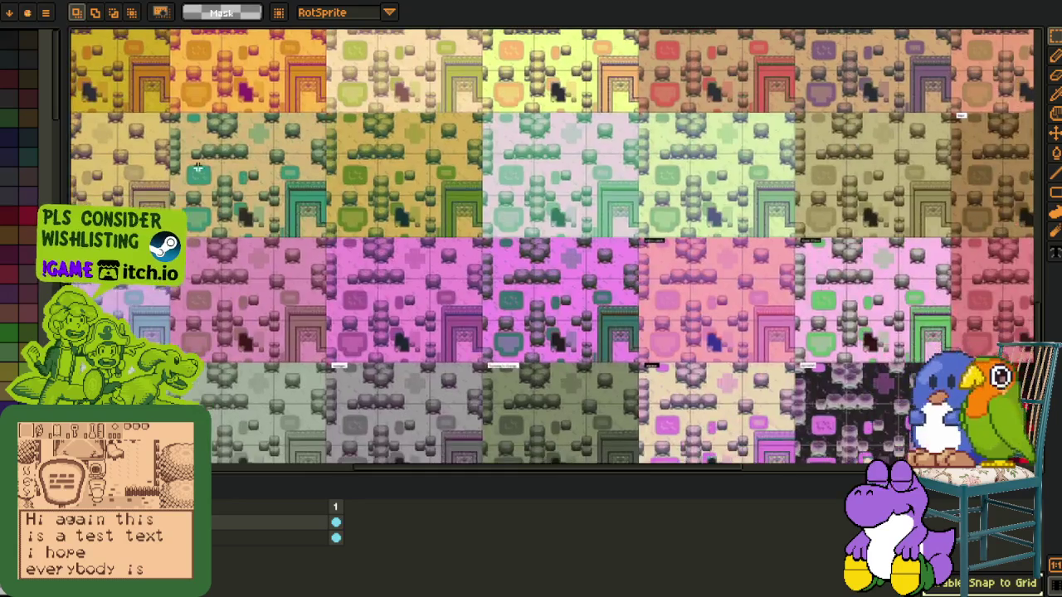
key(ctrl+s)
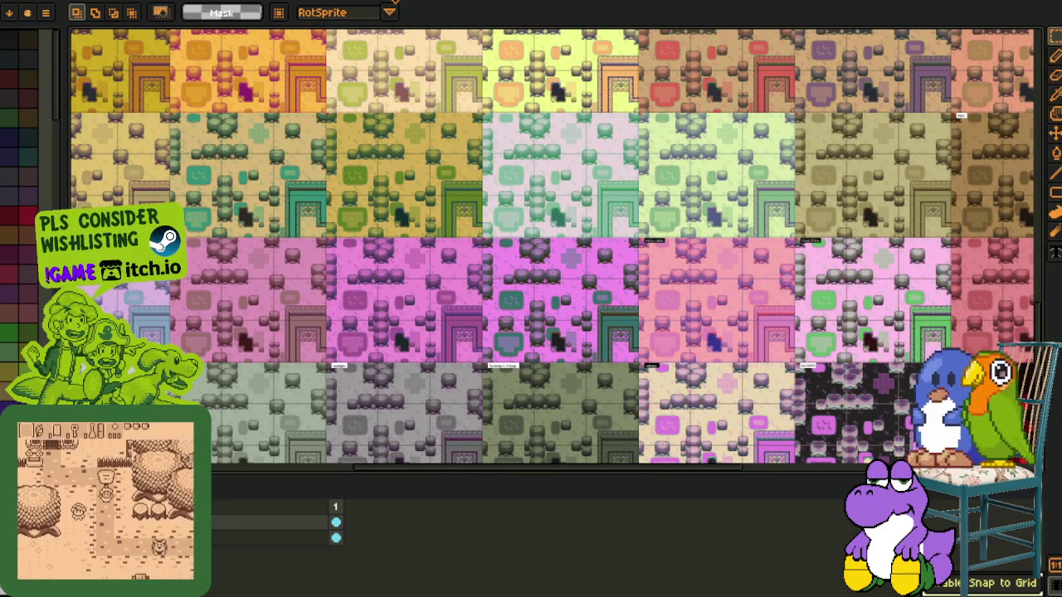
key(ctrl+Tab)
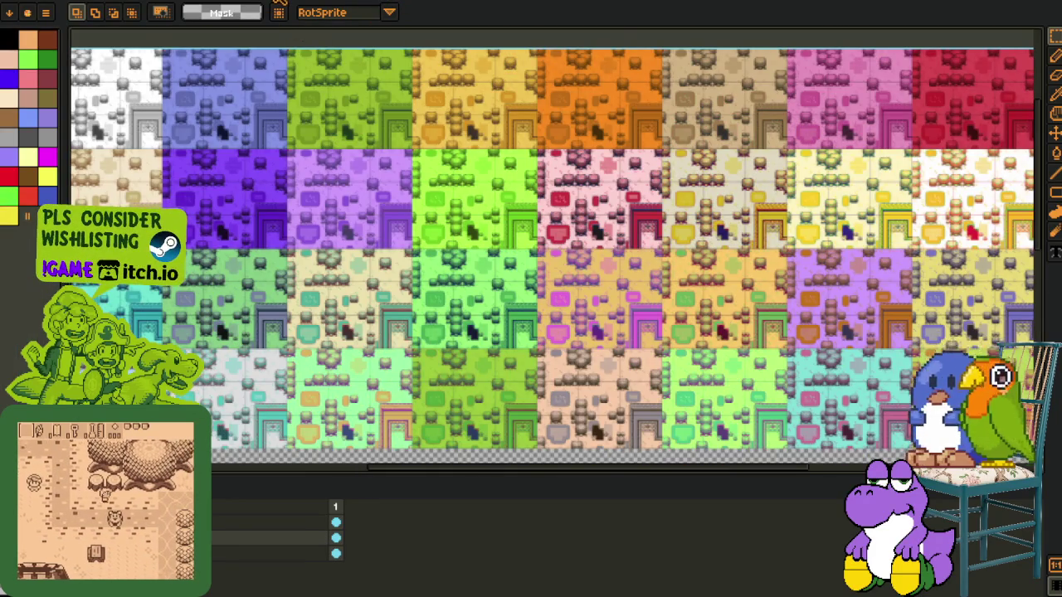
click(280, 3)
Switch to the character-and-tunnel sprite and zoom around it
click(281, 2)
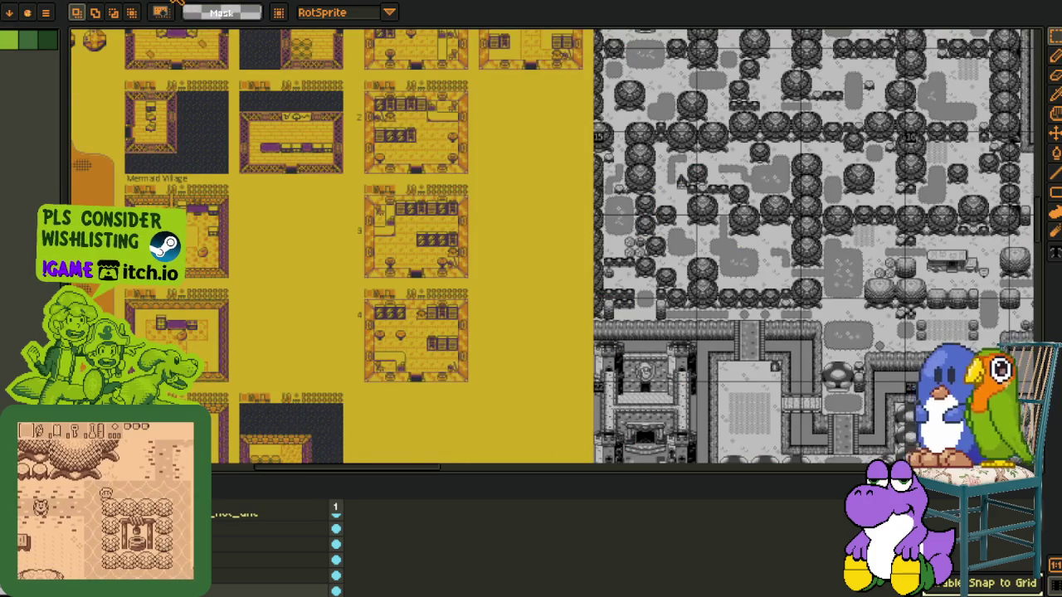
click(180, 4)
scroll(311, 174, down, 1)
scroll(332, 191, down, 1)
scroll(306, 296, up, 1)
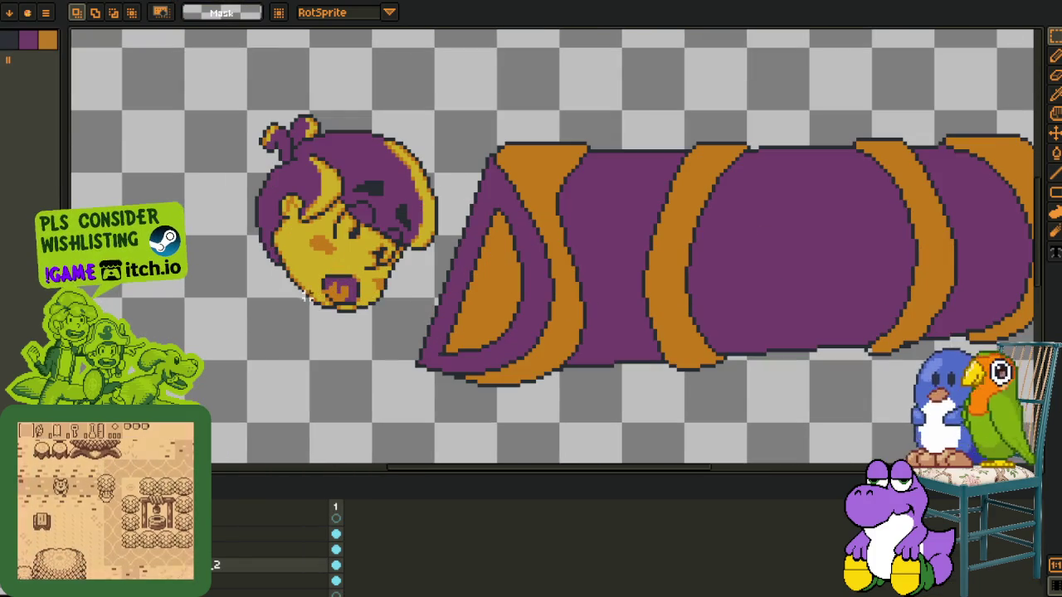
scroll(311, 297, up, 1)
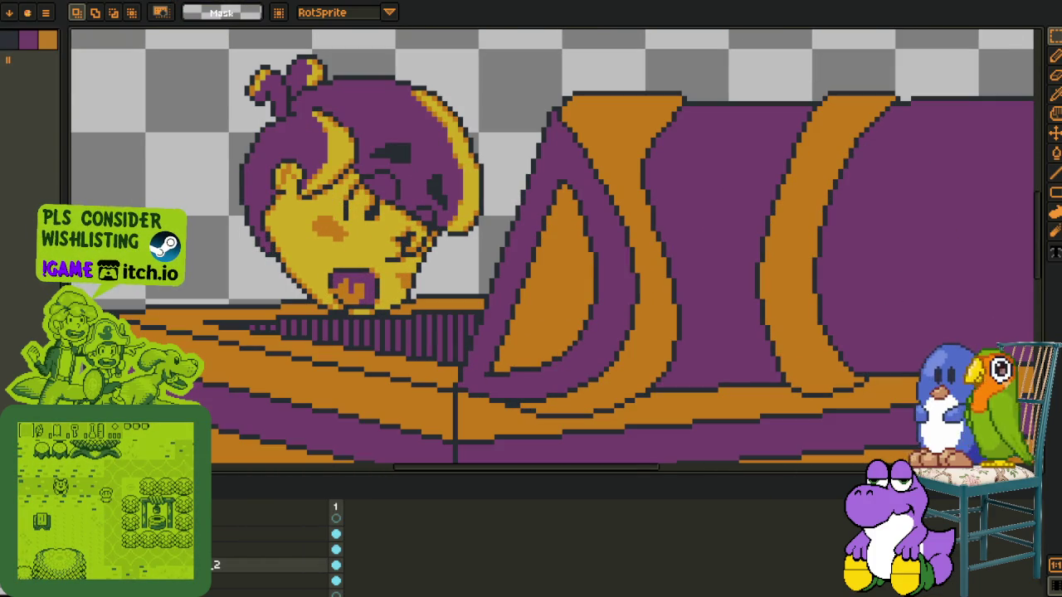
scroll(274, 548, down, 1)
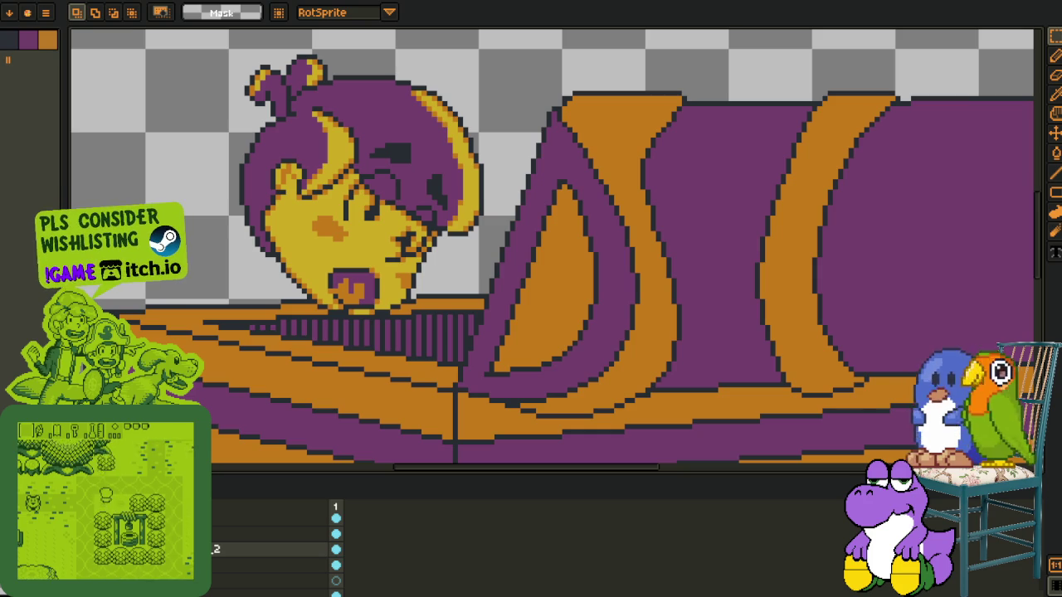
scroll(216, 352, down, 1)
scroll(556, 249, left, 2)
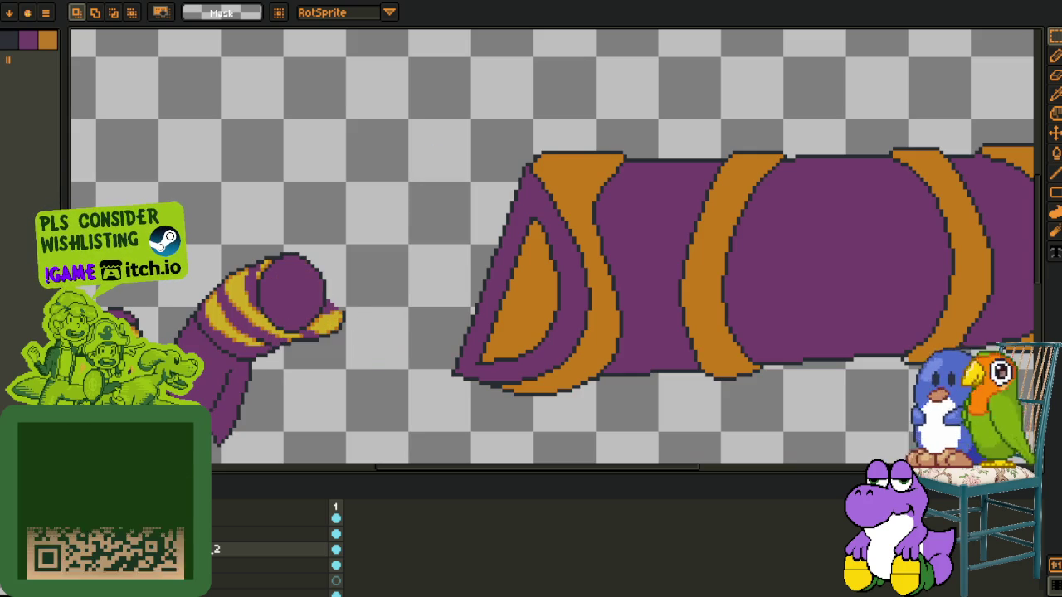
Select the top layer's scarf cel in the timeline and zoom in
click(336, 522)
scroll(347, 295, up, 1)
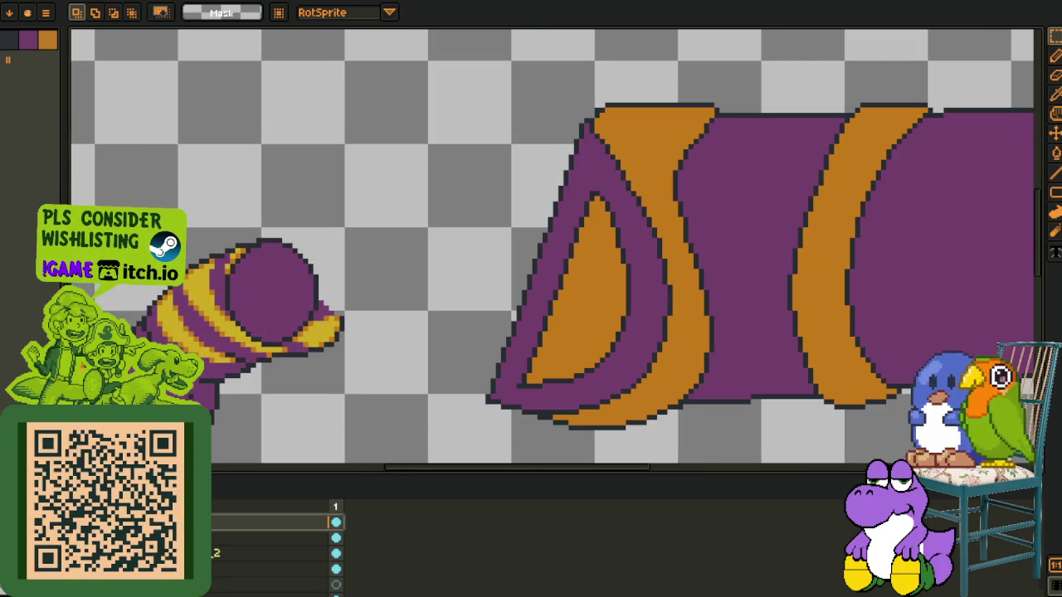
scroll(319, 303, up, 1)
scroll(318, 291, up, 1)
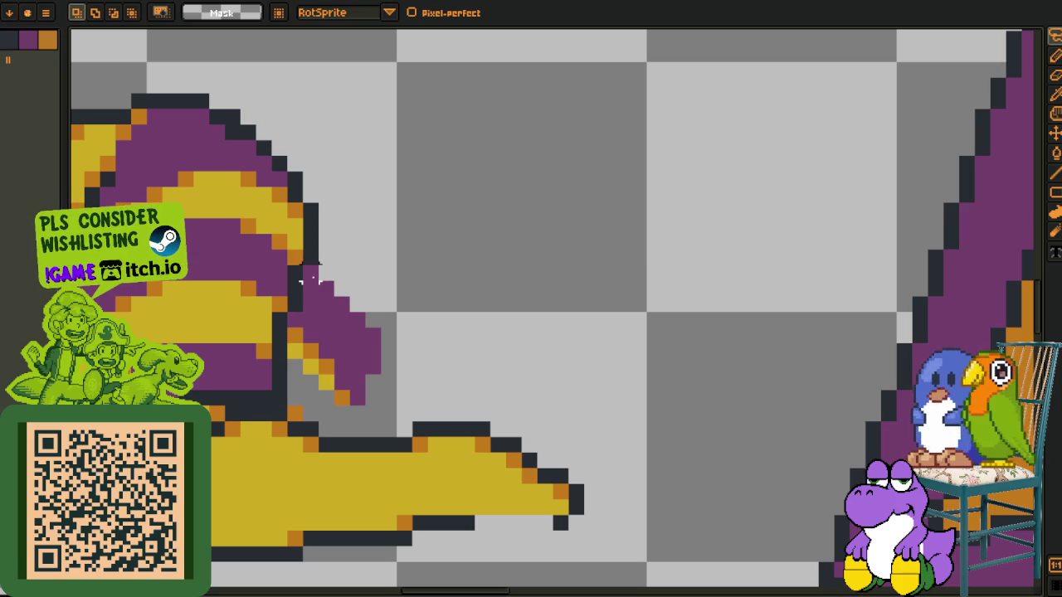
Select and then drop the pointed sleeve tip, bringing the layers timeline back
mouse_move(311, 278)
mouse_down()
mouse_move(295, 322)
mouse_move(295, 386)
mouse_move(412, 281)
mouse_up()
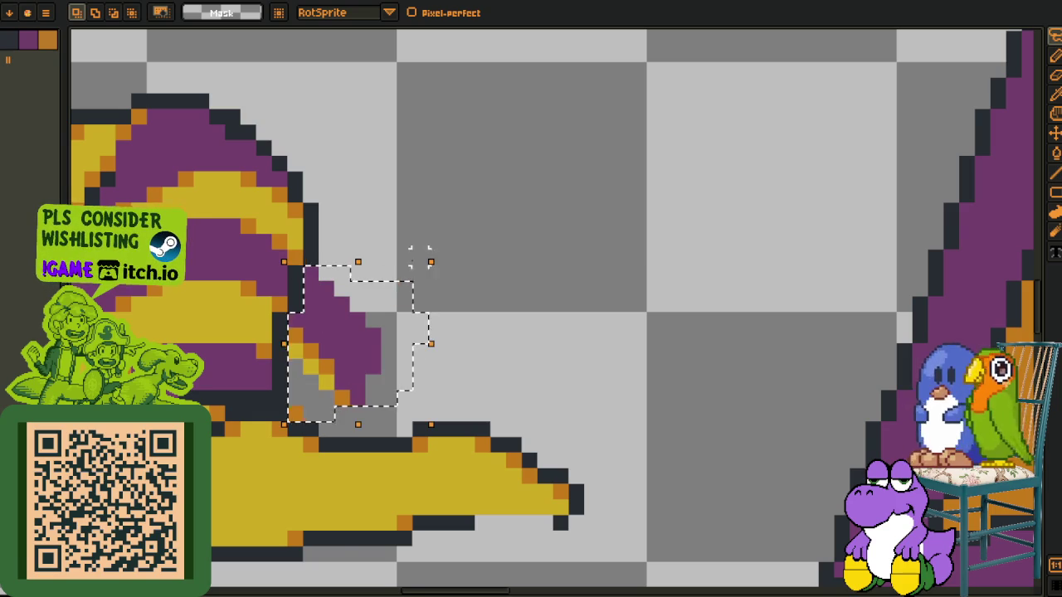
scroll(413, 263, down, 2)
key(ctrl+d)
key(Tab)
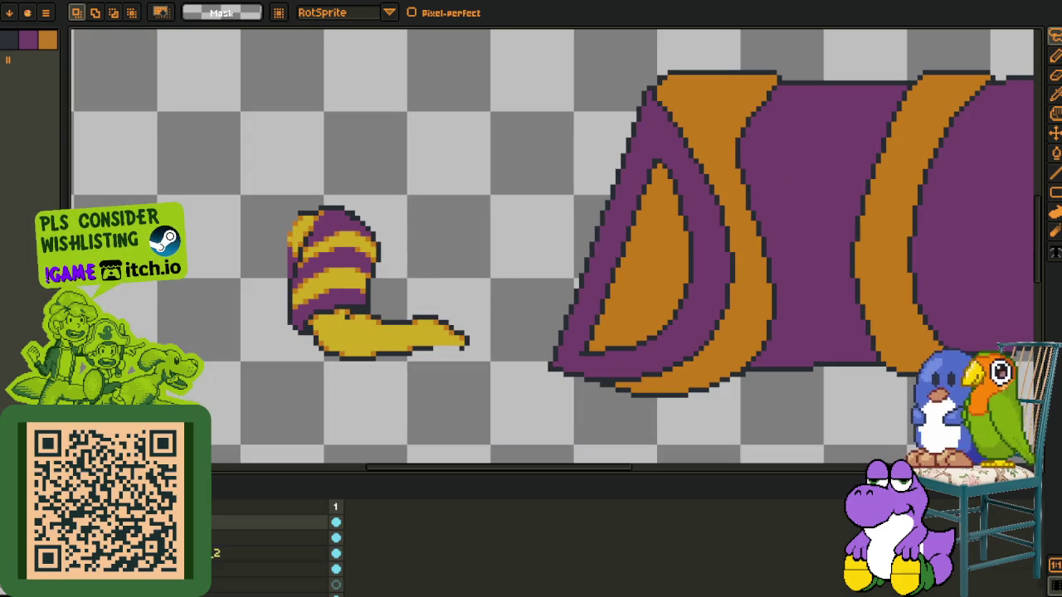
Make the hidden head and striped body layers visible and zoom out
click(274, 553)
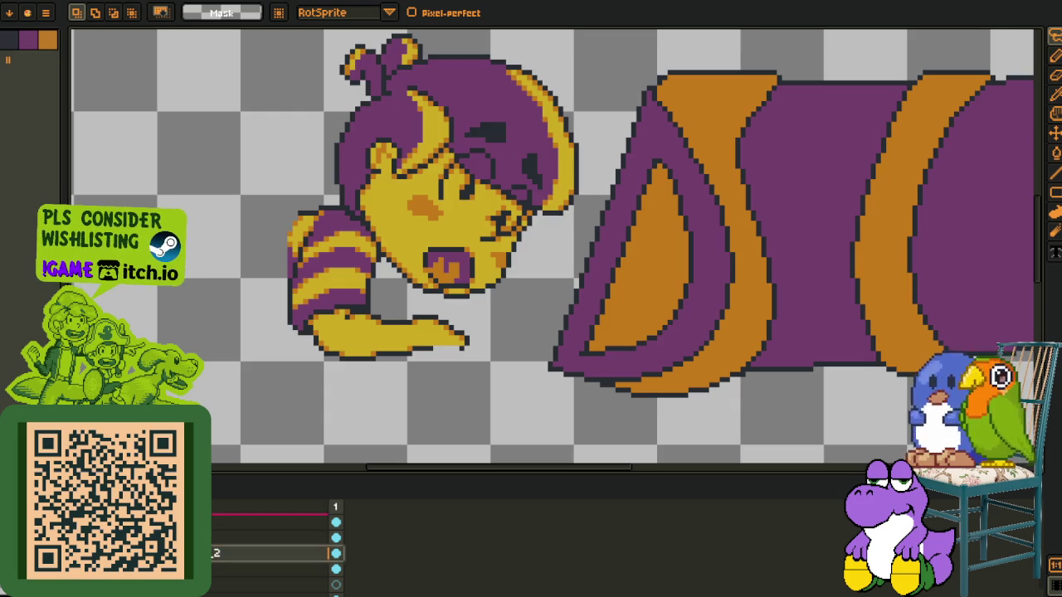
key(ctrl+z)
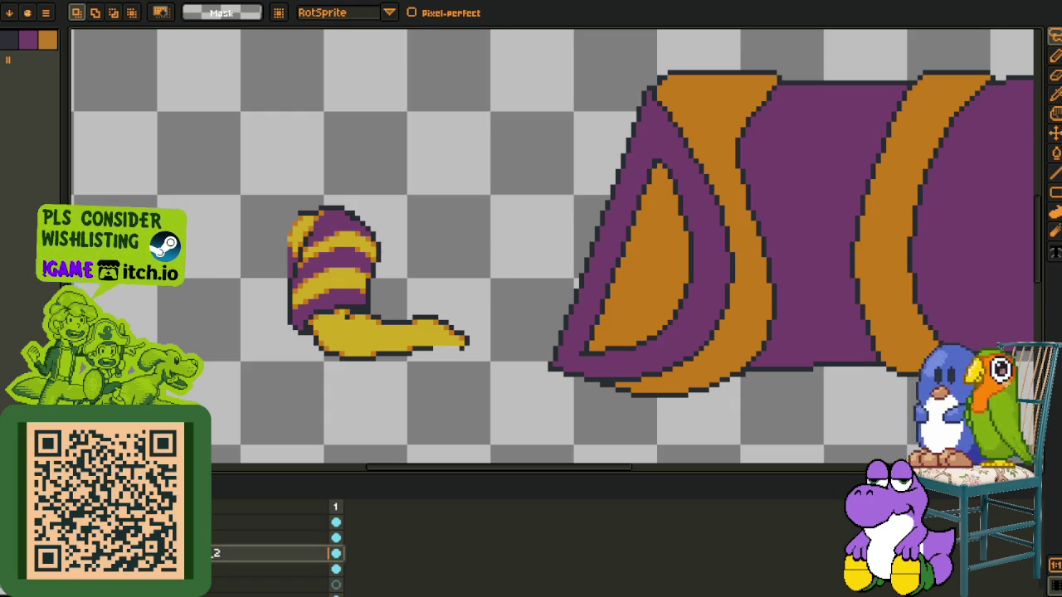
key(ctrl+y)
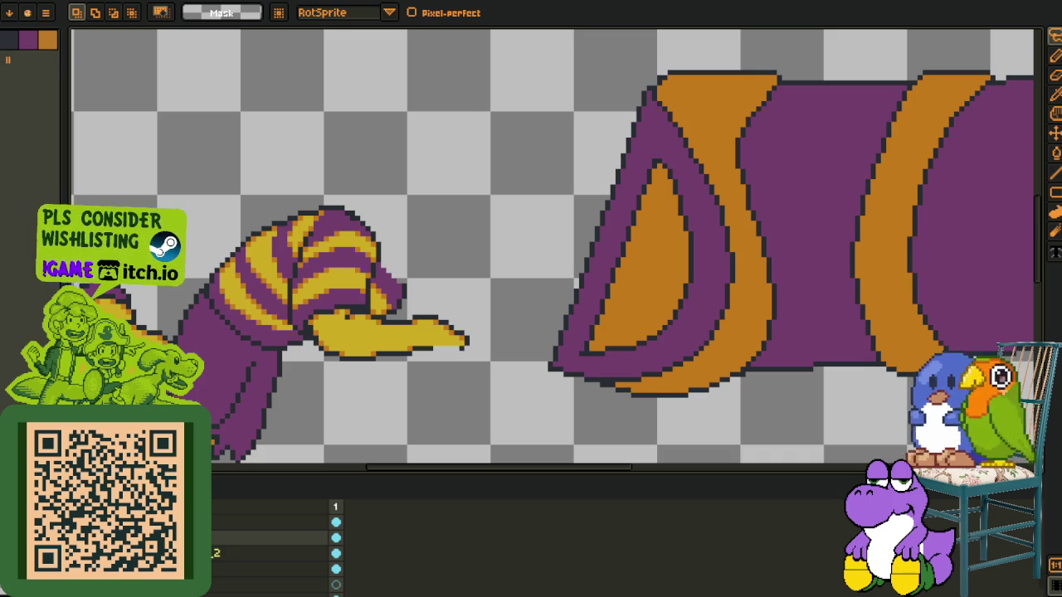
key(ctrl+z)
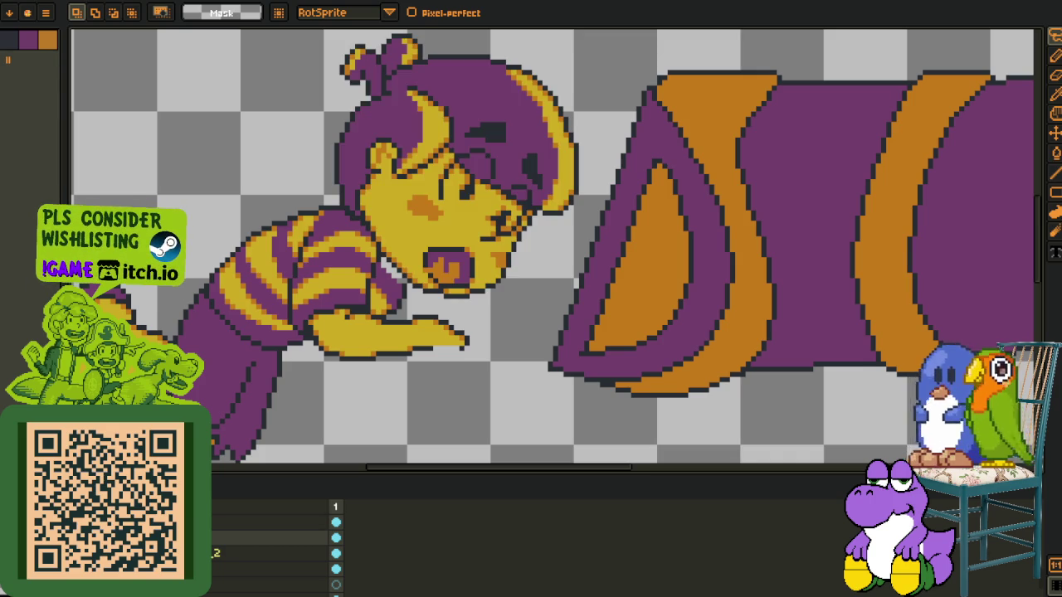
scroll(387, 352, down, 2)
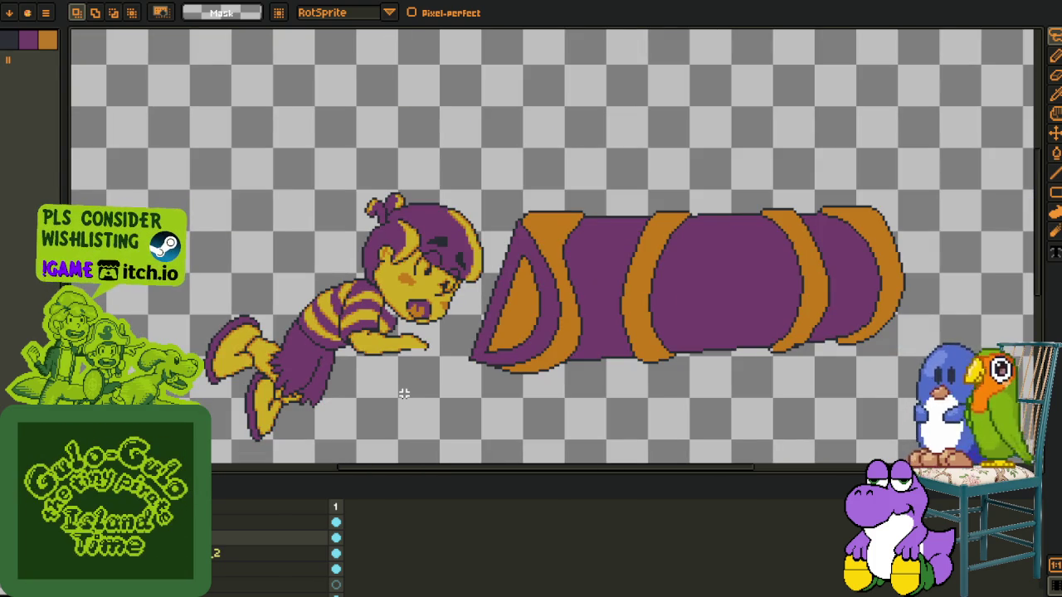
Zoom in closely on the area between the sleeve and the face
scroll(438, 347, up, 1)
scroll(440, 345, up, 1)
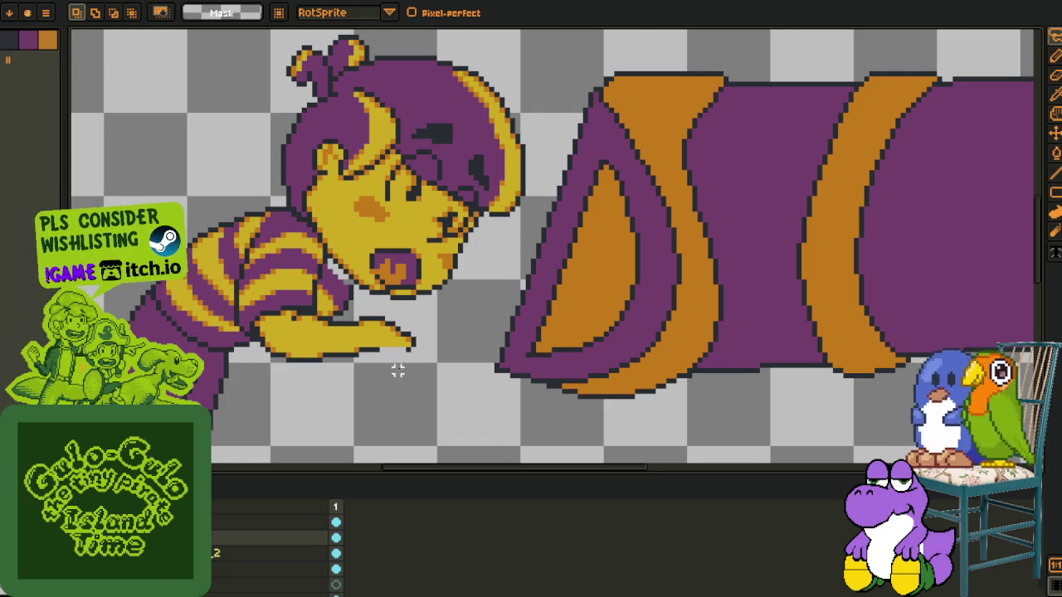
scroll(398, 371, up, 1)
scroll(395, 349, up, 1)
scroll(390, 320, up, 1)
scroll(383, 282, up, 1)
key(Tab)
key(Tab)
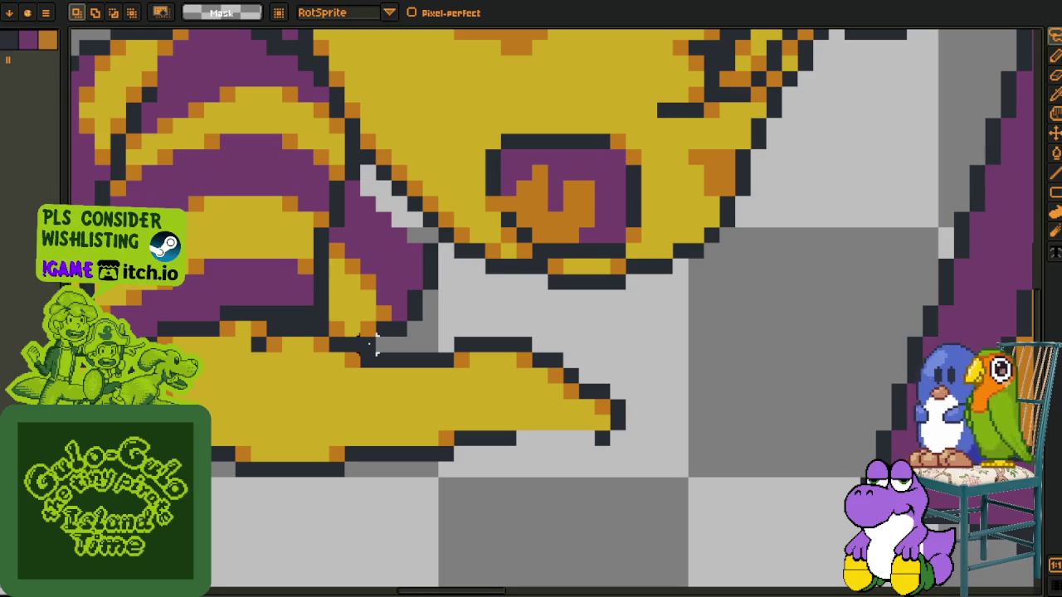
Paint out the dark outline pixels beside the hand with the 1px pencil, then preview the sprite
key(b)
drag(367, 346, 431, 251)
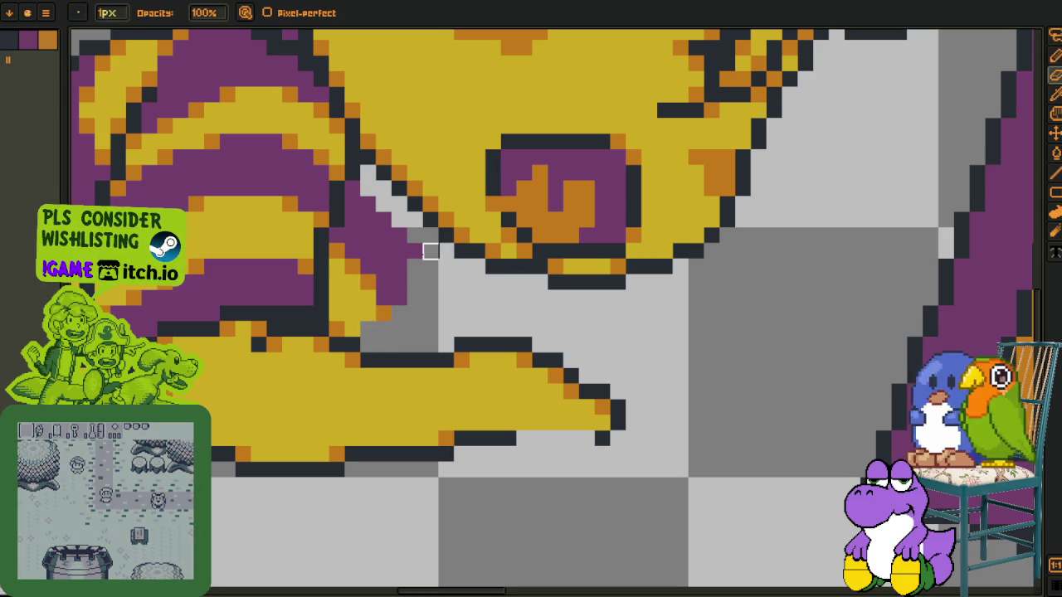
scroll(431, 252, down, 3)
scroll(428, 249, down, 2)
scroll(419, 248, up, 3)
scroll(415, 245, up, 1)
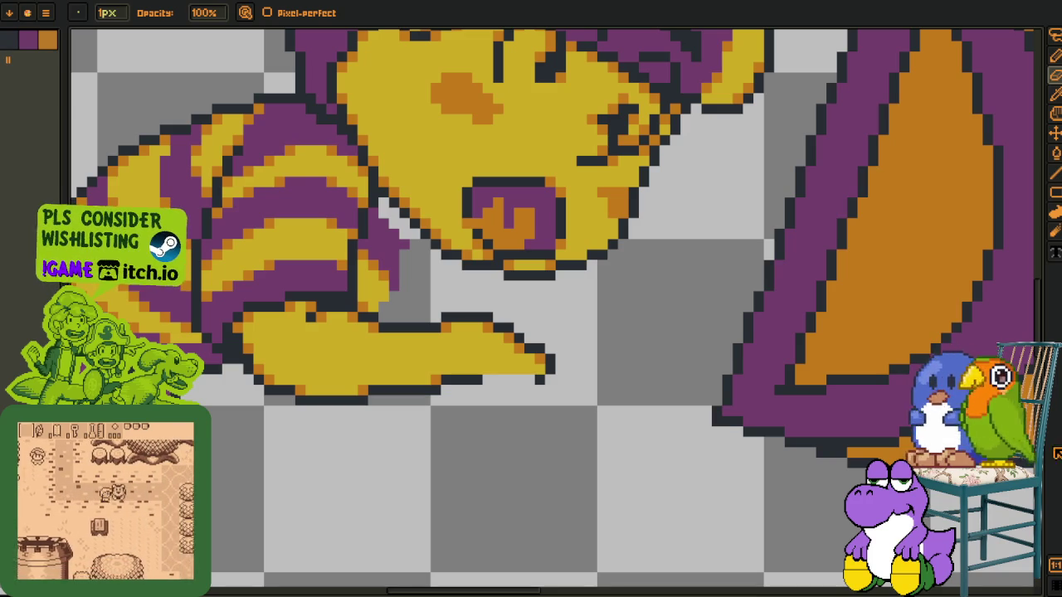
key(F7)
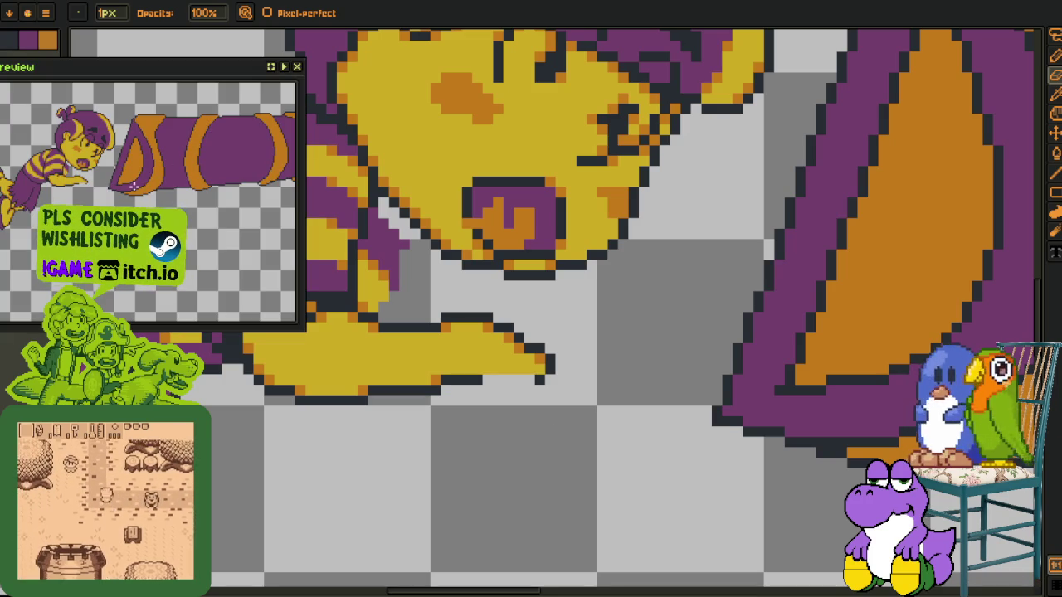
Touch up the hair outline and draw a dark outline beside the purple sleeve
drag(378, 262, 486, 308)
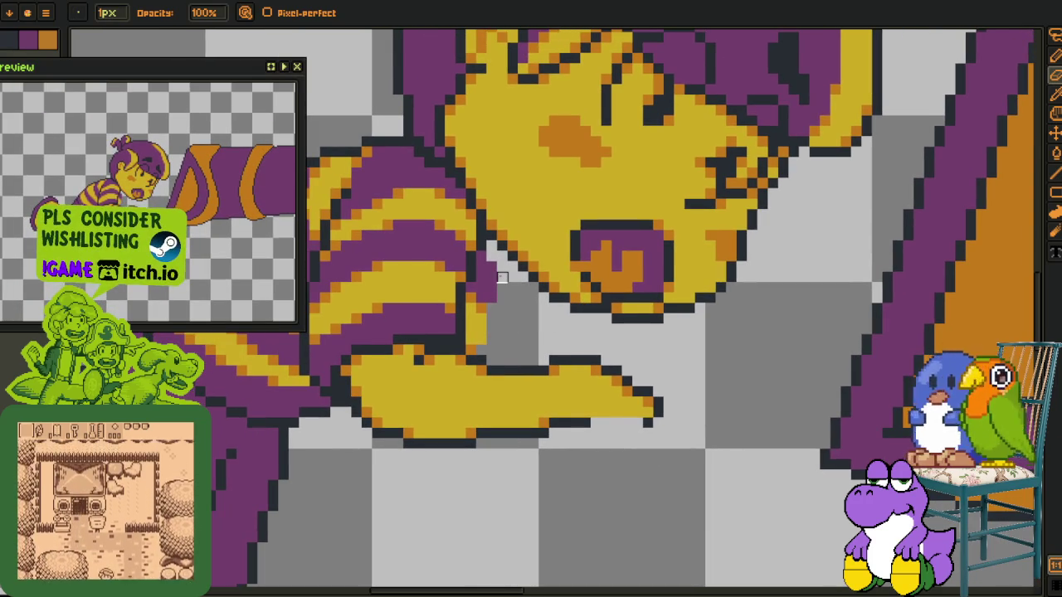
scroll(486, 241, up, 1)
click(485, 249)
key(ctrl+z)
drag(489, 261, 511, 292)
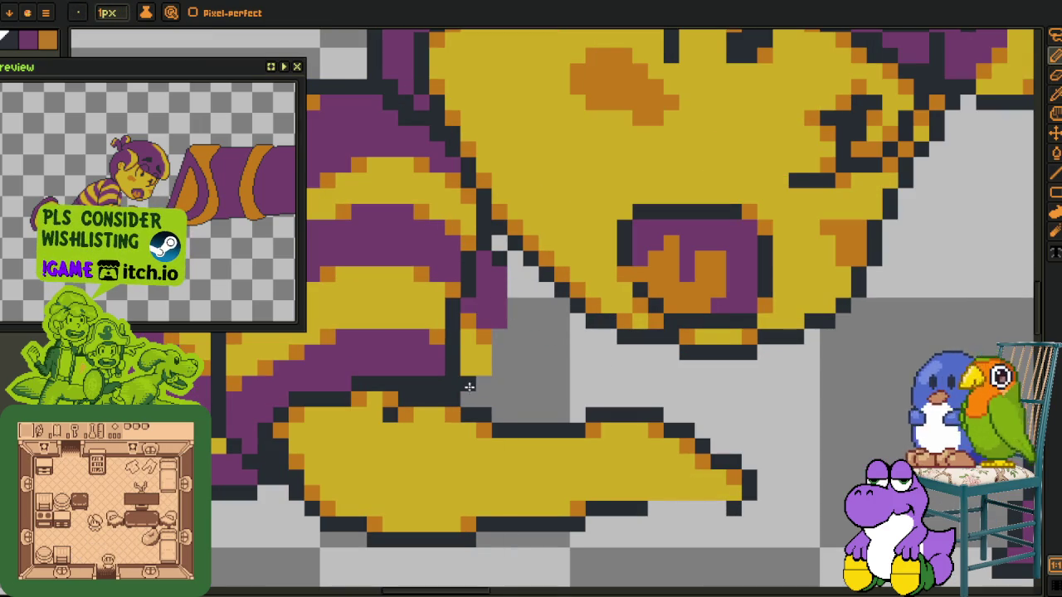
drag(493, 365, 514, 277)
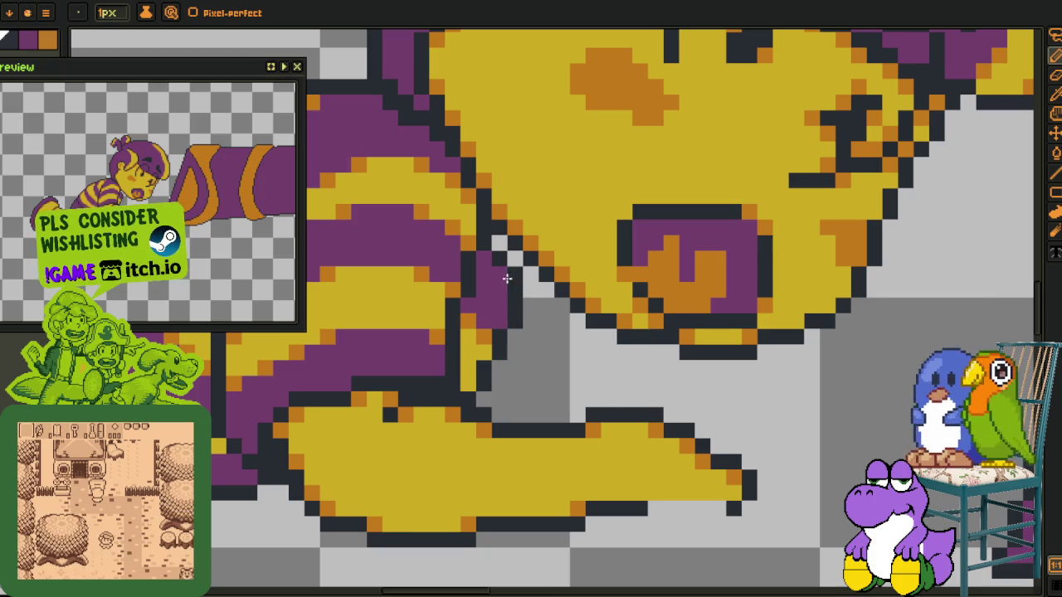
Sample purple from the artwork and repaint pixels along the lower sleeve's black outline
key(alt)
click(512, 267)
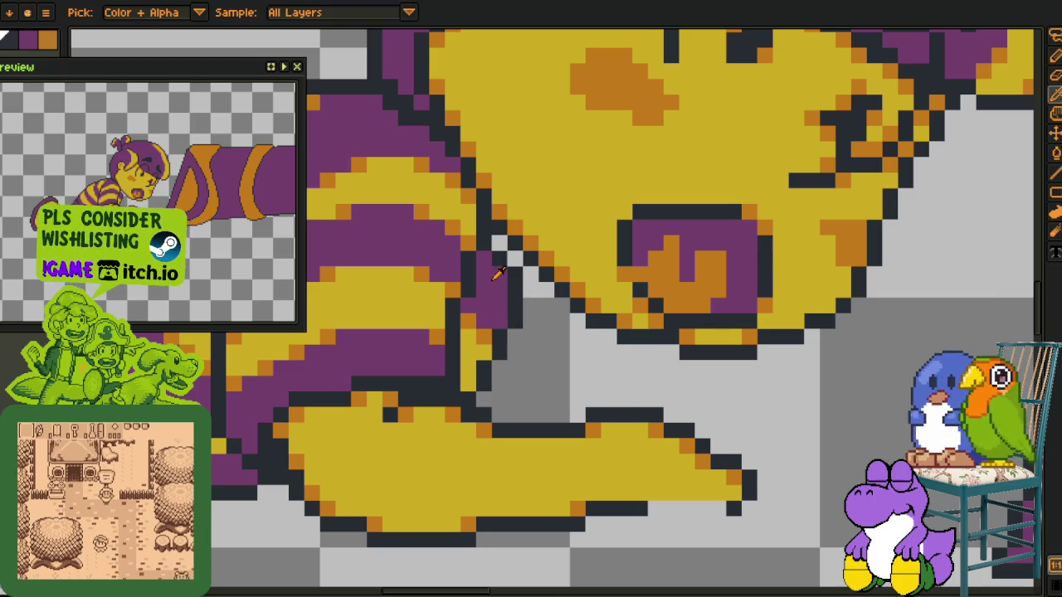
alt+click(514, 211)
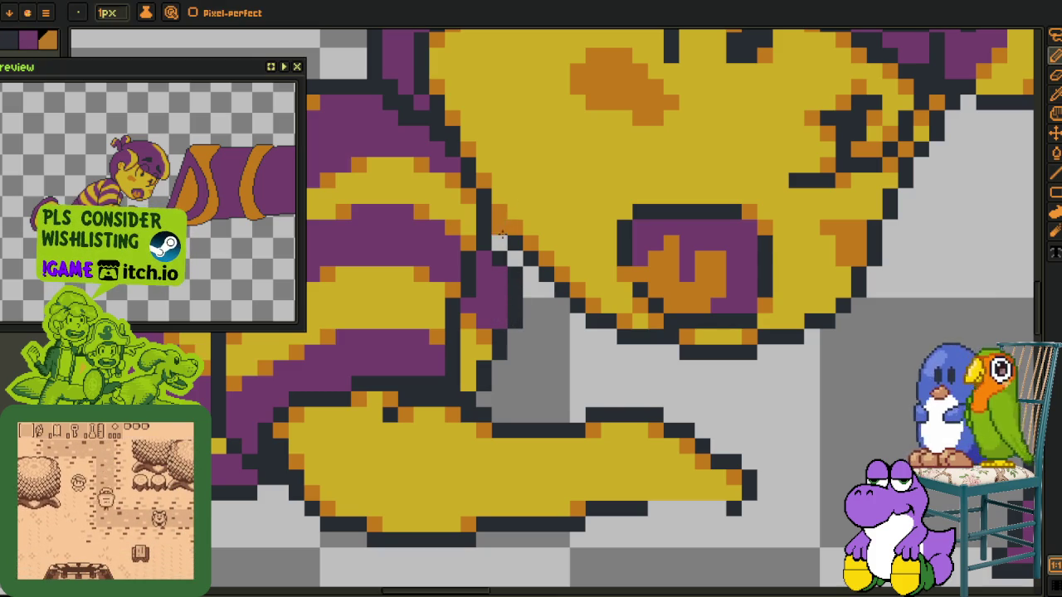
scroll(521, 264, down, 3)
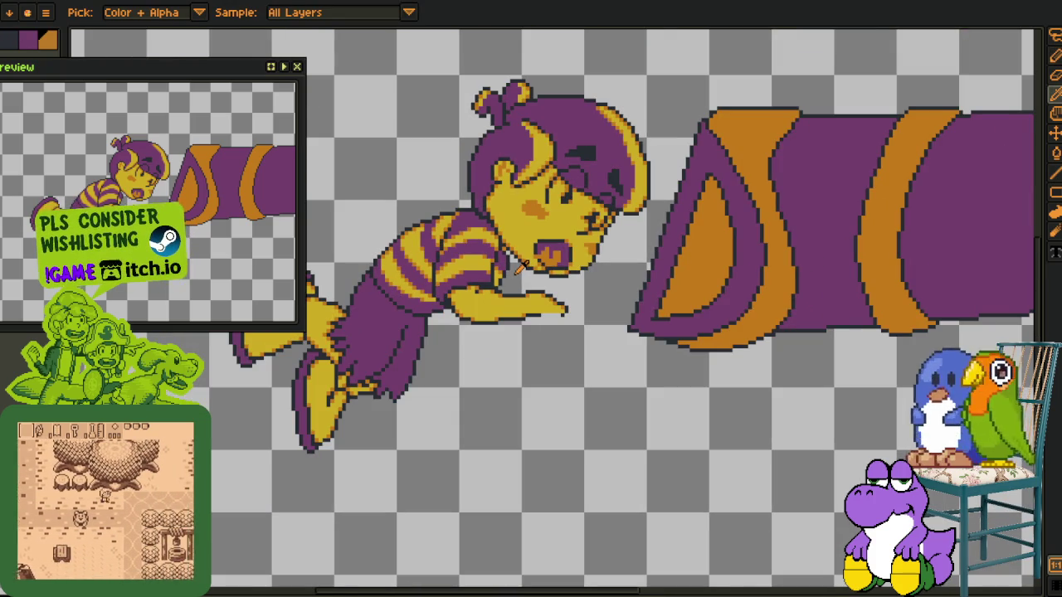
scroll(508, 272, up, 3)
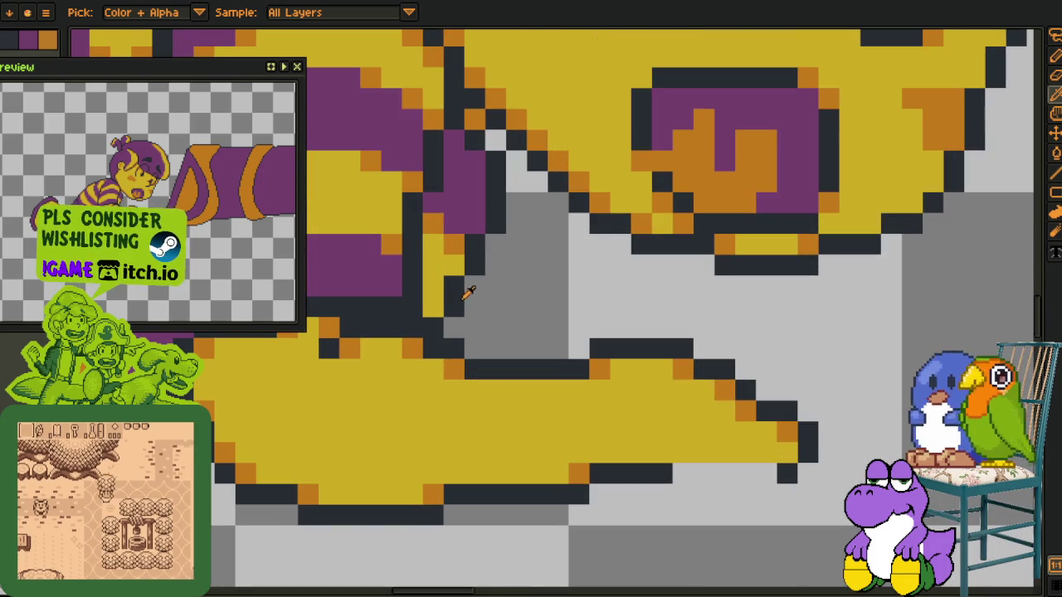
key(p)
drag(477, 274, 463, 362)
key(b)
drag(481, 252, 465, 249)
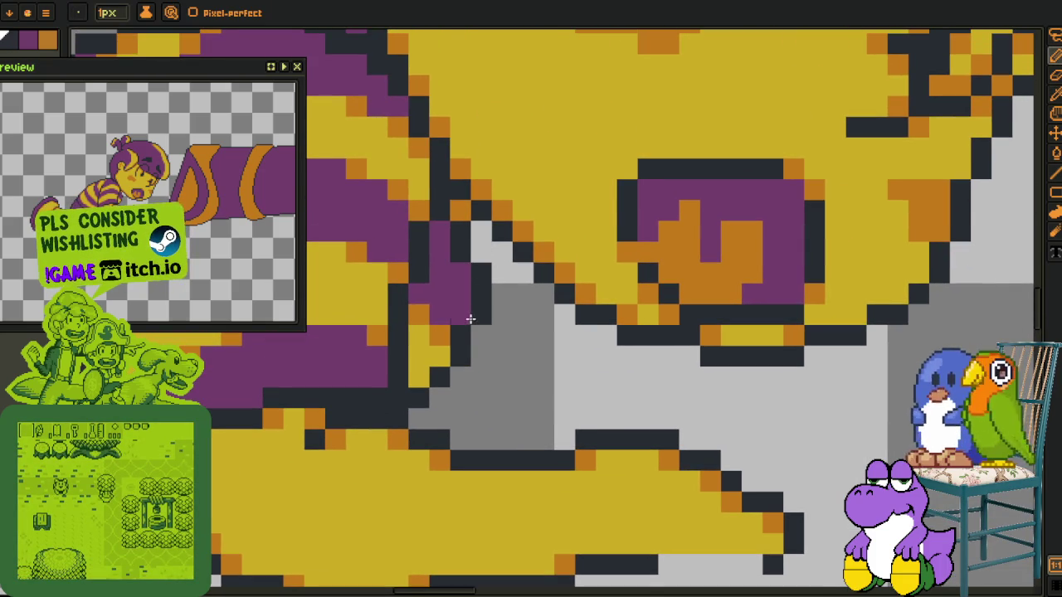
Add two more dark outline pixels and recolour a purple edge pixel yellow
scroll(438, 362, down, 5)
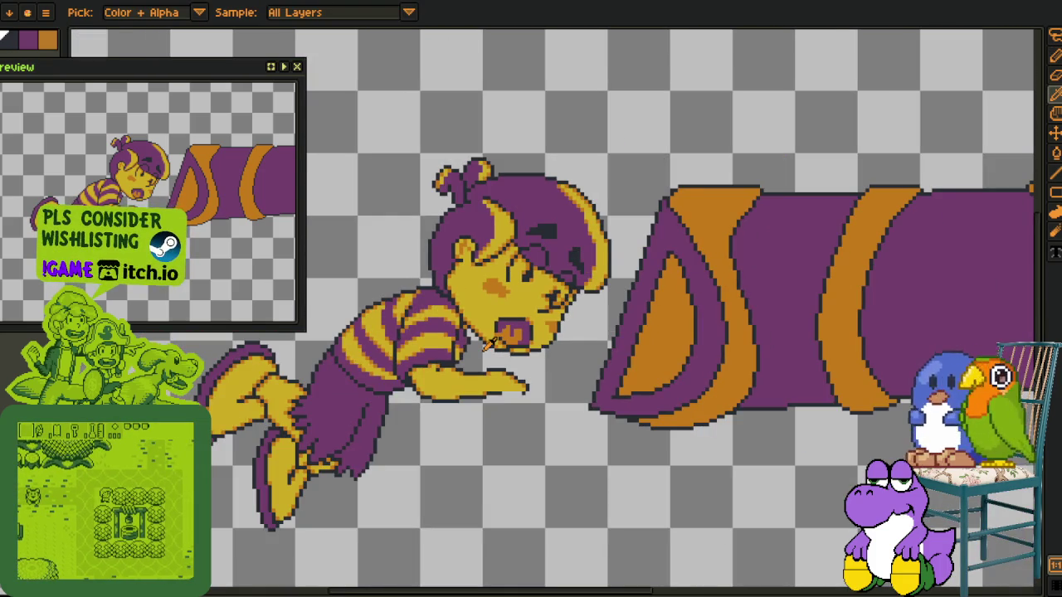
scroll(463, 340, up, 3)
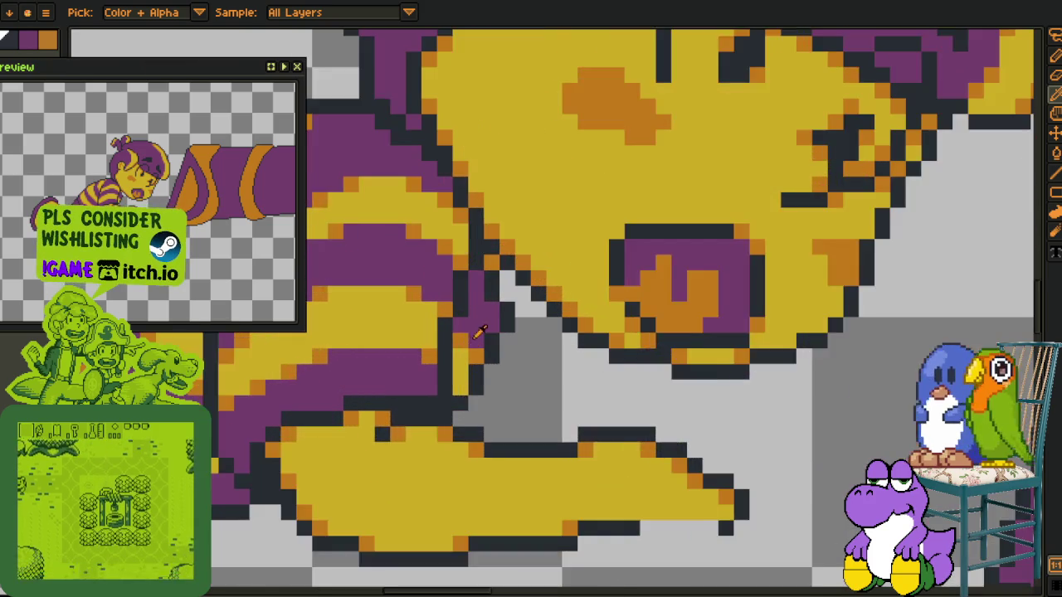
scroll(486, 306, up, 2)
click(515, 265)
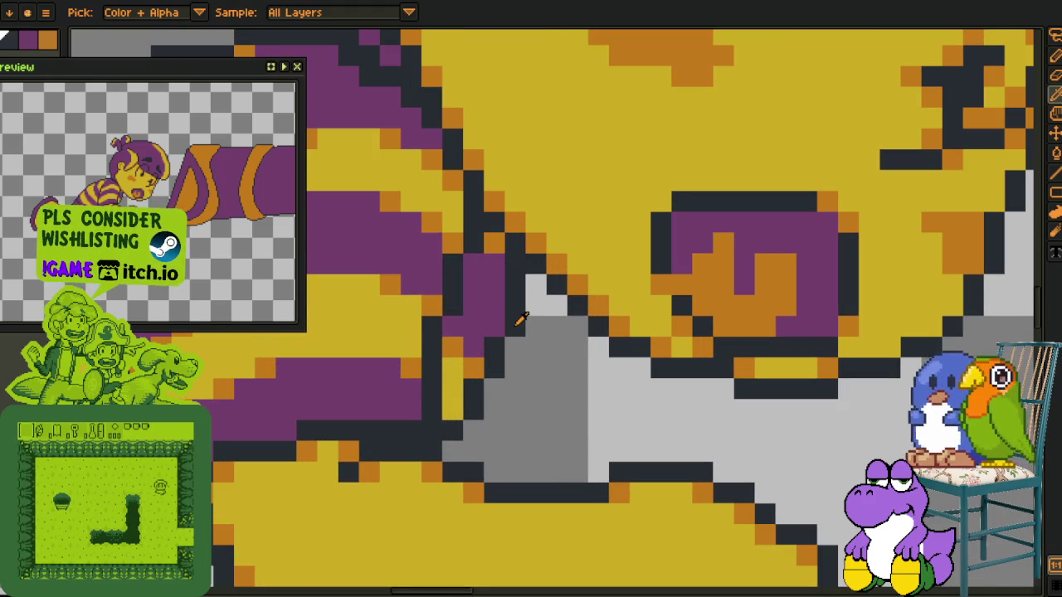
key(b)
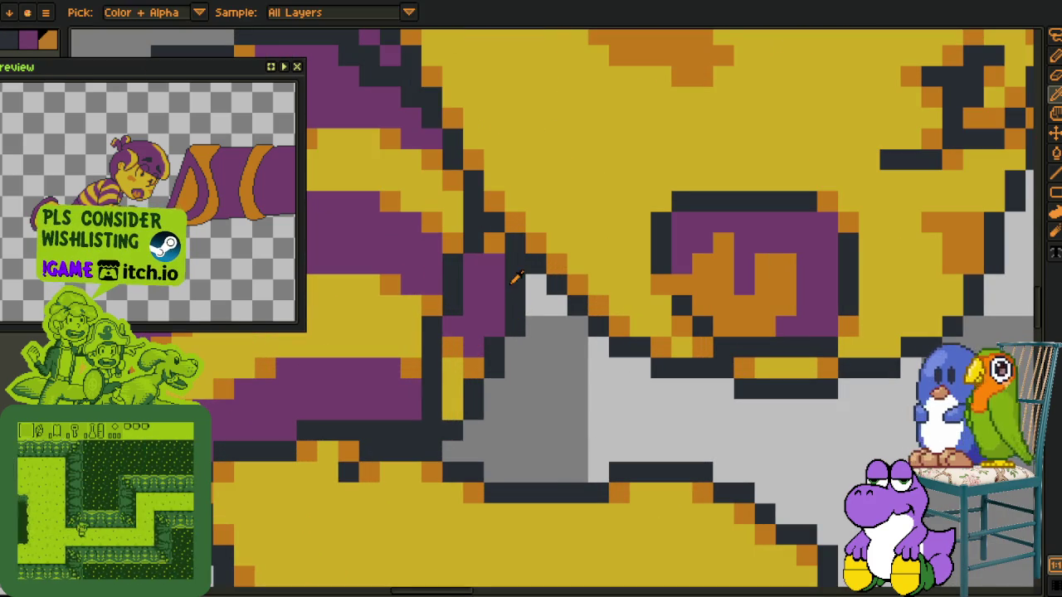
click(474, 264)
key(alt)
click(495, 262)
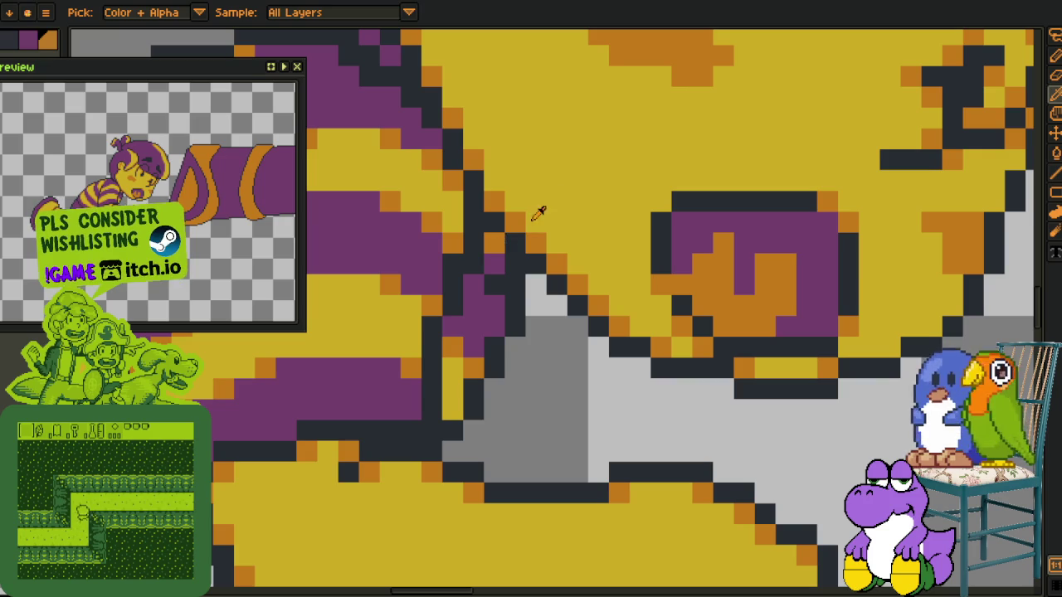
Zoom around the edited sleeve and show the layers timeline
scroll(547, 305, down, 3)
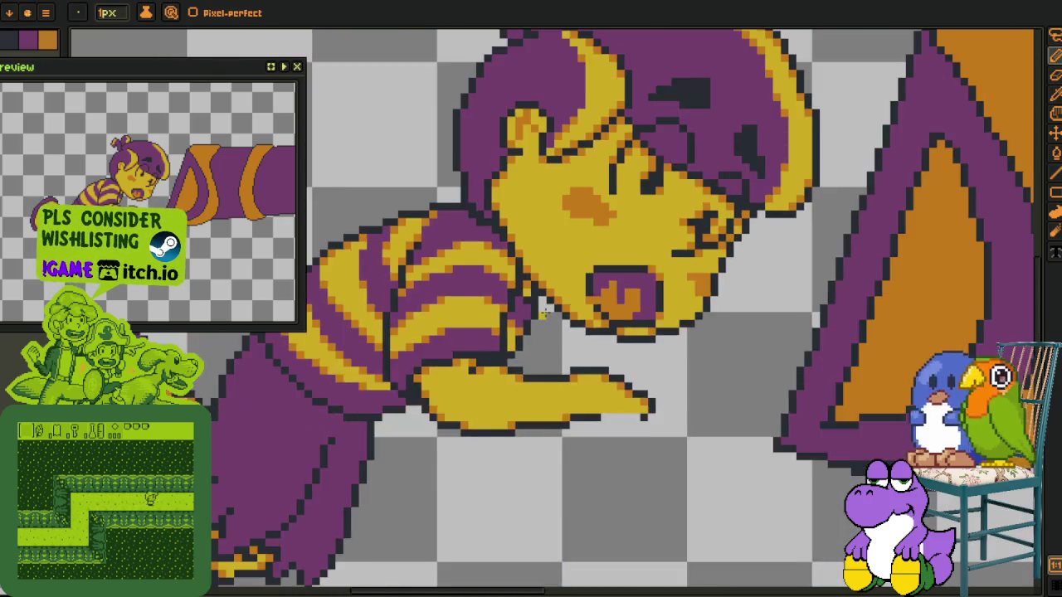
scroll(547, 306, up, 3)
scroll(502, 287, down, 2)
scroll(502, 287, down, 1)
key(alt)
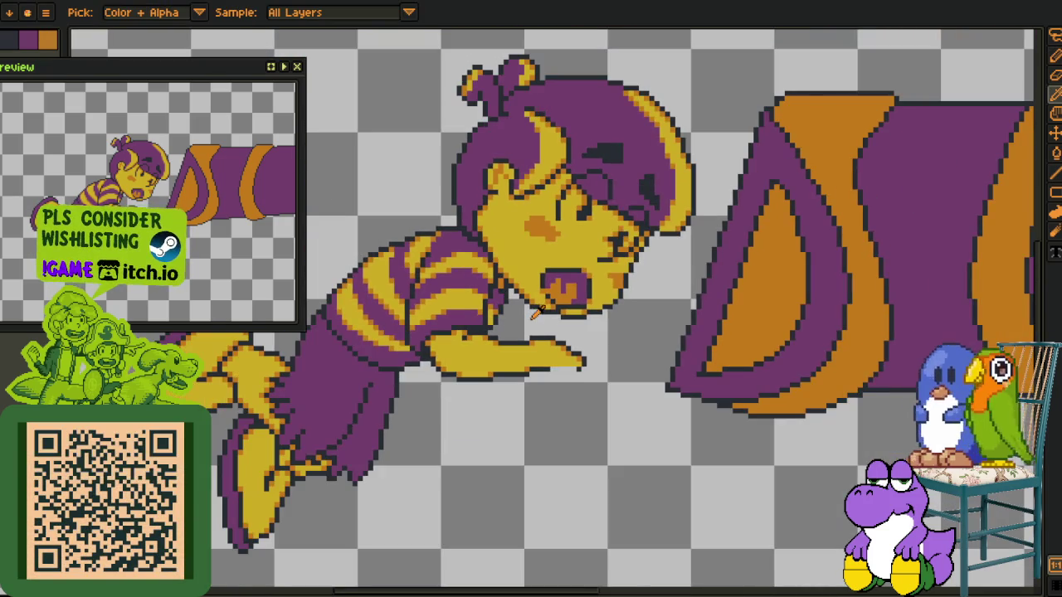
scroll(523, 357, down, 3)
scroll(504, 395, up, 2)
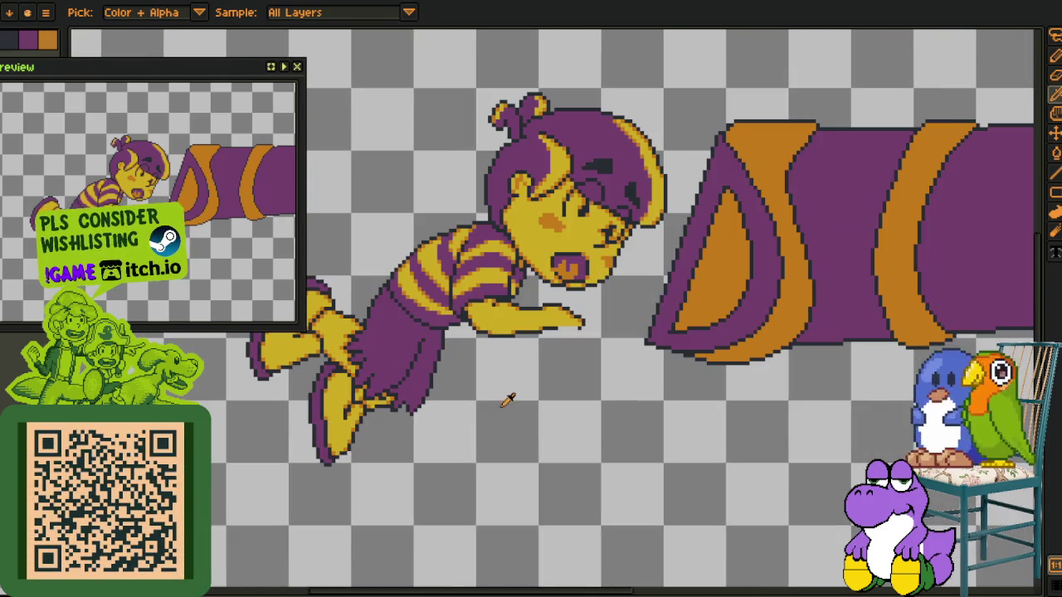
key(Tab)
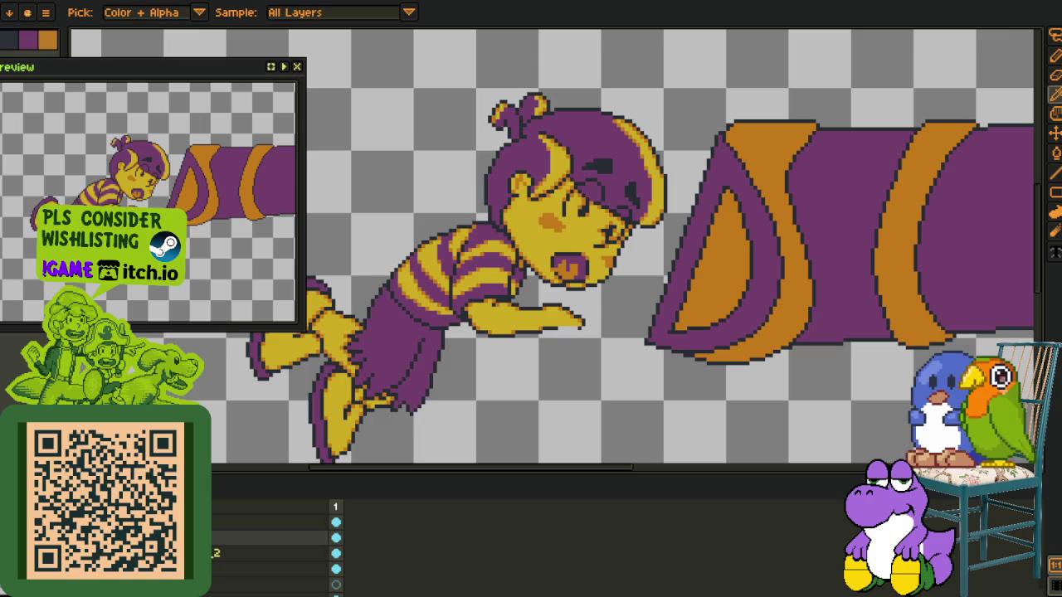
scroll(476, 370, down, 1)
scroll(470, 388, down, 1)
Enlarge the canvas so the whole character-and-chest sprite fits
mouse_move(469, 388)
mouse_down()
mouse_move(439, 343)
mouse_move(540, 281)
mouse_up()
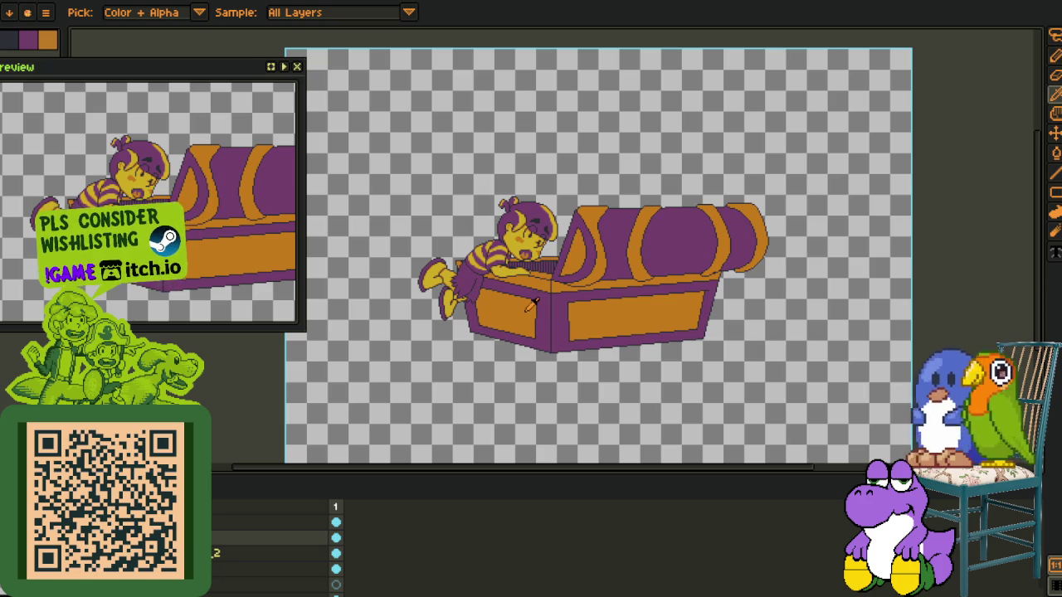
click(335, 570)
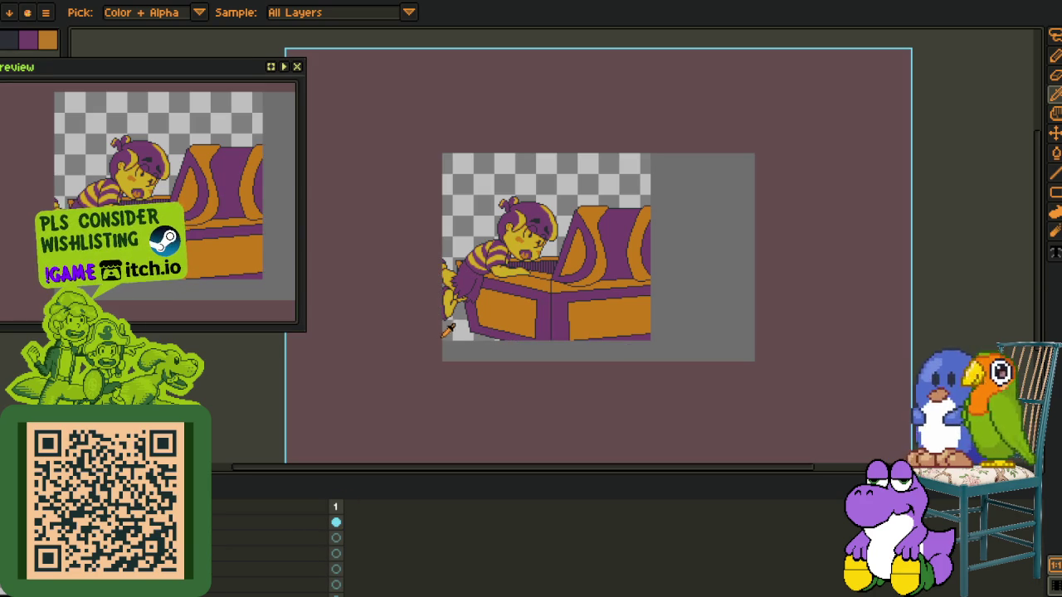
key(Return)
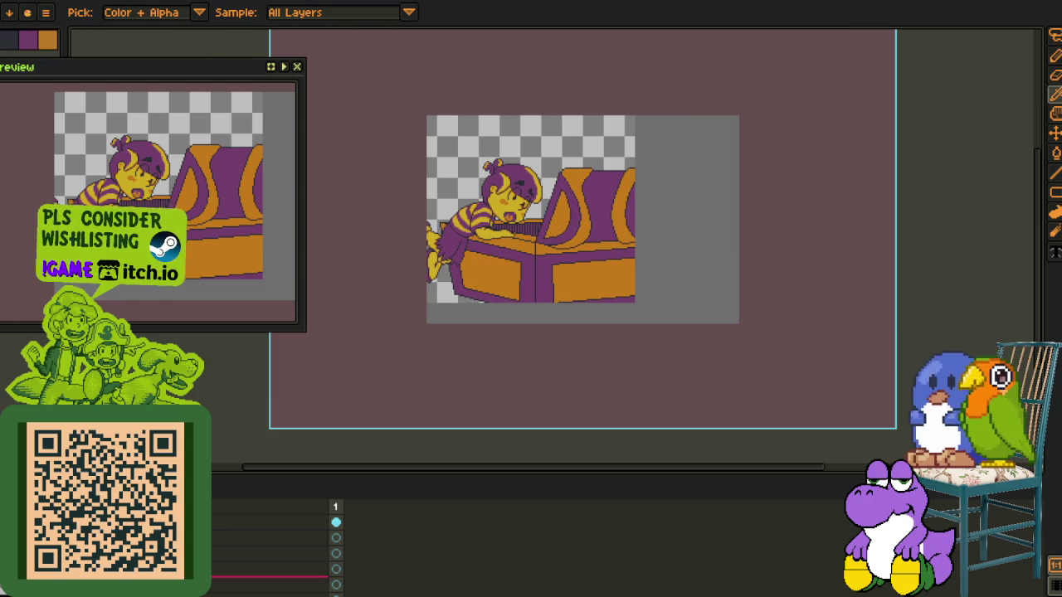
Move the duplicated layer lower in the stack and add a new empty layer
click(336, 585)
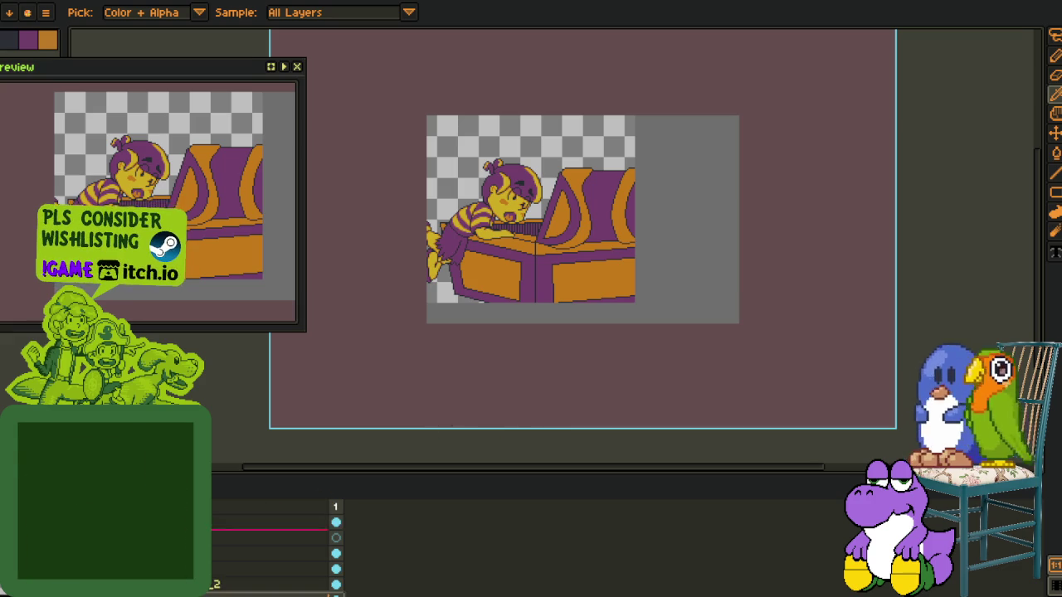
click(166, 543)
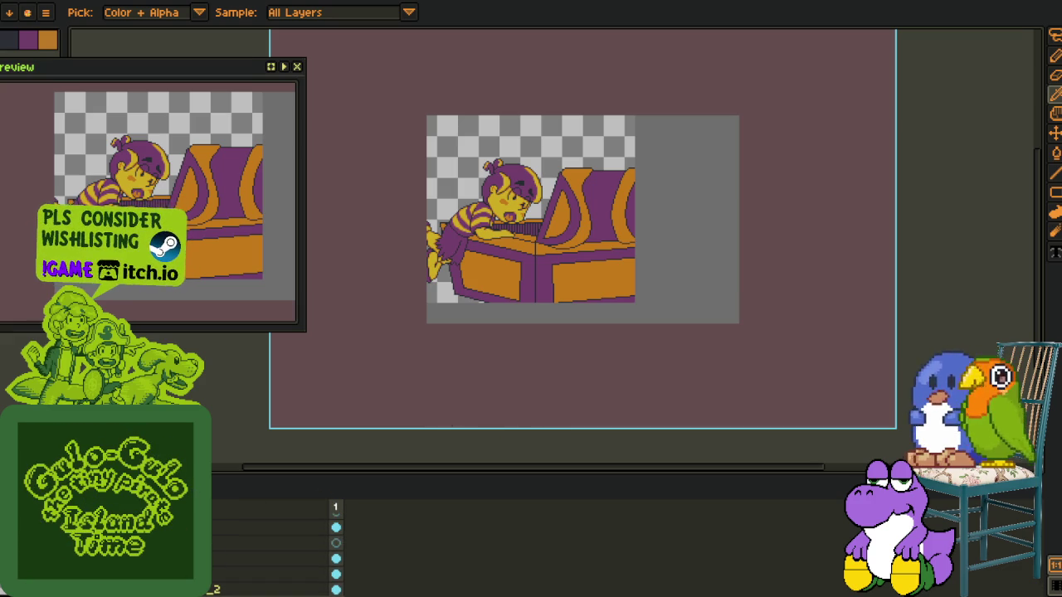
drag(166, 543, 166, 558)
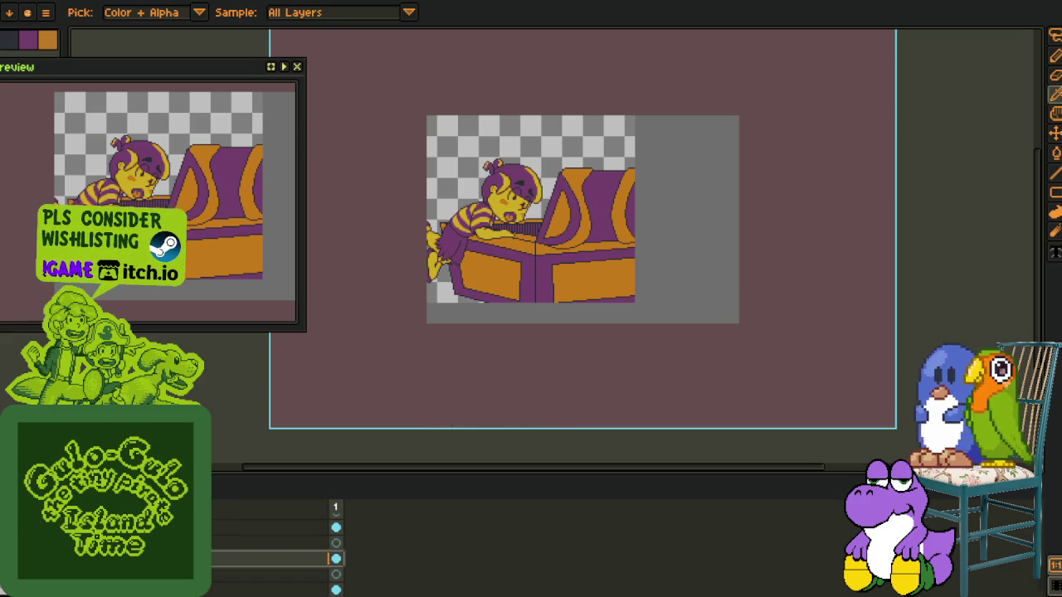
right_click(166, 558)
mouse_move(218, 528)
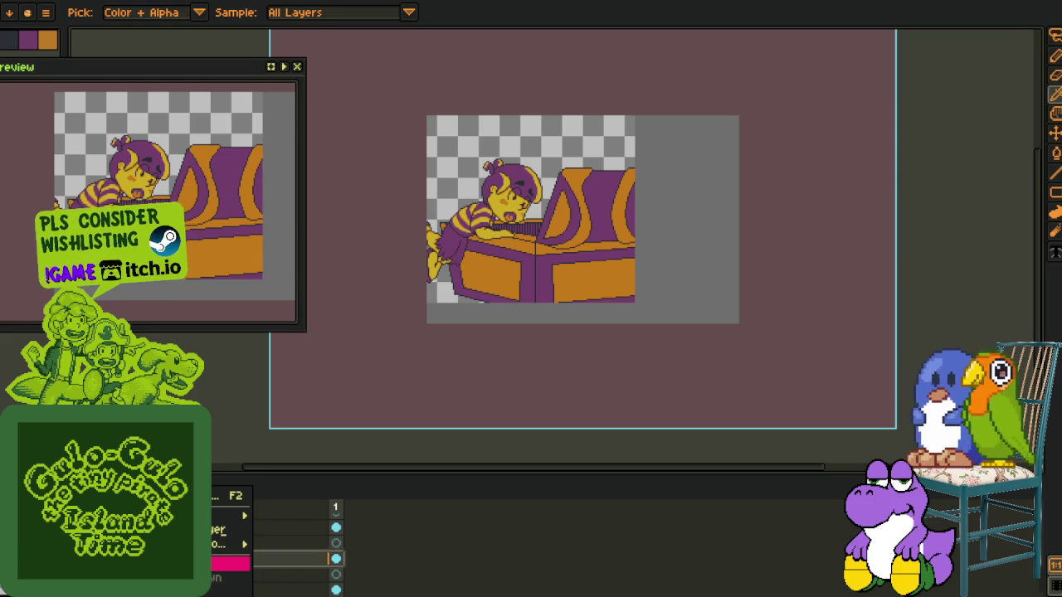
click(274, 512)
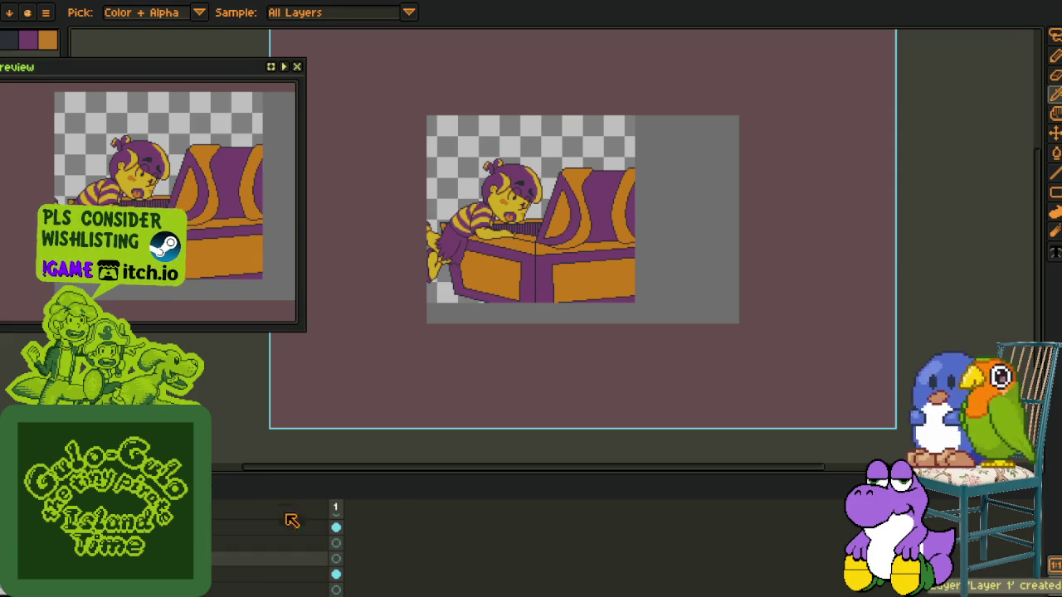
scroll(484, 291, down, 2)
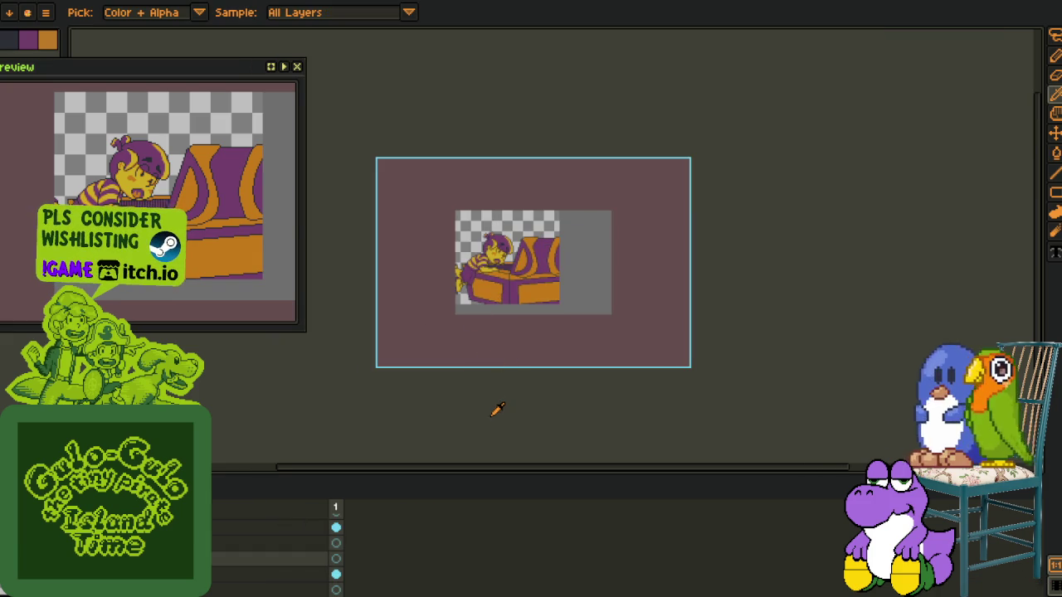
scroll(498, 408, up, 2)
scroll(410, 358, up, 1)
Dock the 'working areas' sheet in a right-hand pane and zoom out to the treasure-chest scene
drag(410, 357, 423, 353)
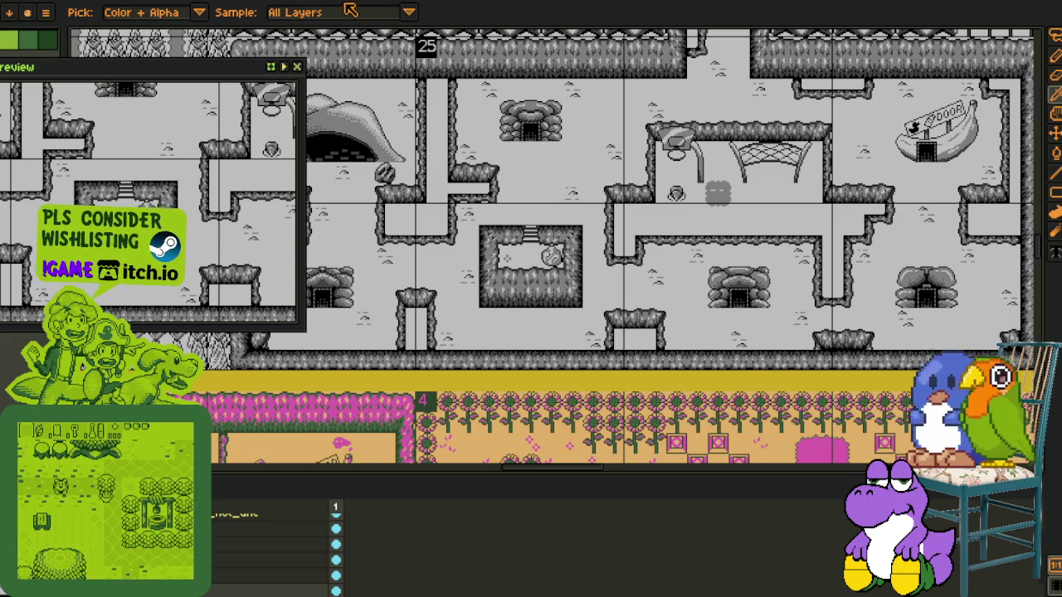
drag(162, 33, 1017, 232)
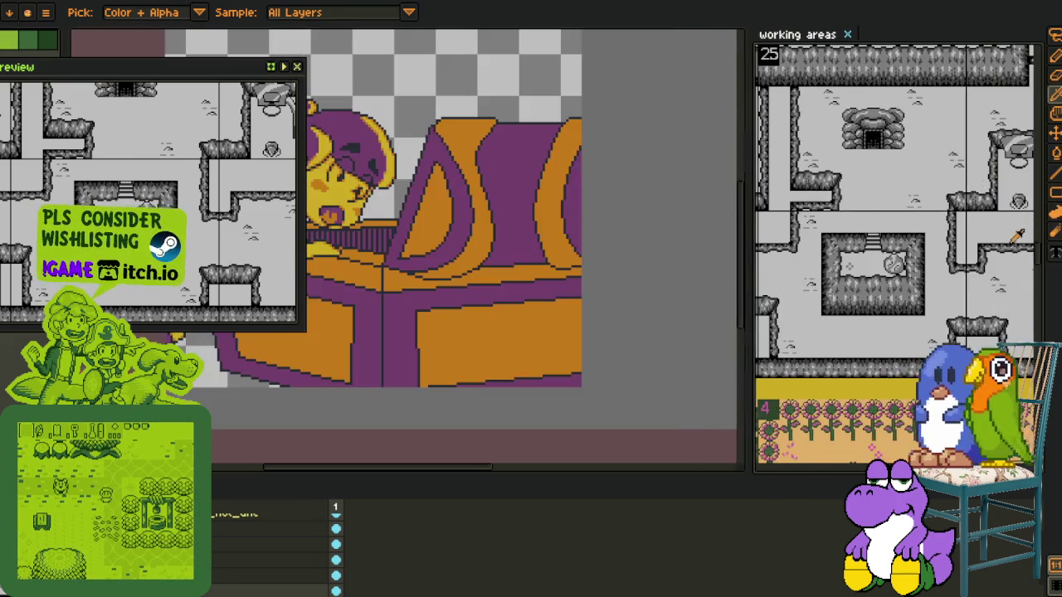
scroll(1018, 232, down, 3)
scroll(799, 242, down, 1)
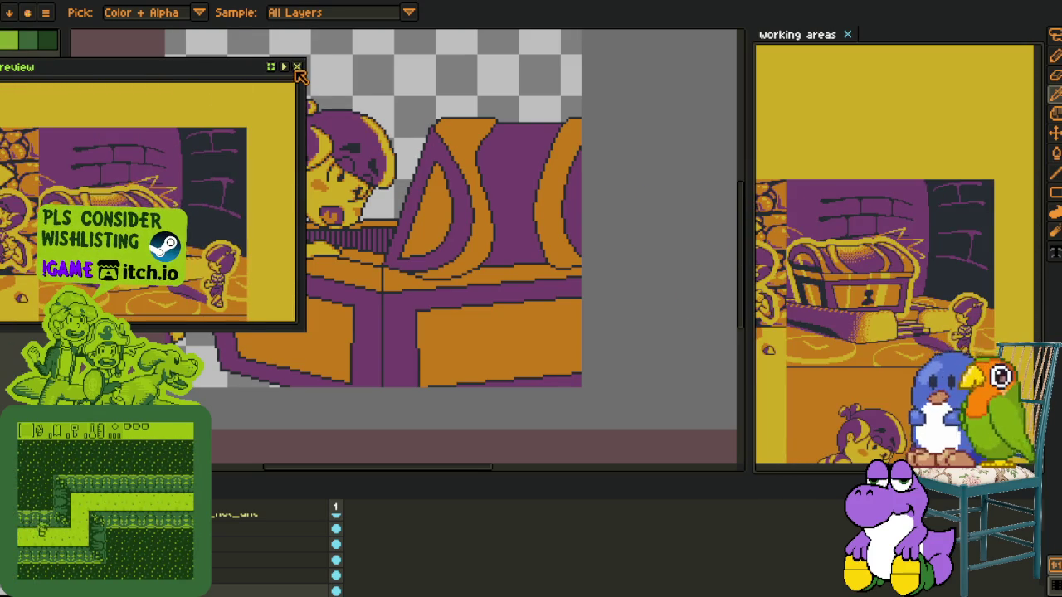
click(297, 67)
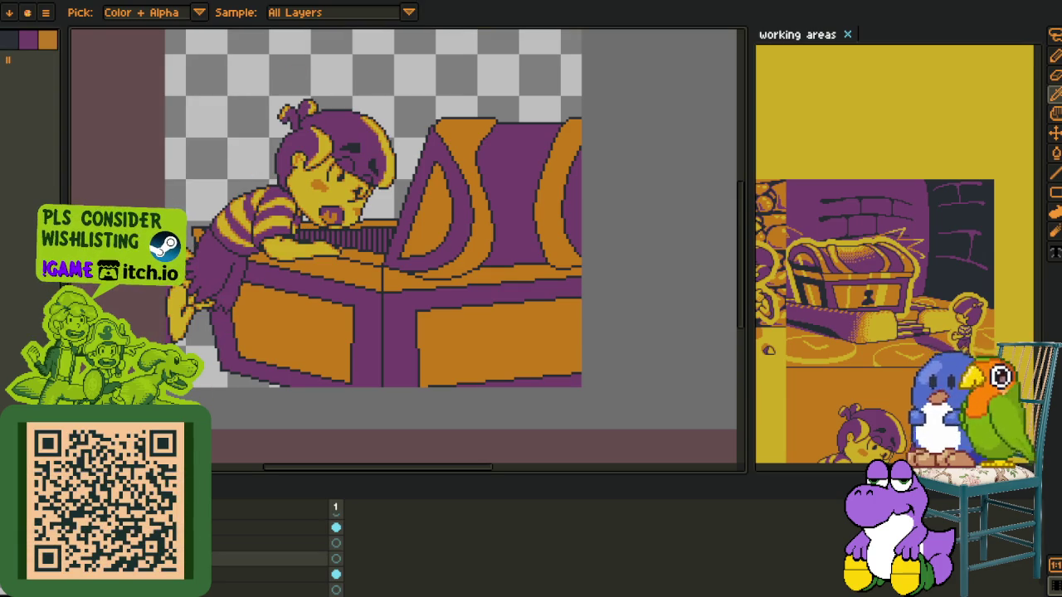
drag(193, 338, 232, 300)
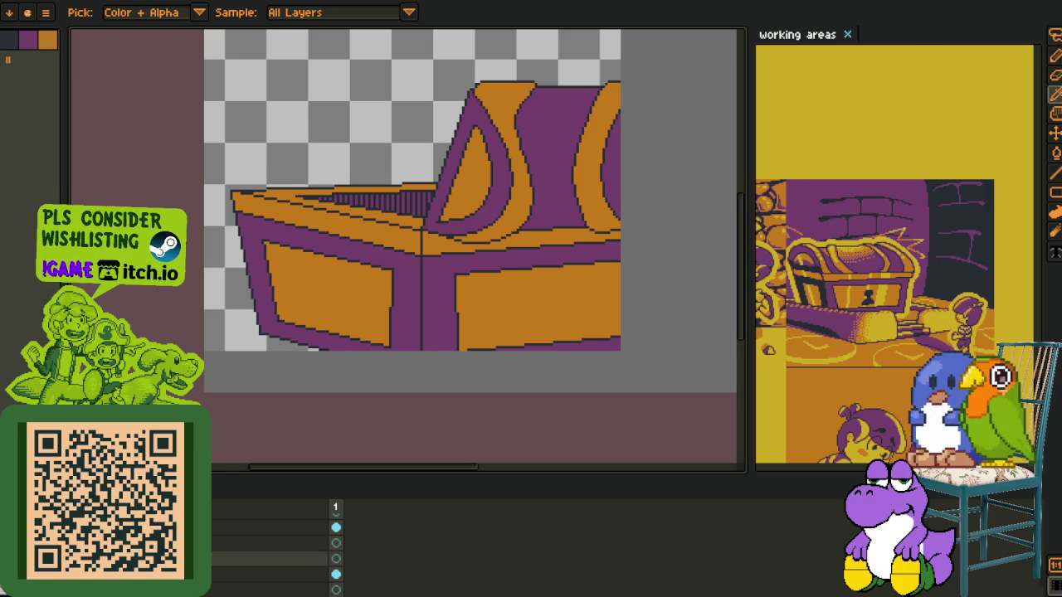
scroll(310, 268, up, 1)
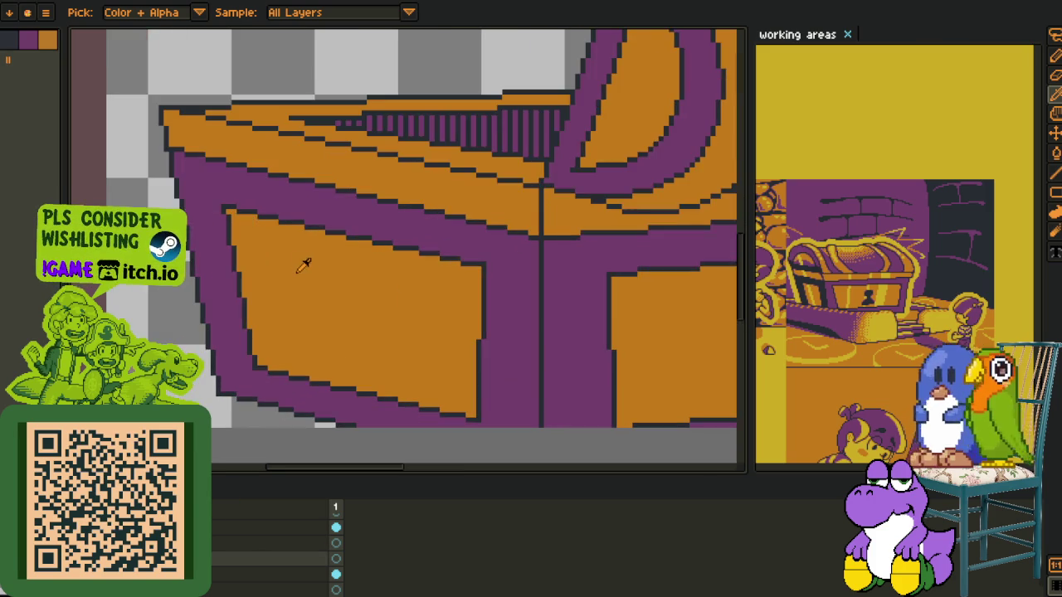
scroll(261, 224, up, 1)
Draw red 1px lines down the left panel's inner edge and along its bottom
key(b)
scroll(241, 211, up, 1)
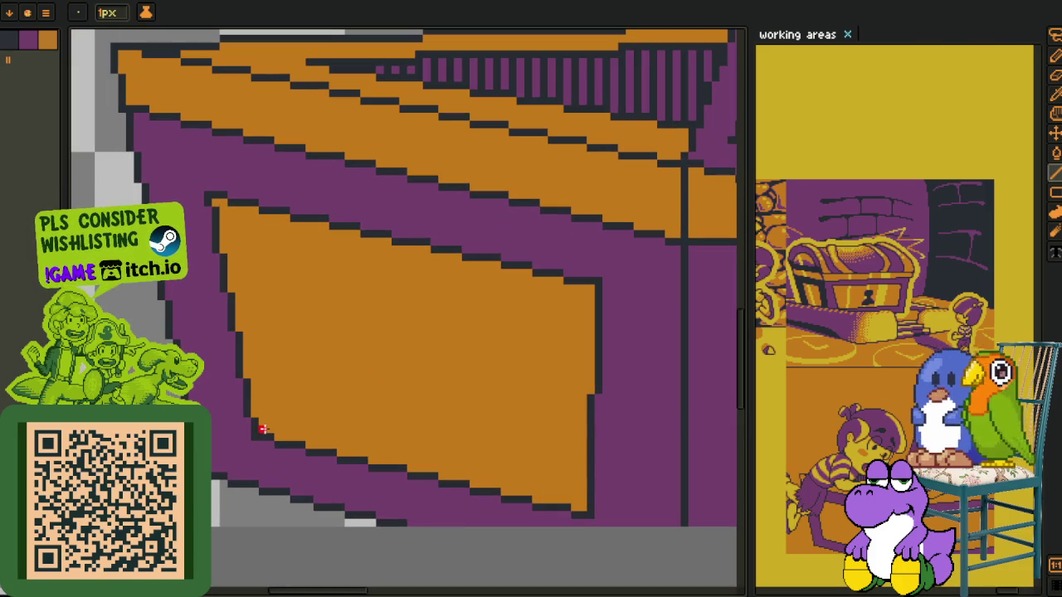
mouse_move(263, 430)
mouse_down()
mouse_move(278, 429)
mouse_move(272, 365)
mouse_move(237, 212)
mouse_up()
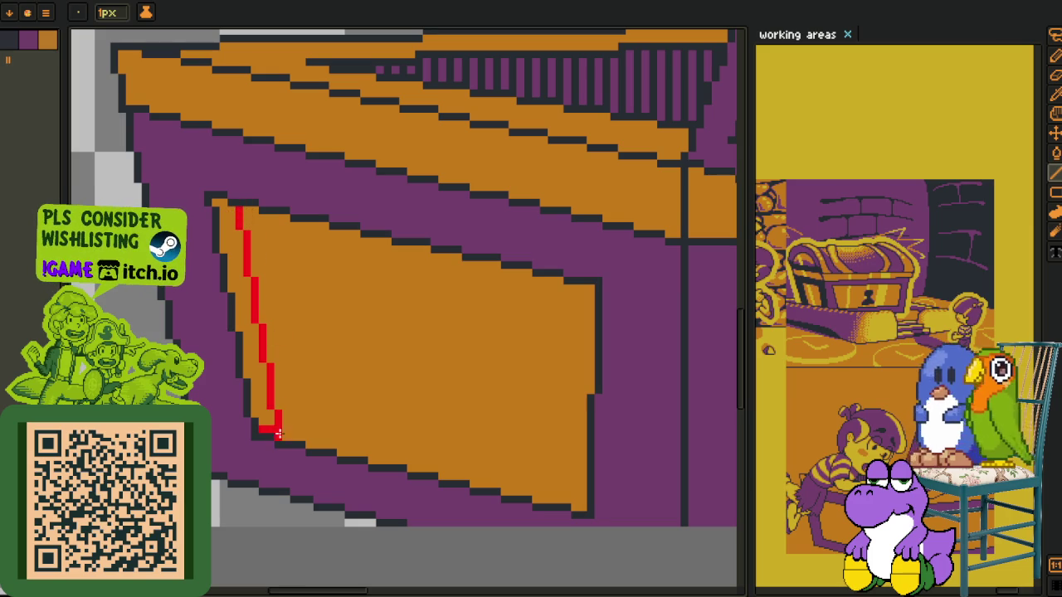
mouse_move(283, 429)
mouse_down()
mouse_move(609, 481)
mouse_move(580, 499)
mouse_up()
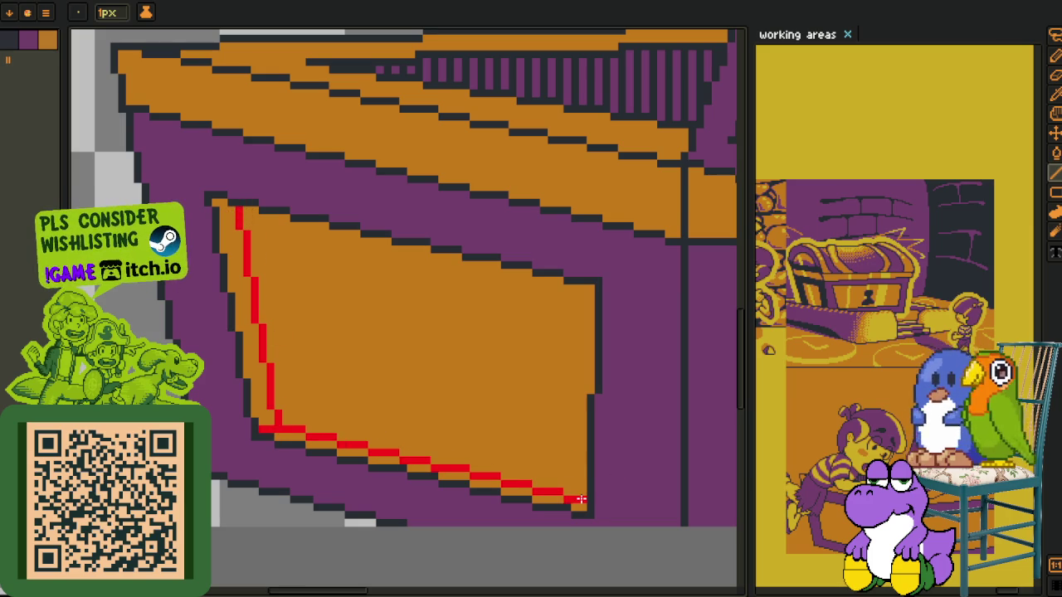
scroll(584, 499, down, 3)
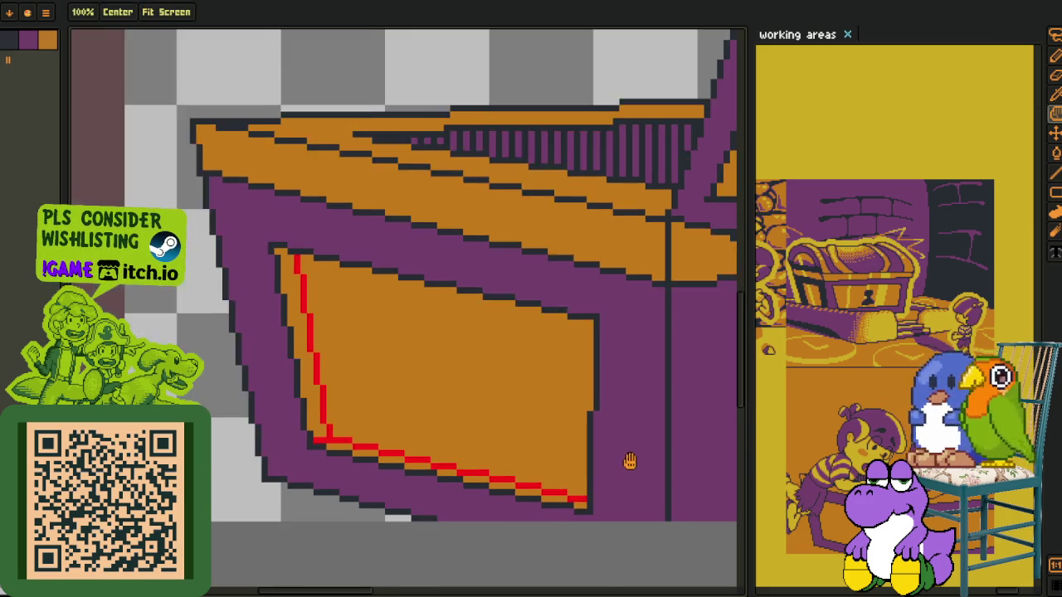
scroll(320, 363, up, 3)
Draw a red line along the right panel's bottom edge and check its right end
mouse_move(320, 363)
mouse_down()
mouse_move(348, 403)
mouse_move(288, 417)
mouse_move(346, 407)
mouse_move(363, 429)
mouse_up()
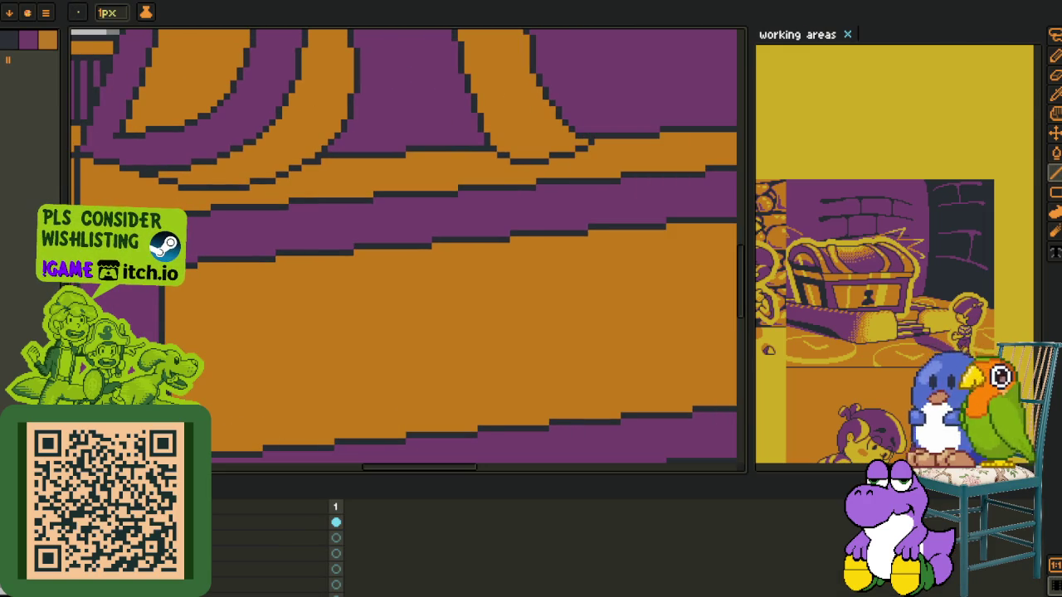
scroll(373, 399, up, 2)
scroll(500, 440, up, 2)
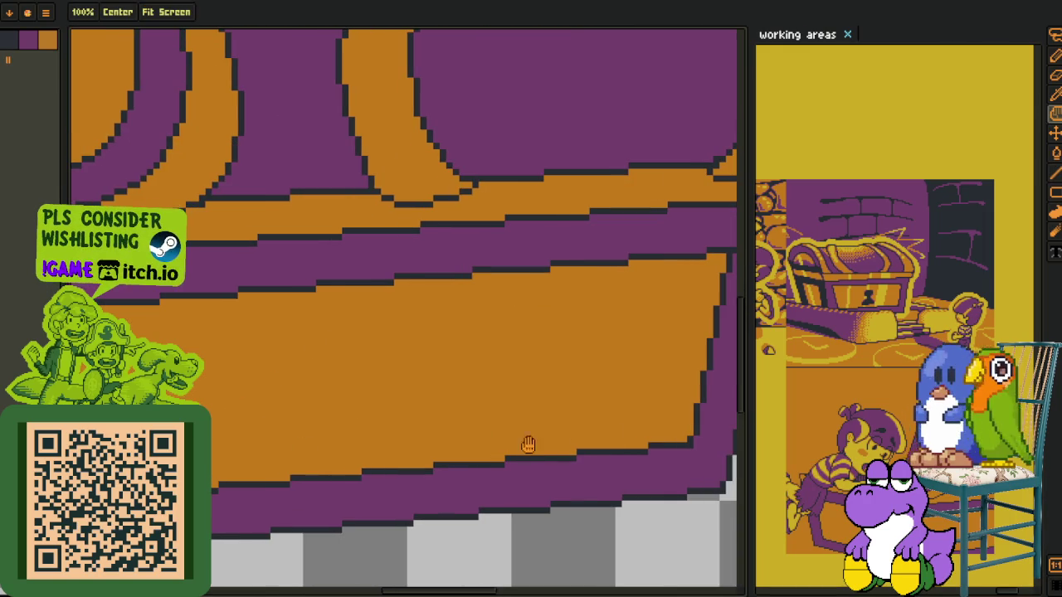
drag(676, 432, 338, 491)
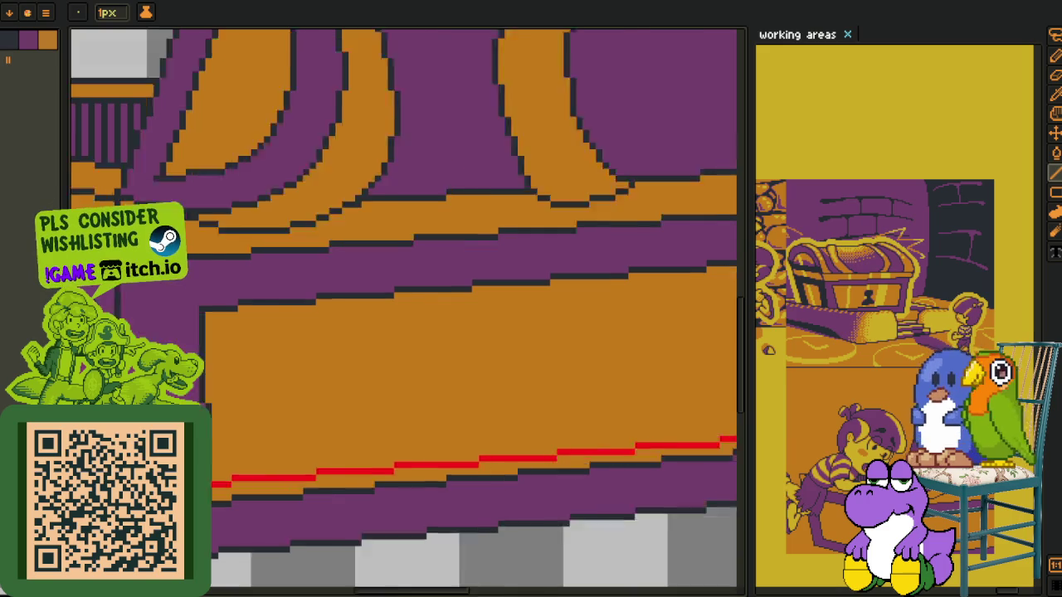
key(h)
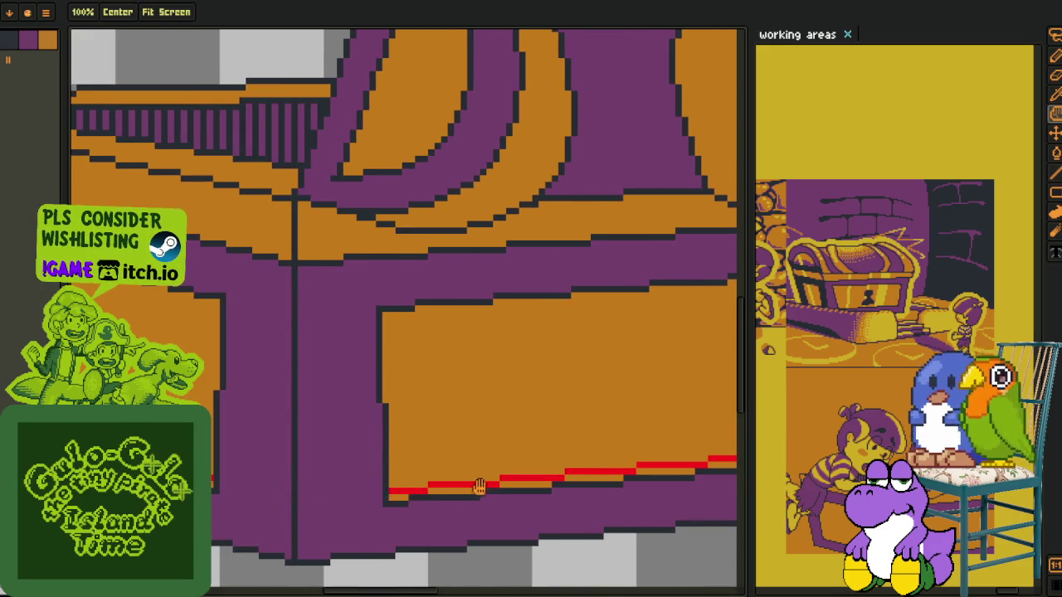
scroll(342, 453, down, 1)
scroll(342, 453, up, 1)
mouse_move(379, 407)
mouse_down()
mouse_move(512, 423)
mouse_move(552, 219)
mouse_up()
key(l)
key(o)
key(b)
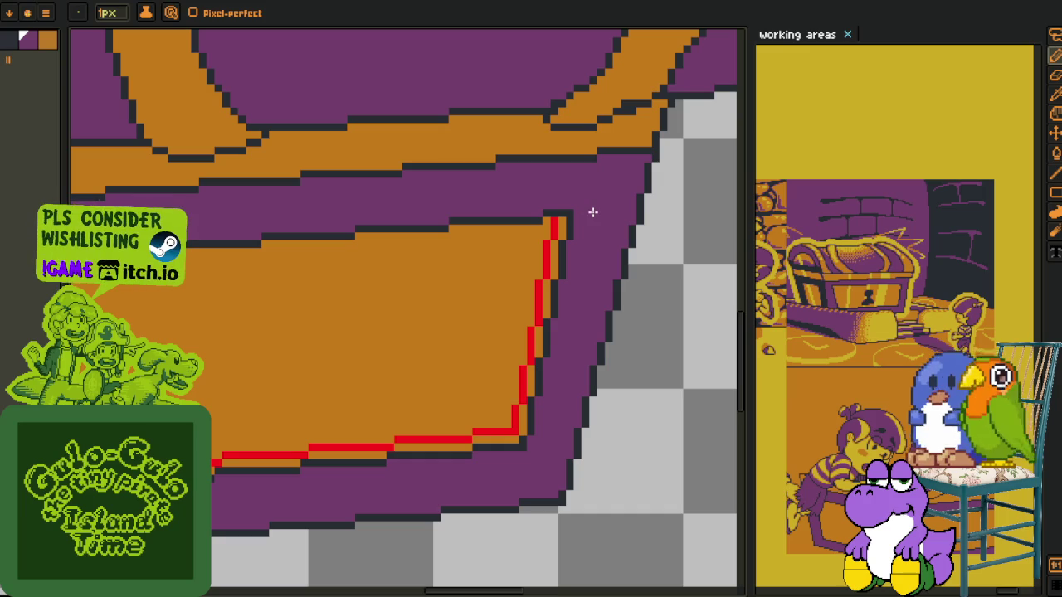
key(alt)
scroll(581, 216, down, 2)
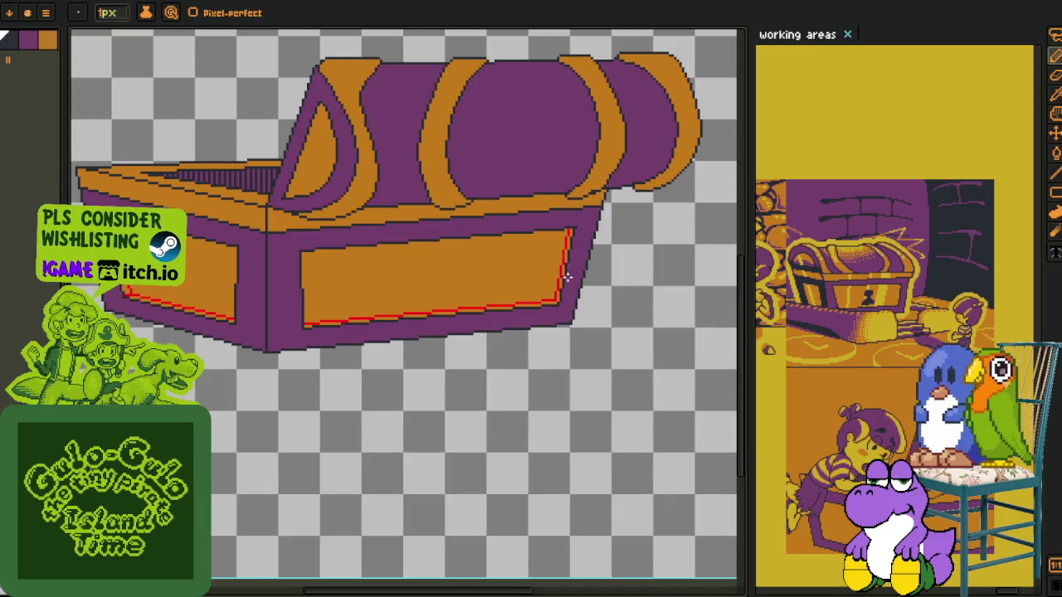
Select and delete the stray red pixels along the panel's right edge
key(alt)
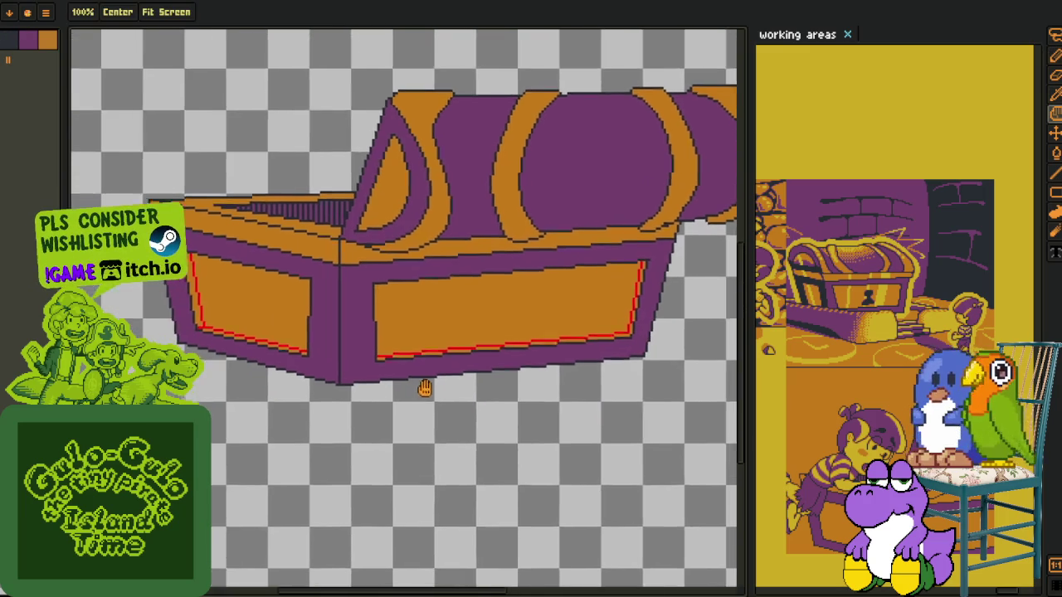
drag(521, 380, 278, 361)
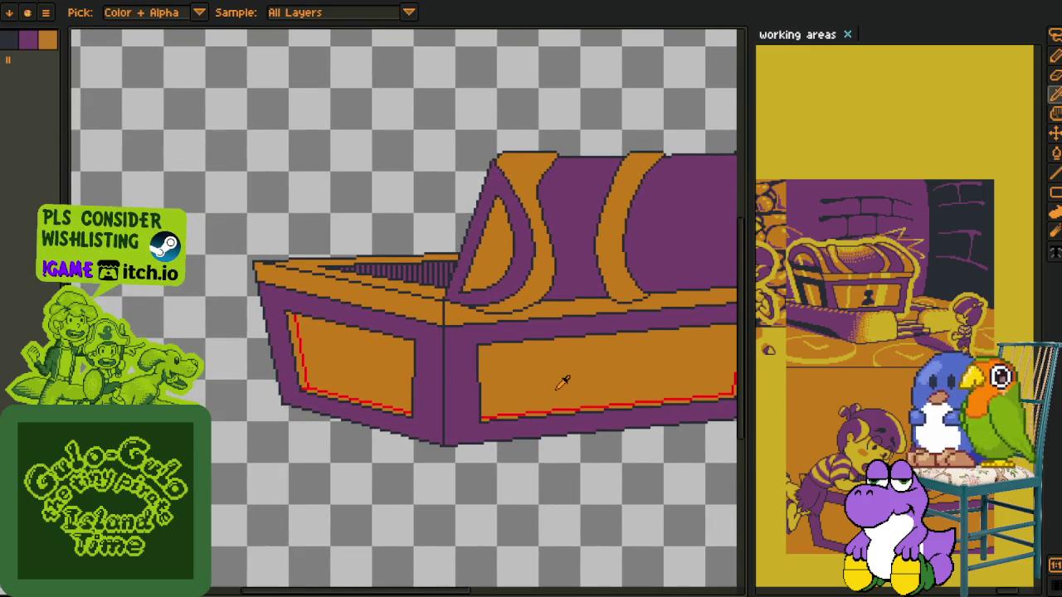
scroll(548, 386, up, 1)
scroll(524, 404, up, 2)
scroll(524, 405, up, 1)
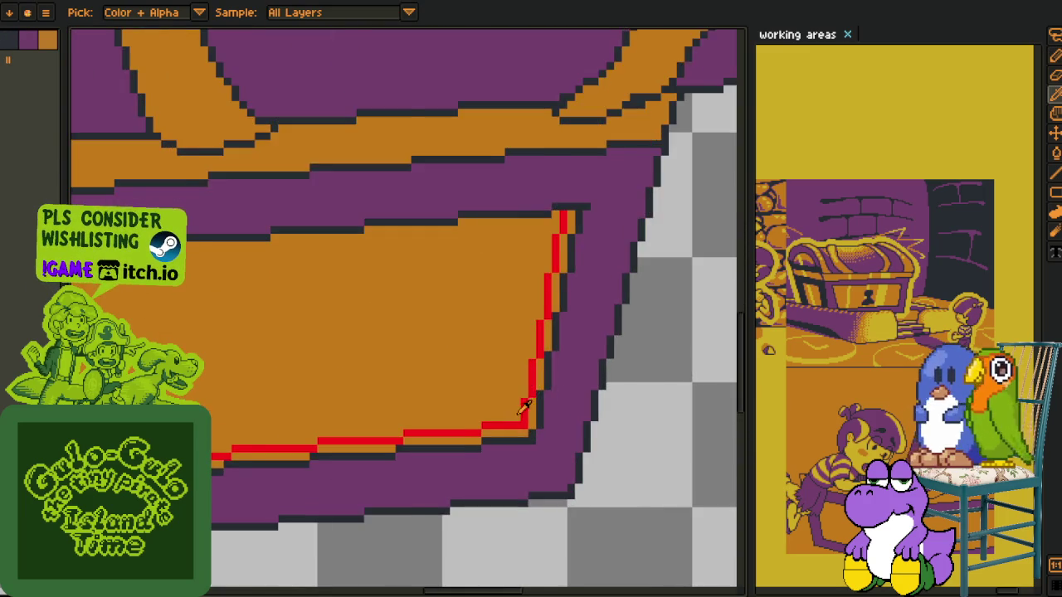
scroll(525, 405, up, 1)
key(m)
drag(536, 430, 479, 234)
click(548, 386)
mouse_move(548, 386)
mouse_down()
mouse_move(525, 135)
mouse_move(506, 313)
mouse_up()
key(Delete)
key(Delete)
Draw a red stepped line up the panel's right edge
key(i)
click(521, 425)
key(l)
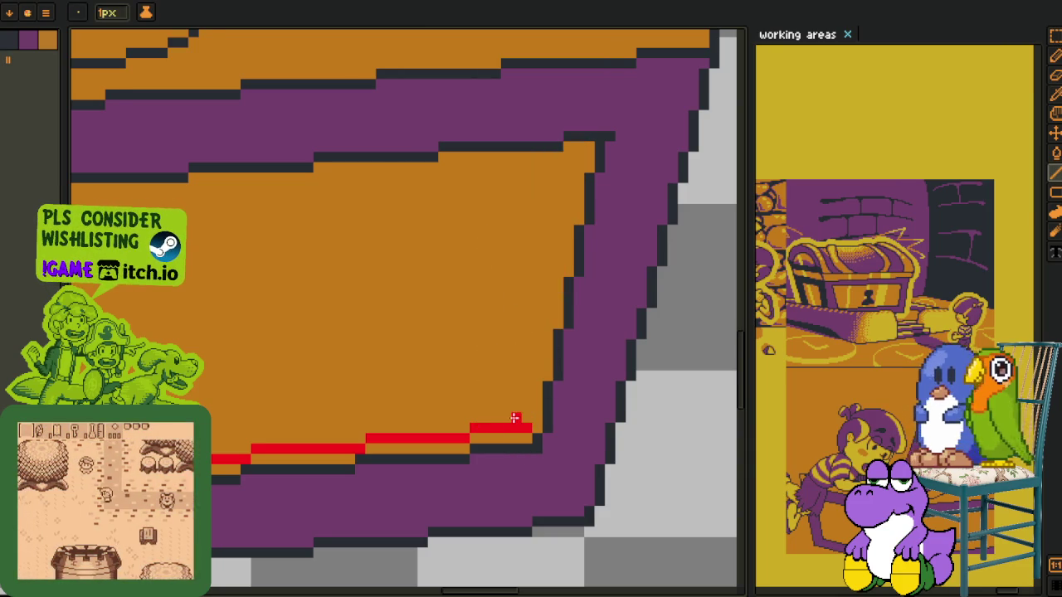
drag(515, 418, 561, 153)
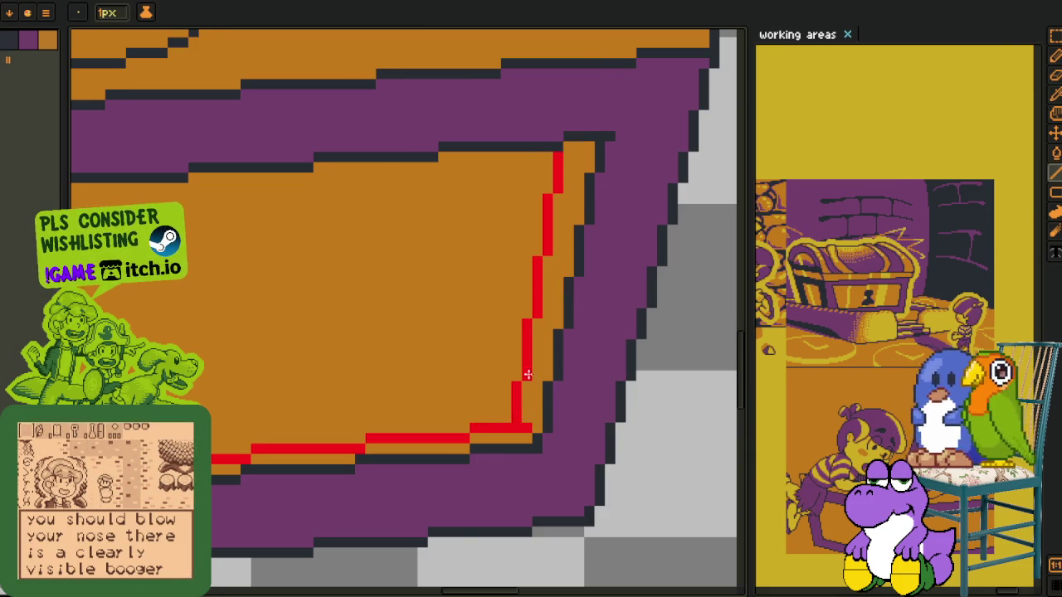
scroll(528, 381, down, 3)
scroll(517, 440, down, 2)
scroll(517, 440, up, 3)
scroll(524, 415, up, 2)
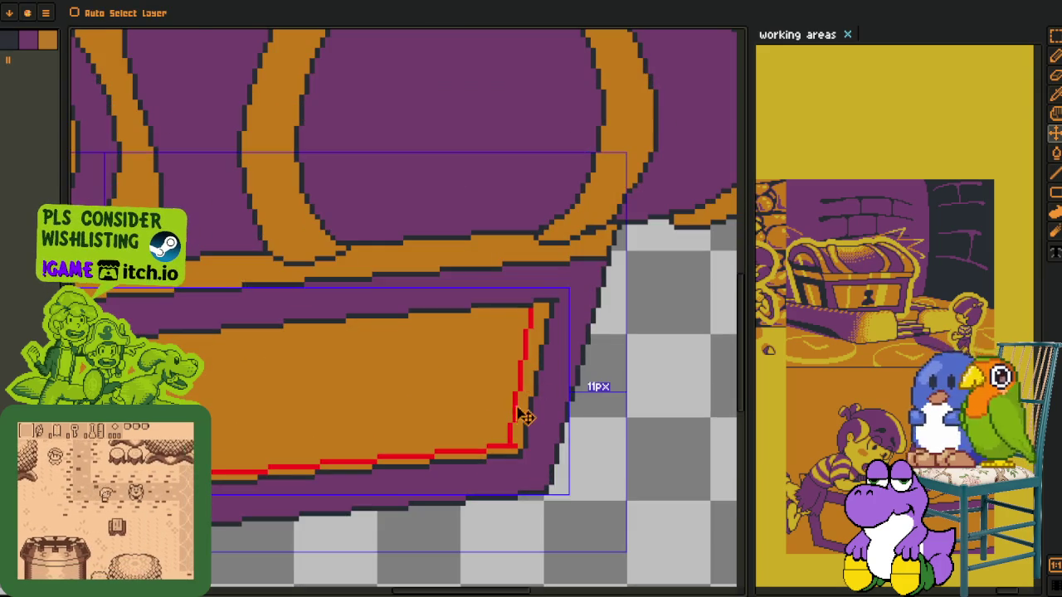
scroll(524, 415, up, 2)
Replace the tall red stroke with a shorter red line up the right edge
key(ctrl+z)
key(i)
click(517, 465)
key(l)
drag(502, 477, 552, 195)
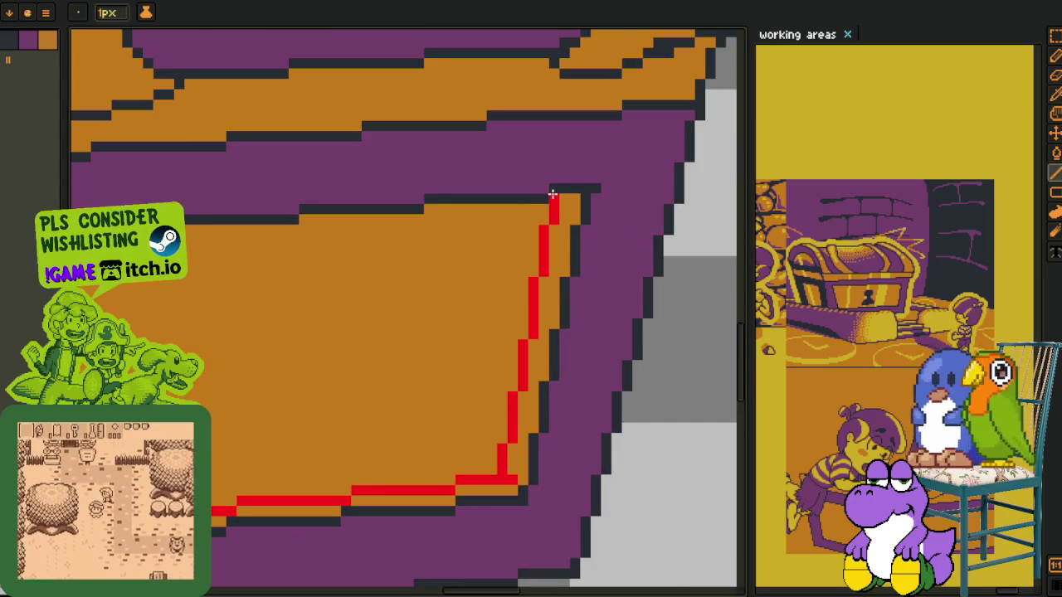
key(i)
key(b)
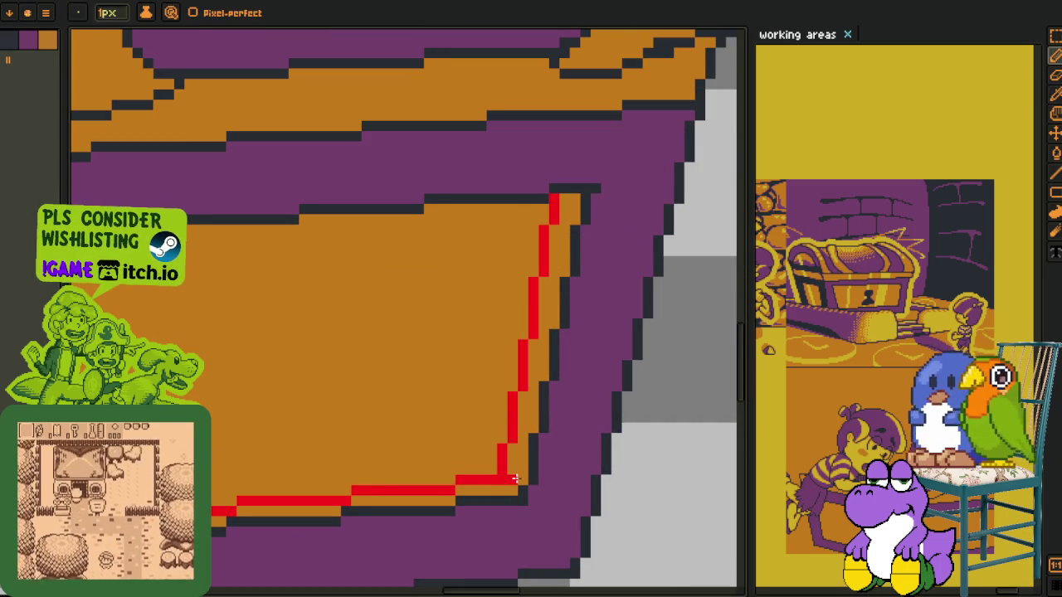
Pan and zoom to frame the chest's lower corner and lid
scroll(518, 479, down, 2)
scroll(465, 482, down, 1)
scroll(418, 481, up, 1)
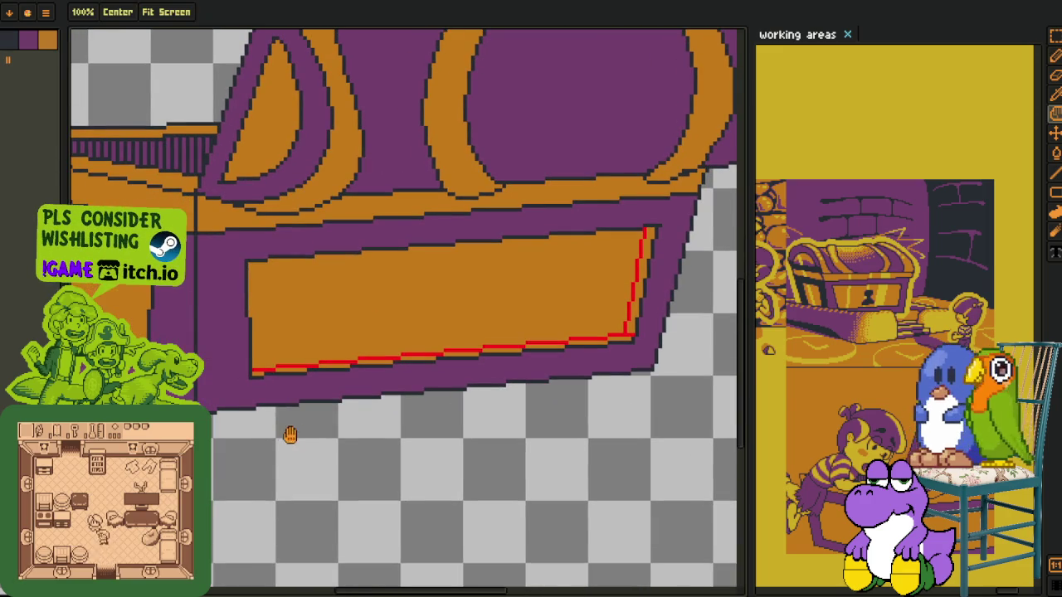
scroll(248, 443, up, 2)
key(i)
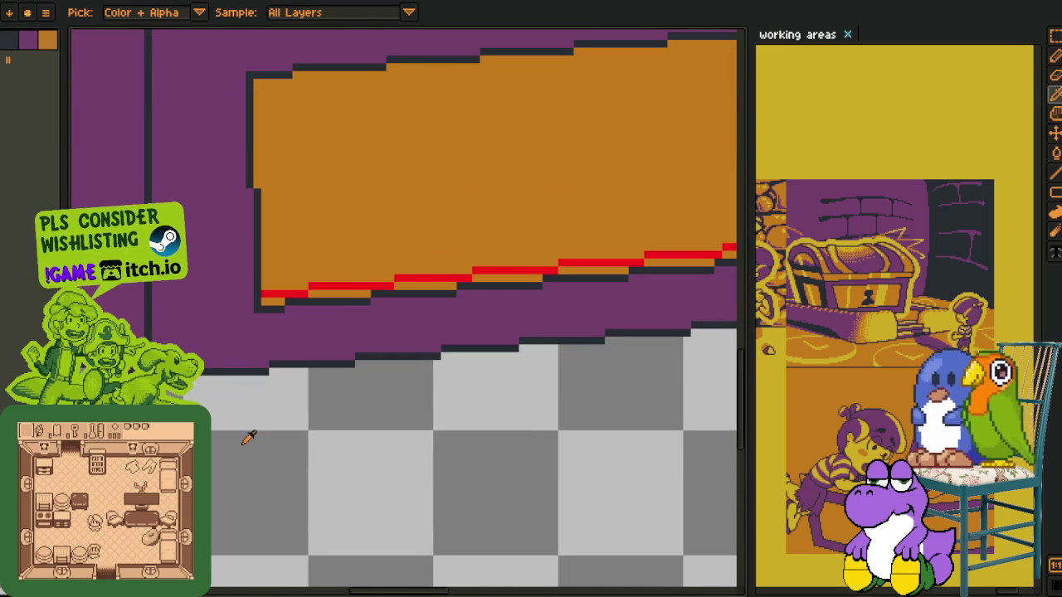
scroll(249, 438, down, 1)
key(h)
drag(254, 431, 495, 470)
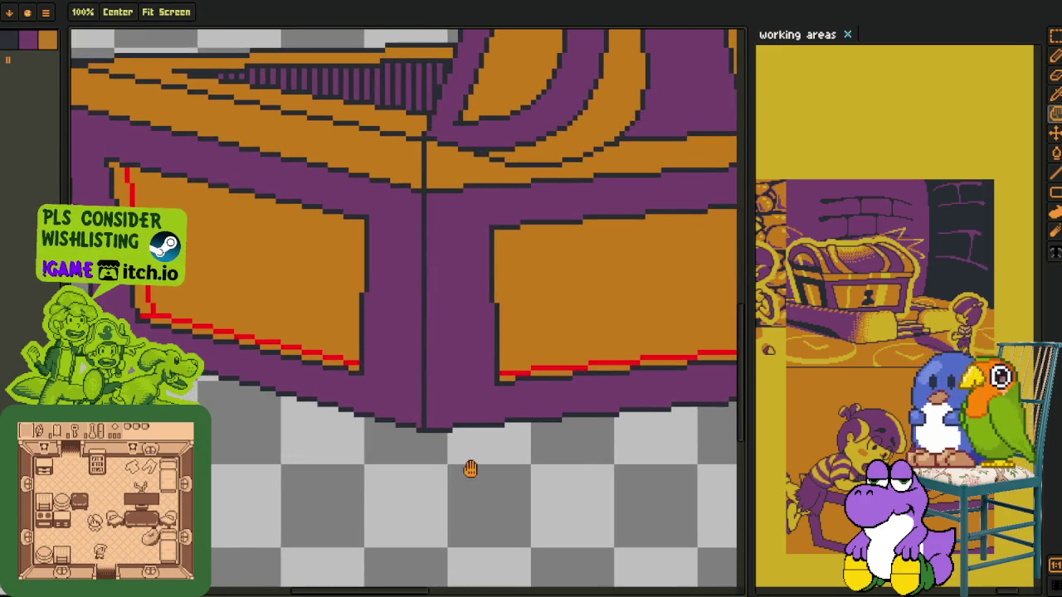
drag(255, 437, 340, 482)
Fill the orange strip outside the red line with purple using the Paint Bucket
key(i)
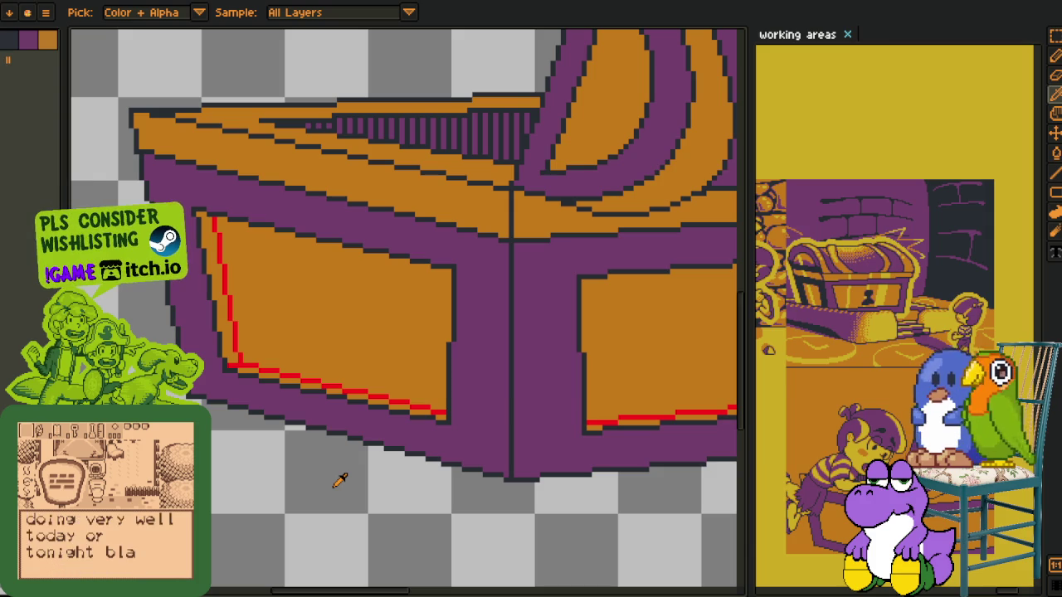
scroll(301, 363, up, 1)
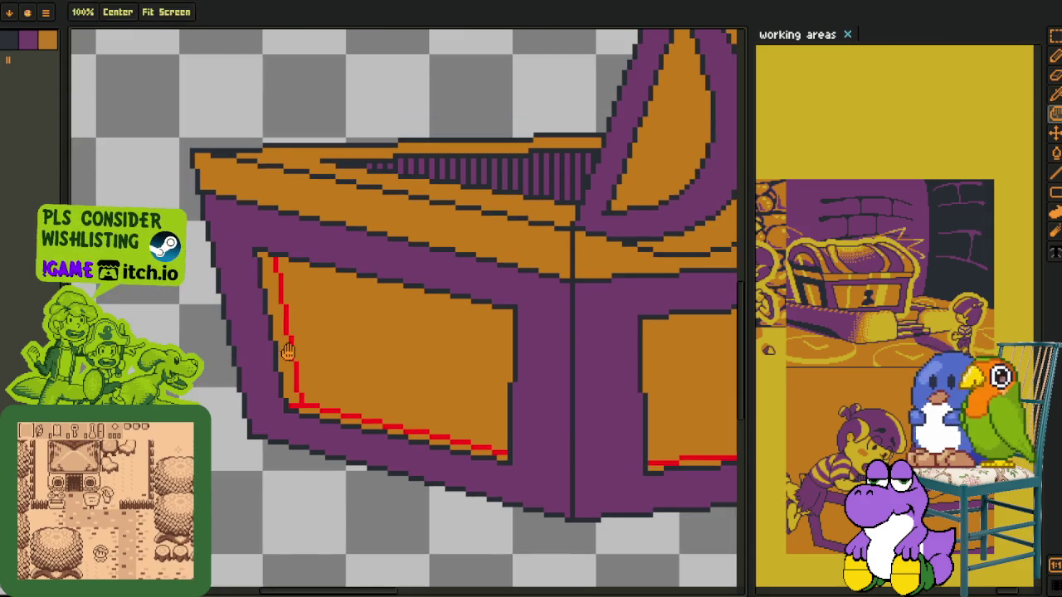
scroll(256, 332, up, 1)
scroll(297, 336, up, 1)
scroll(297, 336, up, 1)
key(g)
click(289, 365)
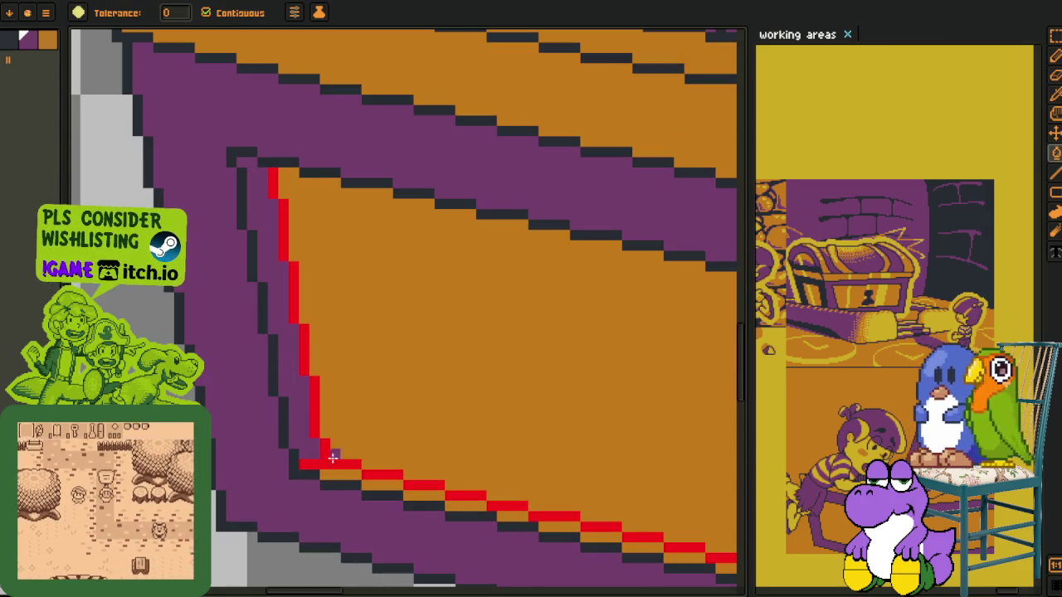
Move along the red line and fill another orange gap beside it purple
drag(456, 504, 254, 301)
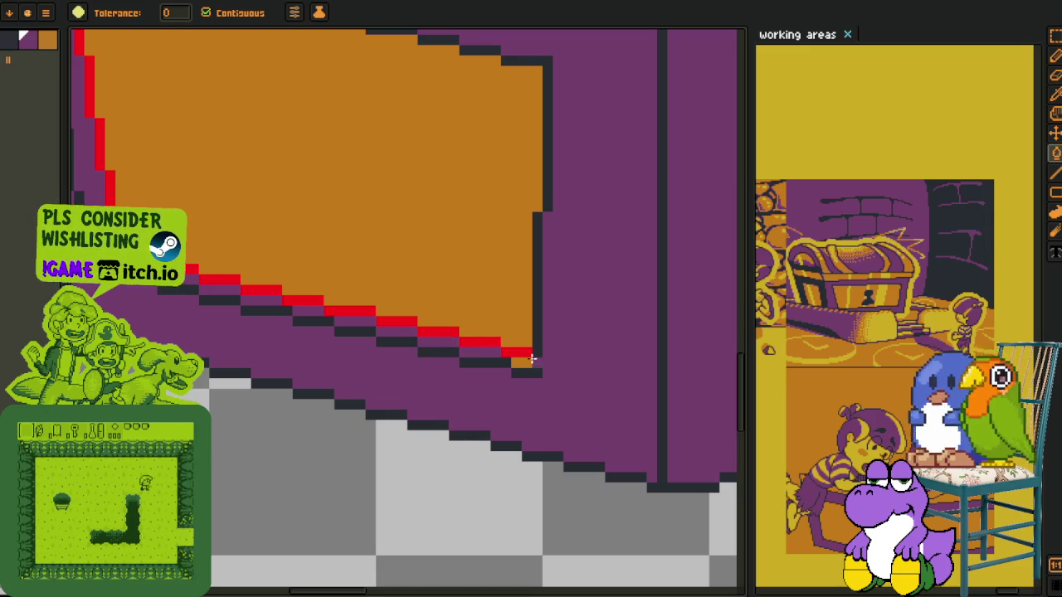
key(n)
scroll(517, 355, down, 2)
scroll(321, 365, up, 2)
scroll(321, 365, up, 2)
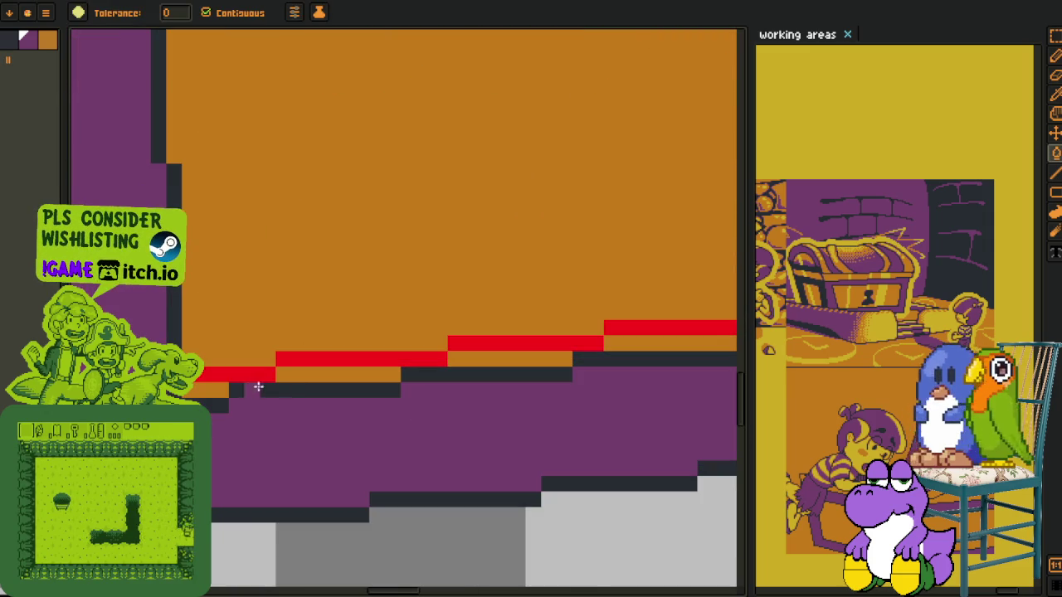
key(b)
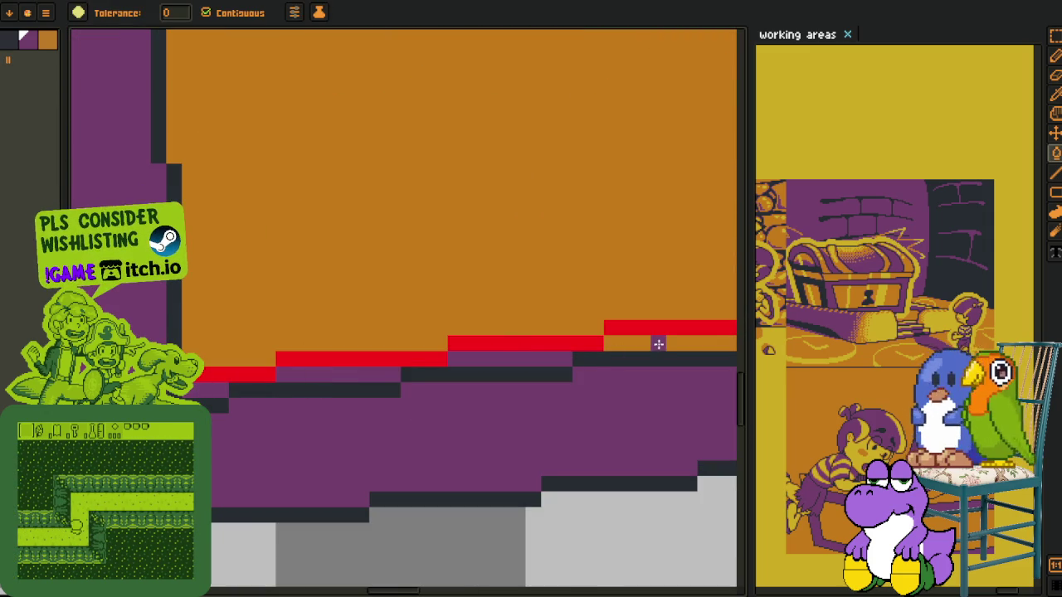
key(n)
drag(470, 358, 540, 324)
key(b)
key(n)
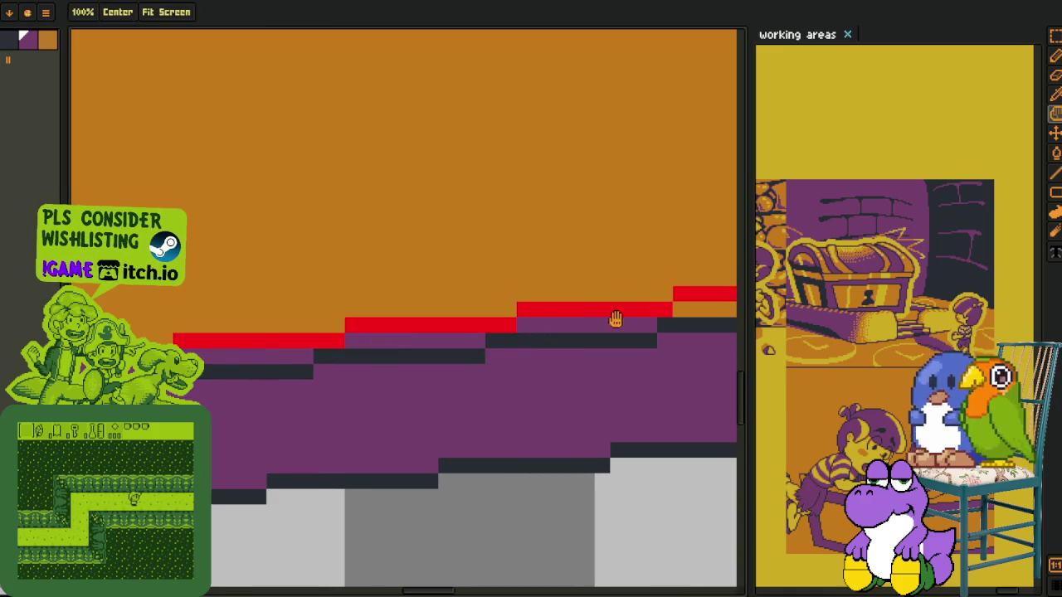
drag(207, 362, 247, 360)
key(b)
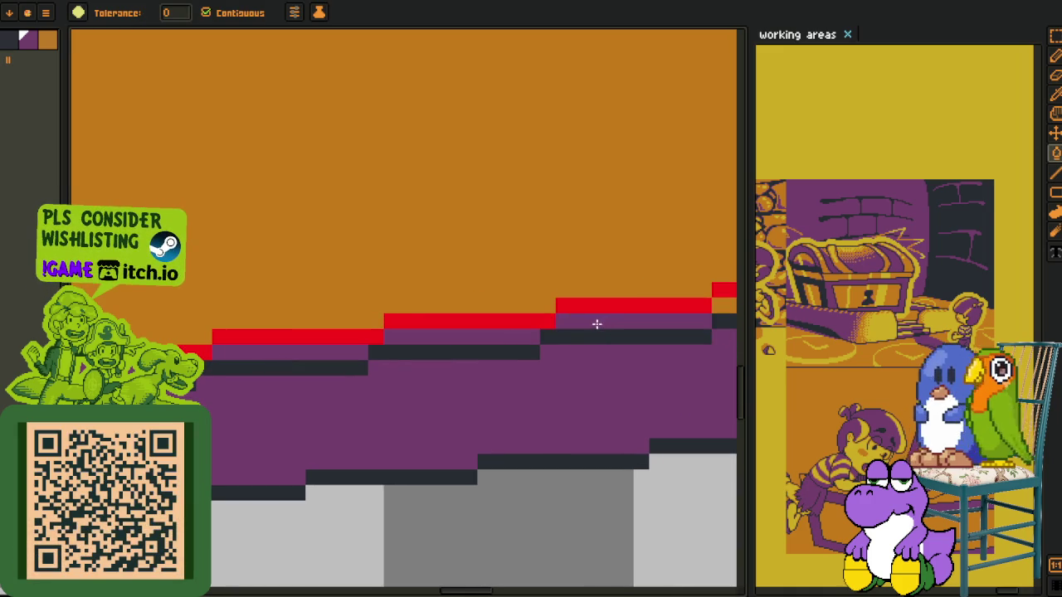
click(564, 334)
Fill the remaining orange strips along the steeper edge with purple
key(n)
drag(630, 332, 265, 349)
key(b)
click(268, 357)
click(316, 326)
click(315, 326)
scroll(315, 327, down, 2)
key(n)
scroll(310, 399, down, 2)
Pick the red guide colour and replace all of it with purple via Replace Color
scroll(309, 414, up, 1)
key(o)
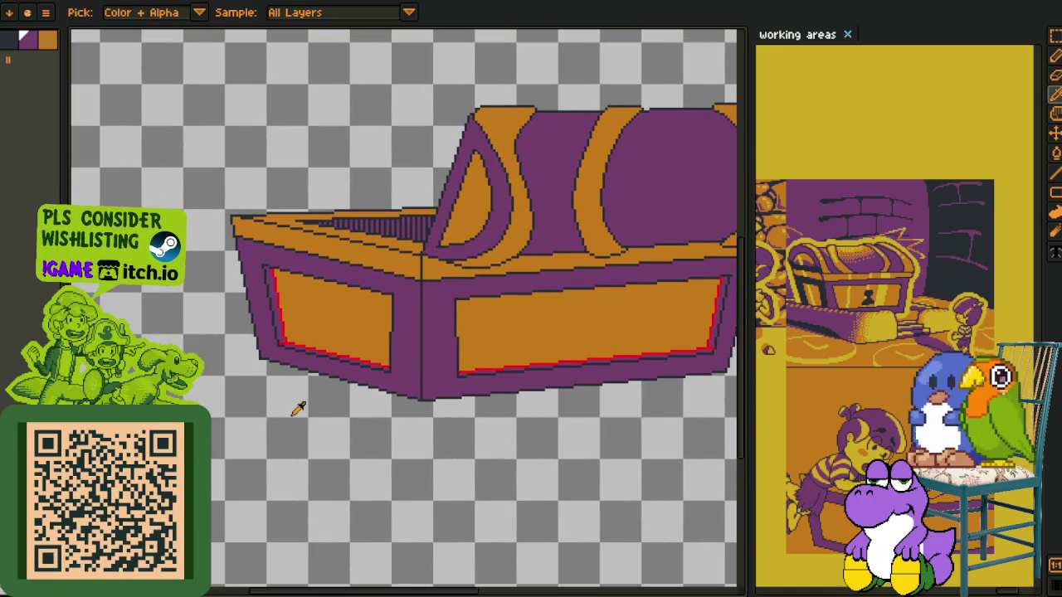
scroll(256, 324, up, 2)
scroll(285, 307, up, 2)
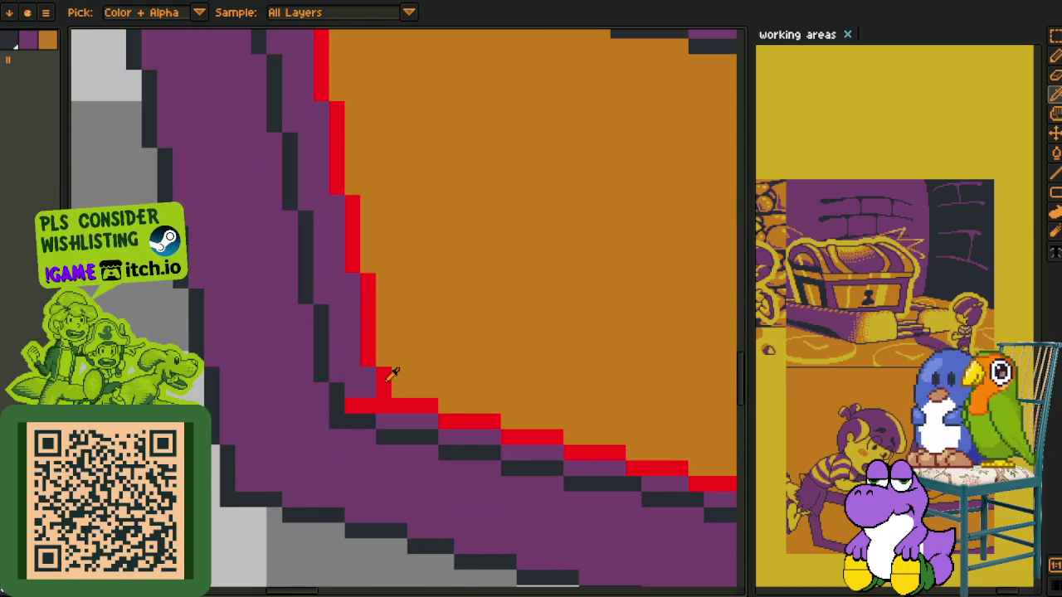
key(shift+r)
click(431, 467)
Paint a purple pixel at the outline corner of the orange panel
scroll(249, 420, down, 3)
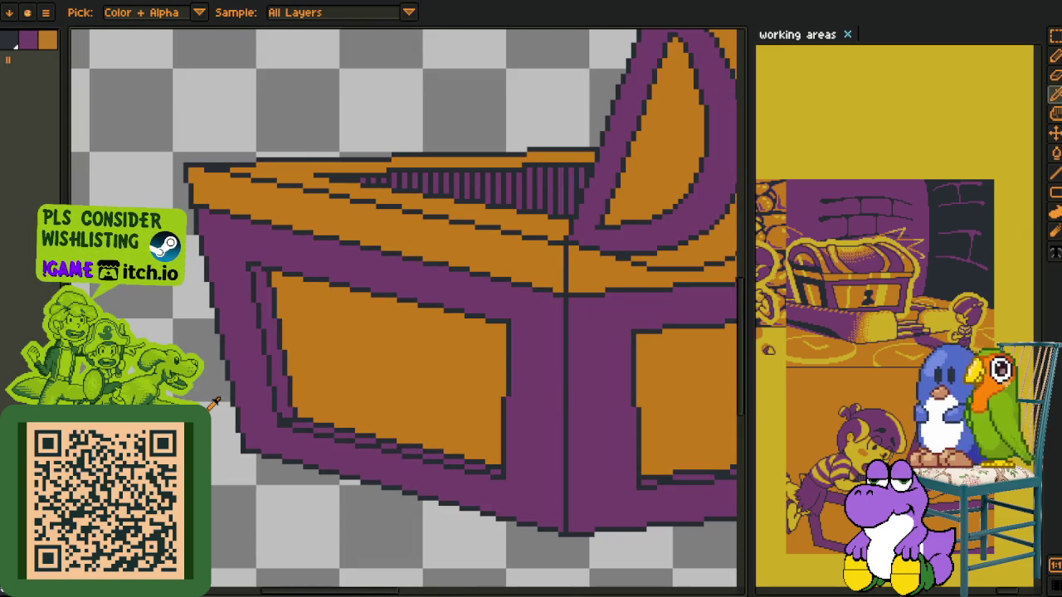
scroll(213, 404, down, 1)
scroll(282, 382, up, 1)
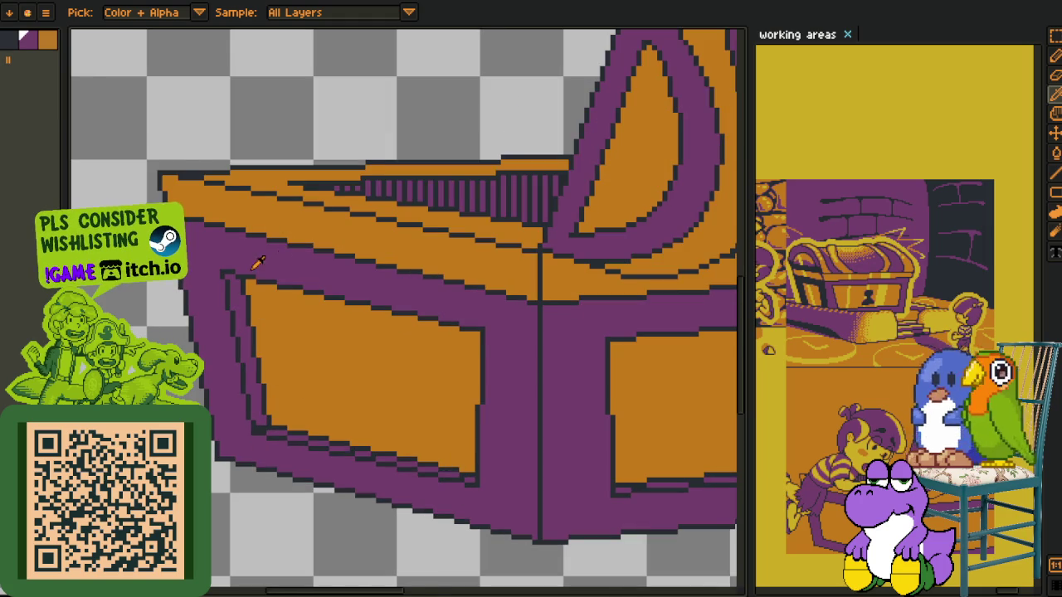
scroll(258, 262, up, 1)
scroll(268, 280, up, 2)
click(266, 420)
Add purple pixels beside the lower panel outline and at its stepped corners
drag(292, 484, 279, 284)
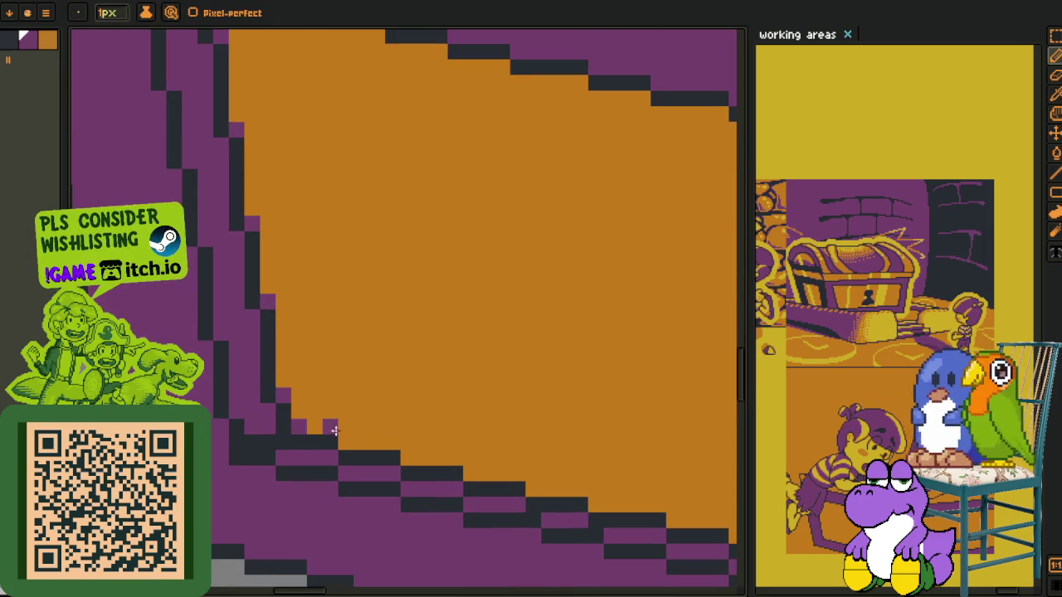
click(346, 441)
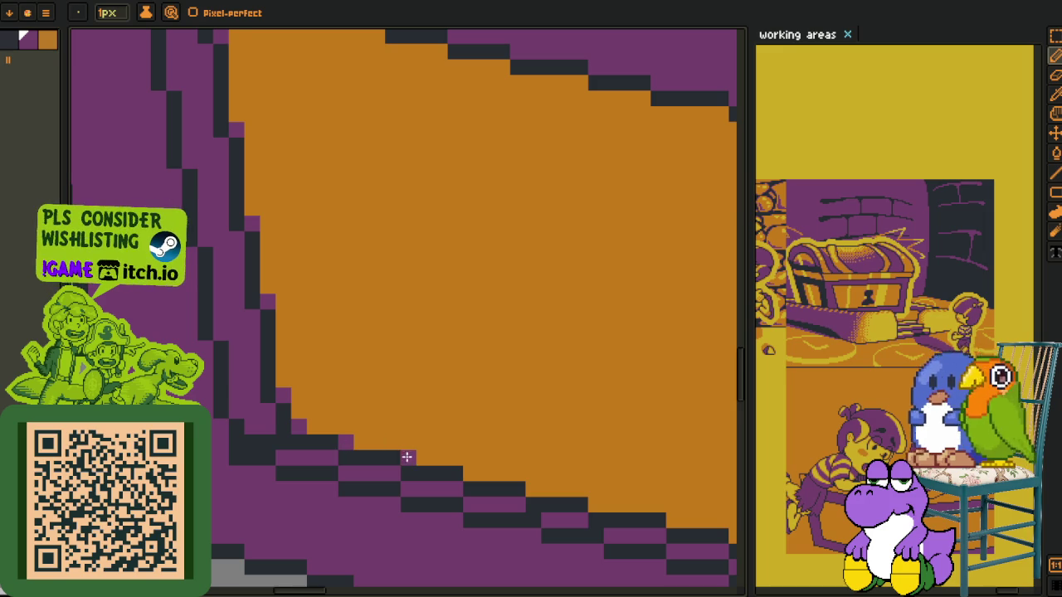
drag(440, 396, 293, 206)
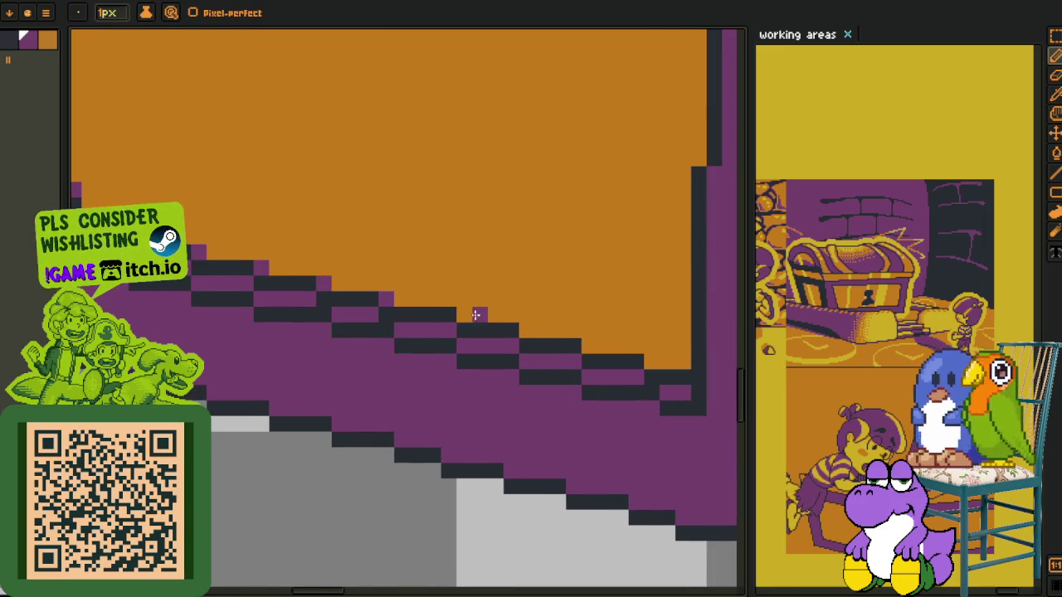
click(465, 315)
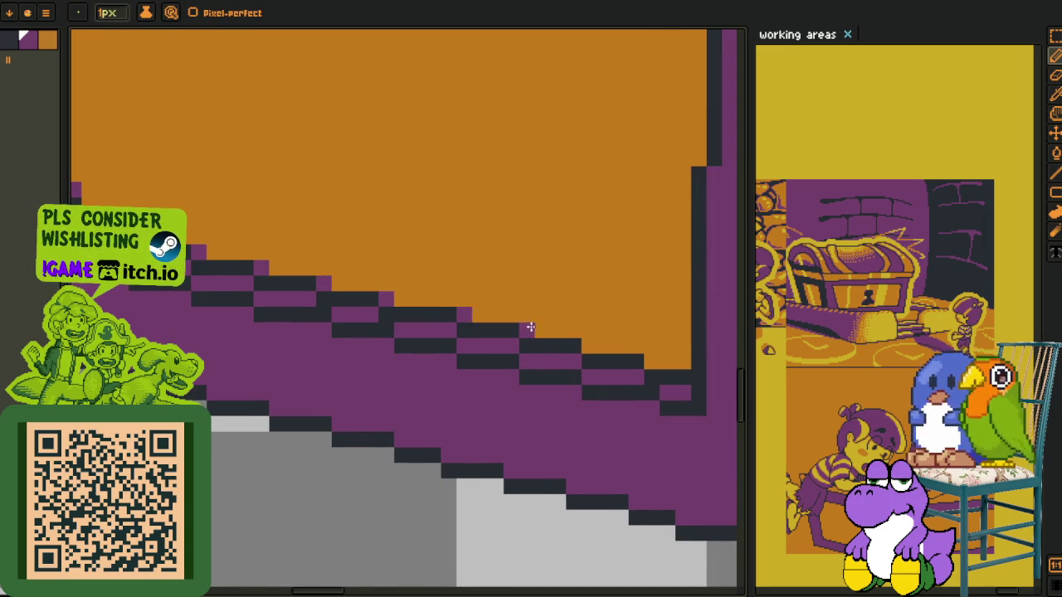
drag(575, 340, 681, 360)
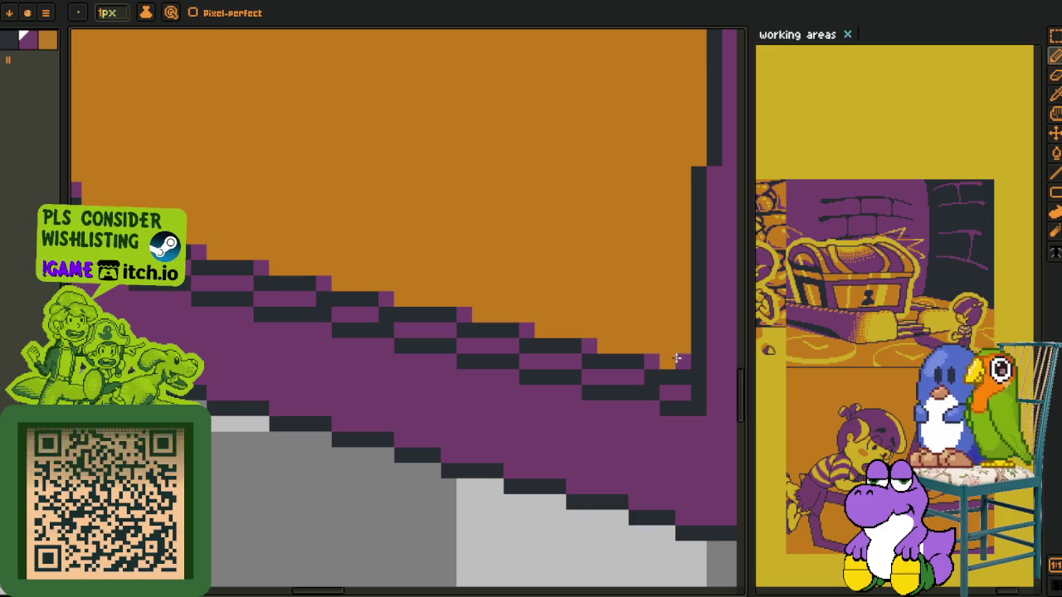
drag(636, 239, 502, 396)
click(510, 383)
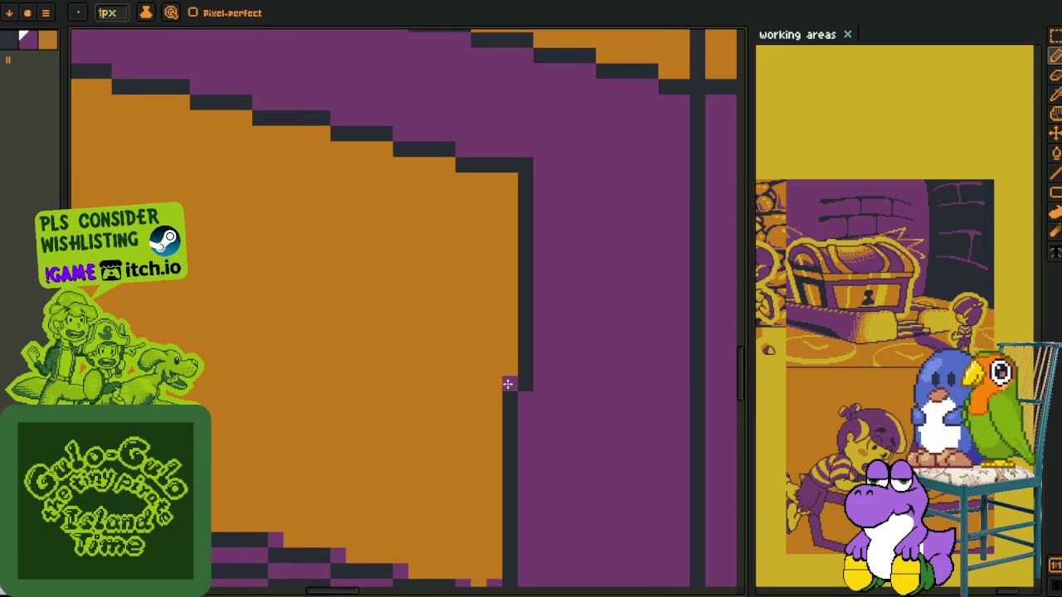
click(510, 180)
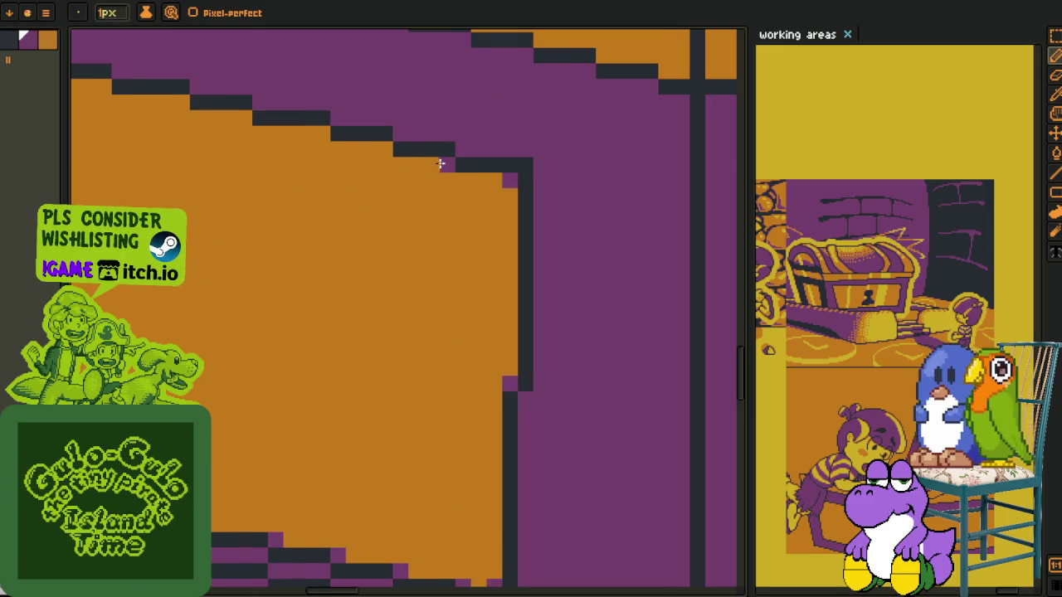
Add purple pixels along the panel's upper-left dark line and extend that outline
drag(317, 160, 481, 259)
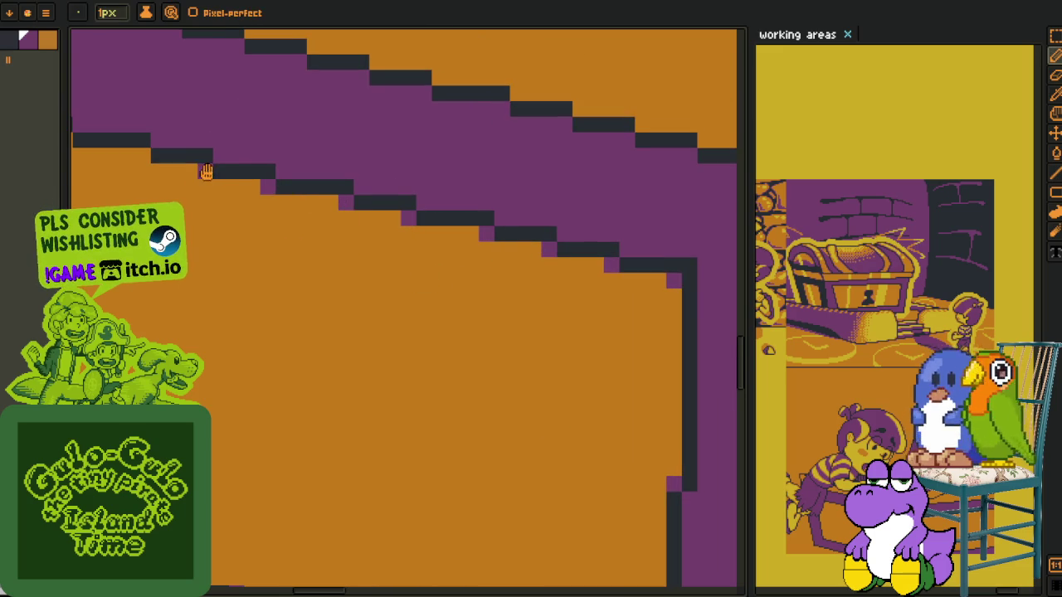
drag(207, 172, 449, 297)
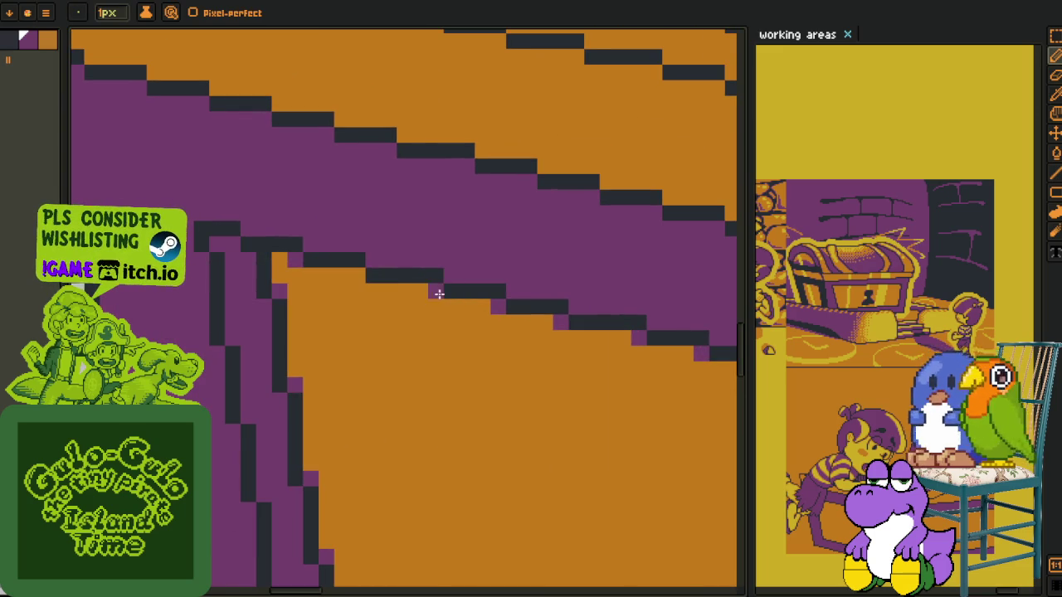
scroll(357, 273, down, 3)
scroll(305, 394, up, 2)
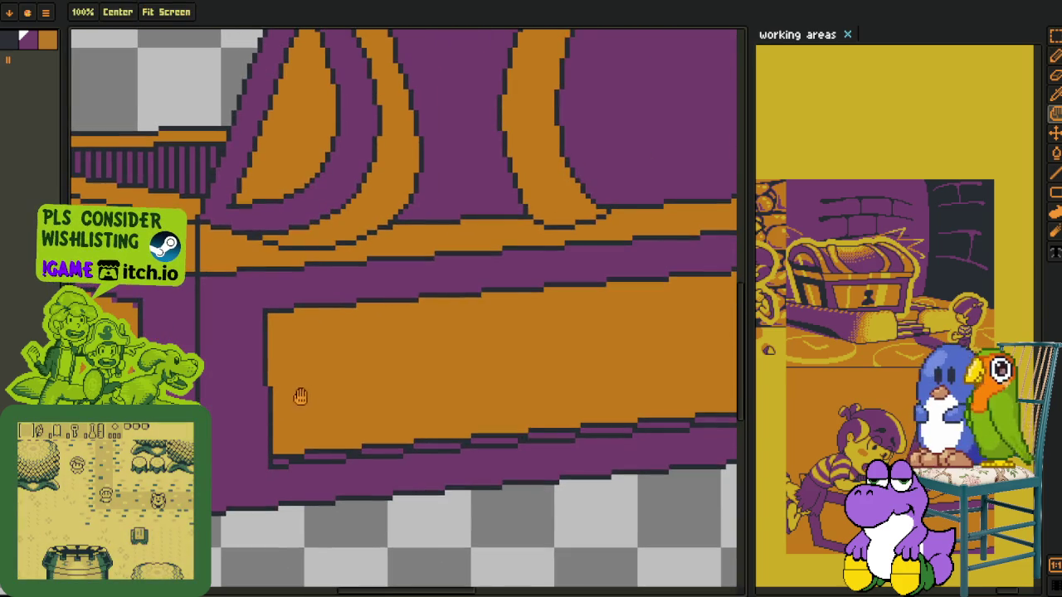
scroll(278, 455, up, 3)
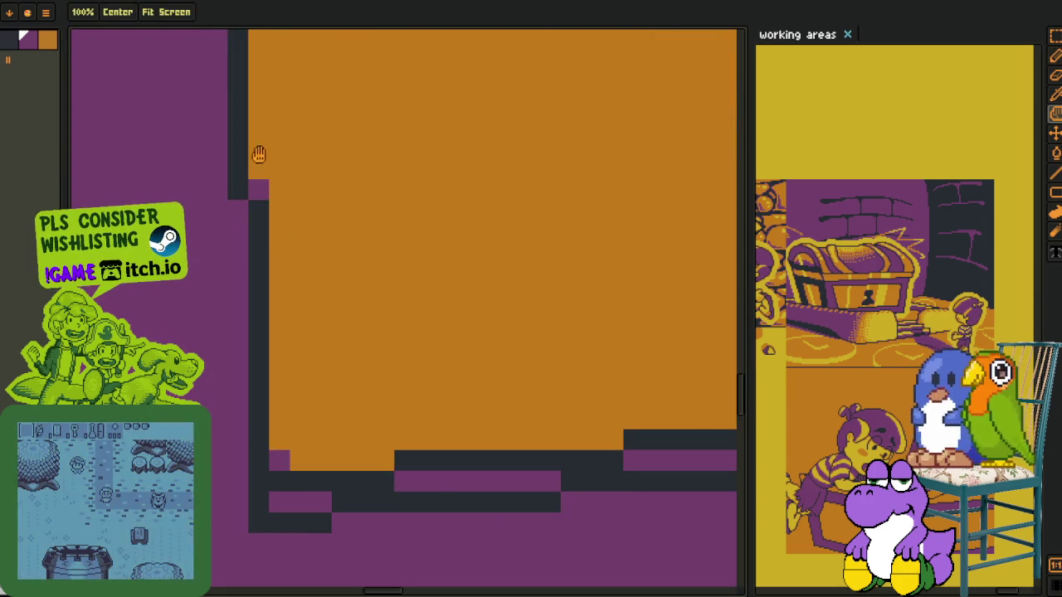
drag(261, 154, 197, 303)
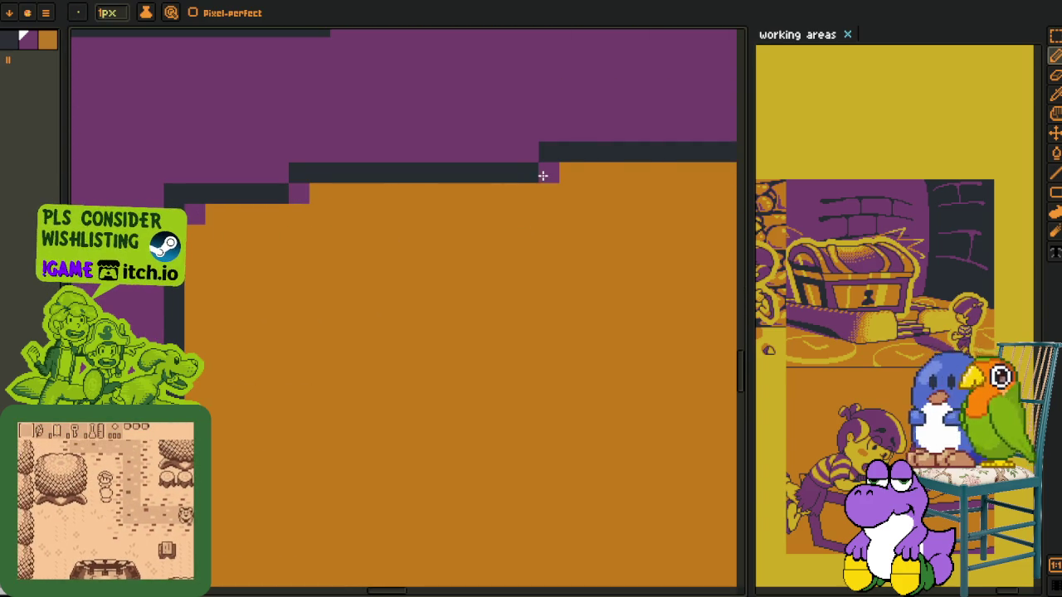
drag(260, 217, 353, 306)
click(393, 282)
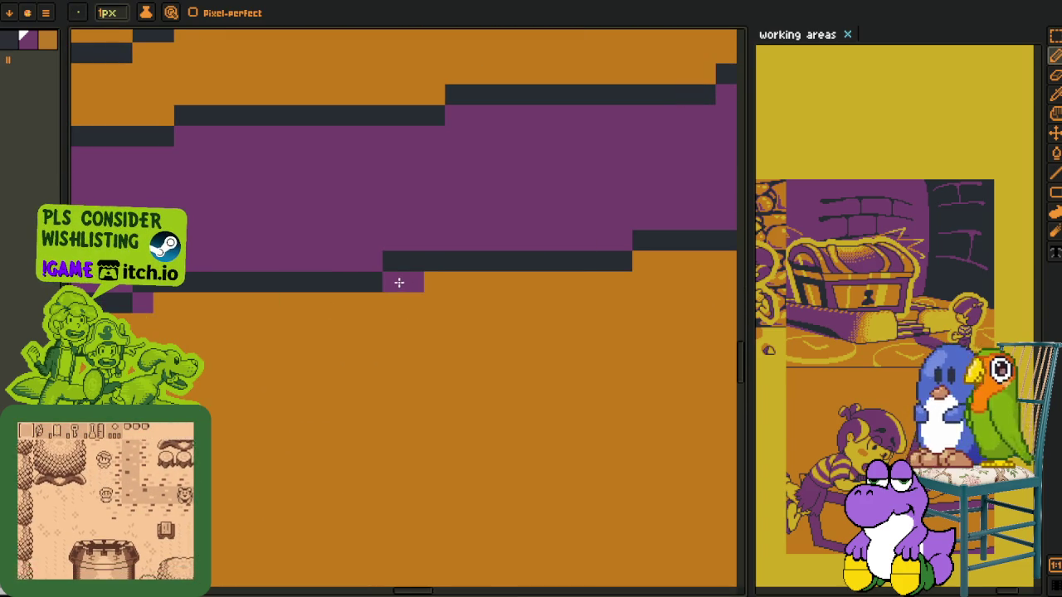
click(622, 261)
mouse_move(625, 258)
mouse_down()
mouse_move(686, 254)
mouse_move(594, 300)
mouse_up()
Touch up the stepped outline with purple accent pixels and extra dark pixels
click(301, 329)
click(489, 308)
click(532, 308)
scroll(533, 305, down, 2)
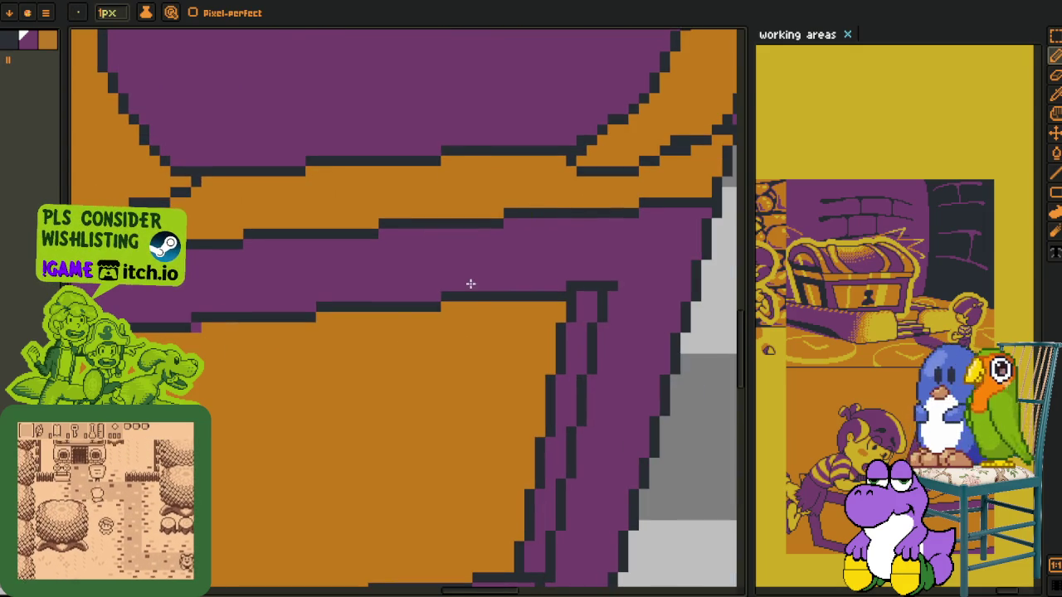
scroll(471, 283, up, 2)
click(312, 313)
click(495, 296)
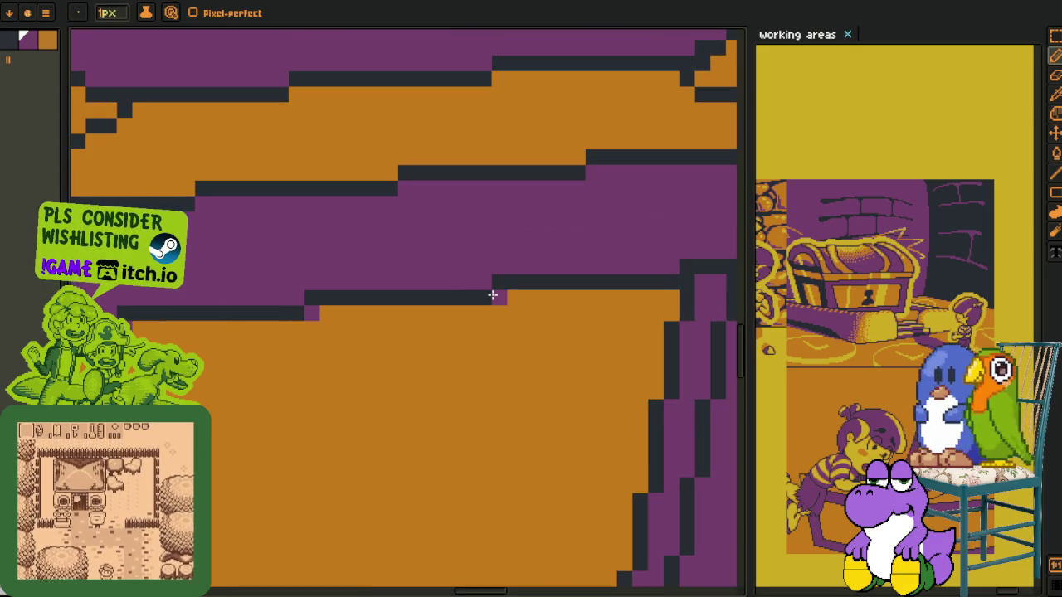
click(671, 312)
click(657, 391)
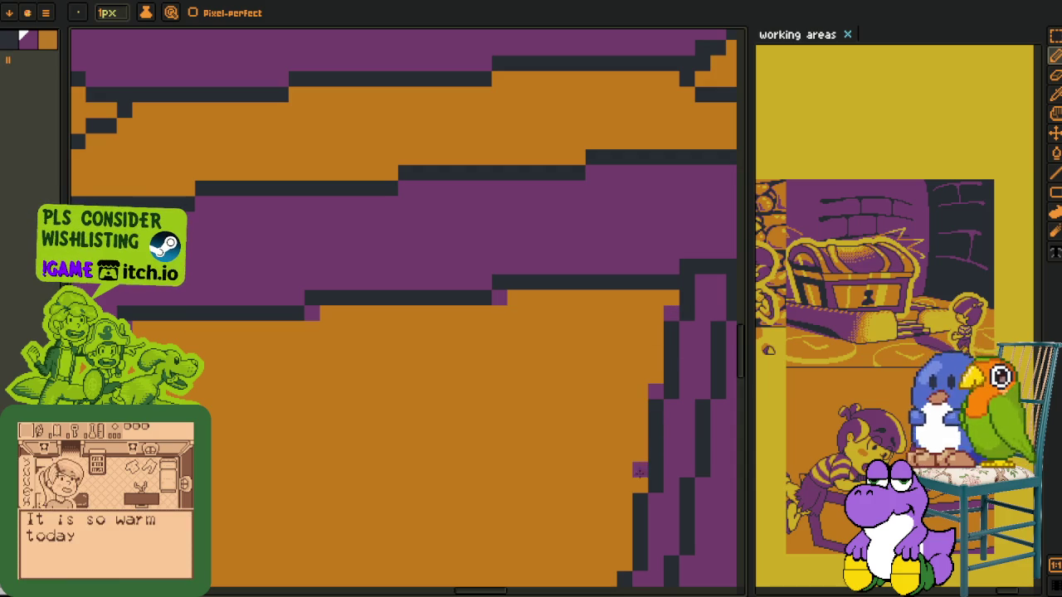
Add purple pixels at the orange area's lower outline steps, then review the artwork
drag(639, 510, 540, 254)
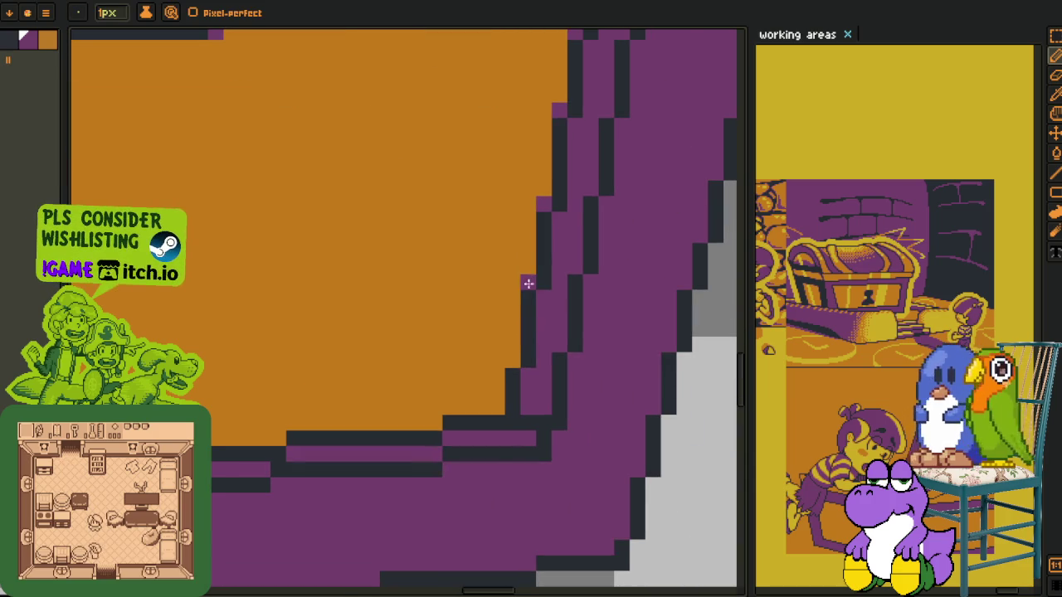
click(510, 359)
click(273, 435)
drag(266, 436, 404, 435)
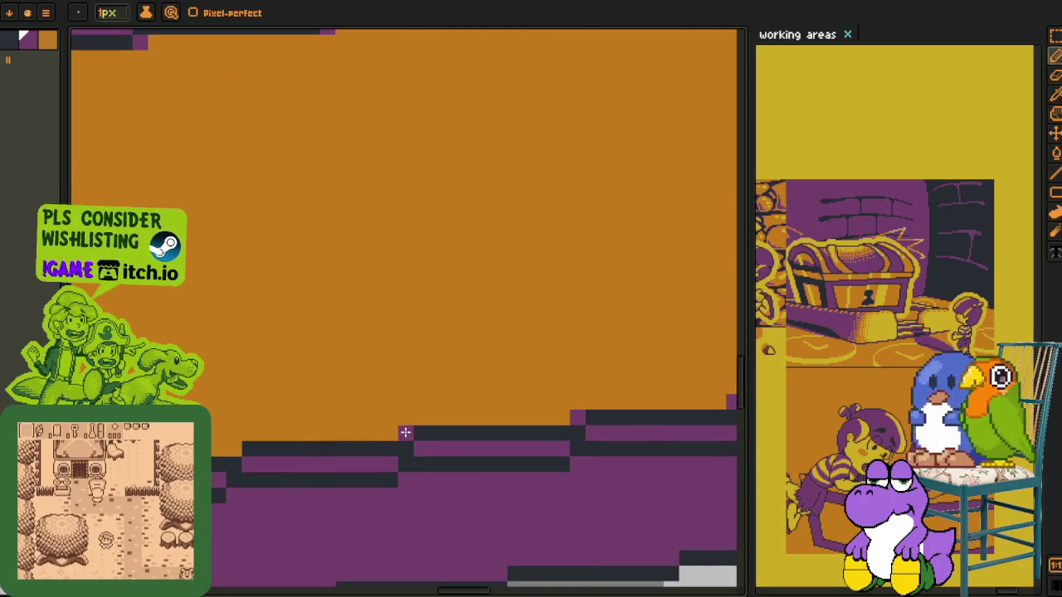
mouse_move(217, 446)
mouse_down()
mouse_move(397, 407)
mouse_move(455, 413)
mouse_up()
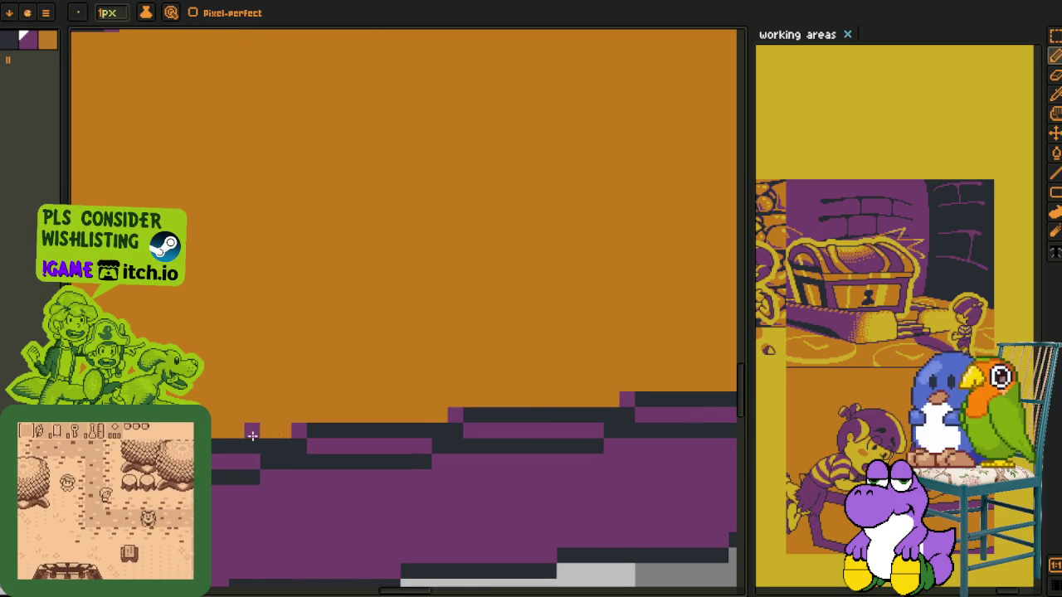
drag(237, 433, 445, 397)
scroll(439, 407, down, 5)
scroll(440, 432, down, 2)
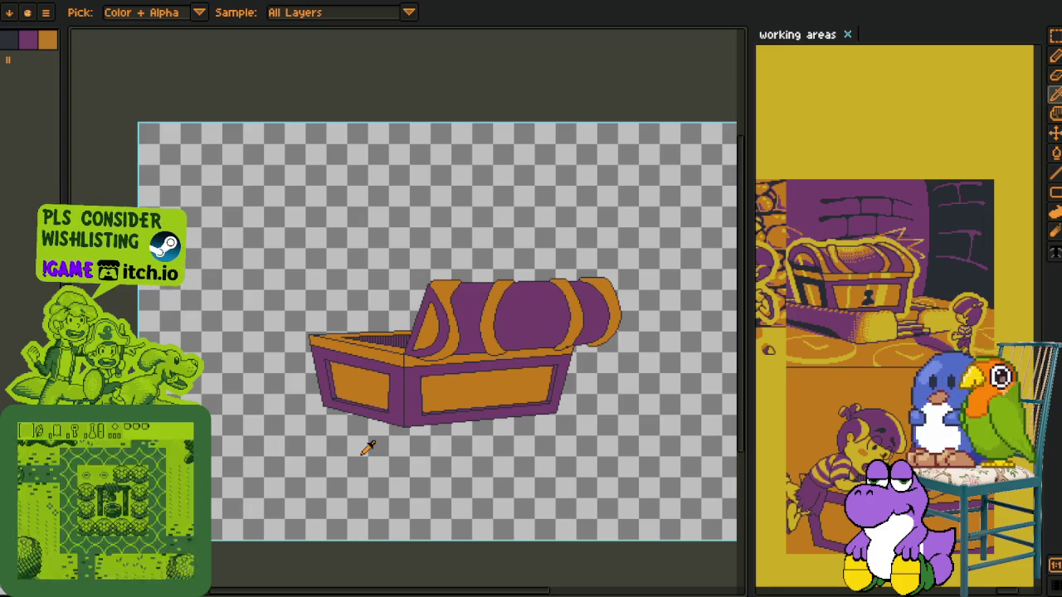
Show the layer Timeline, select another layer, and re-centre on the chest's front panels
key(Tab)
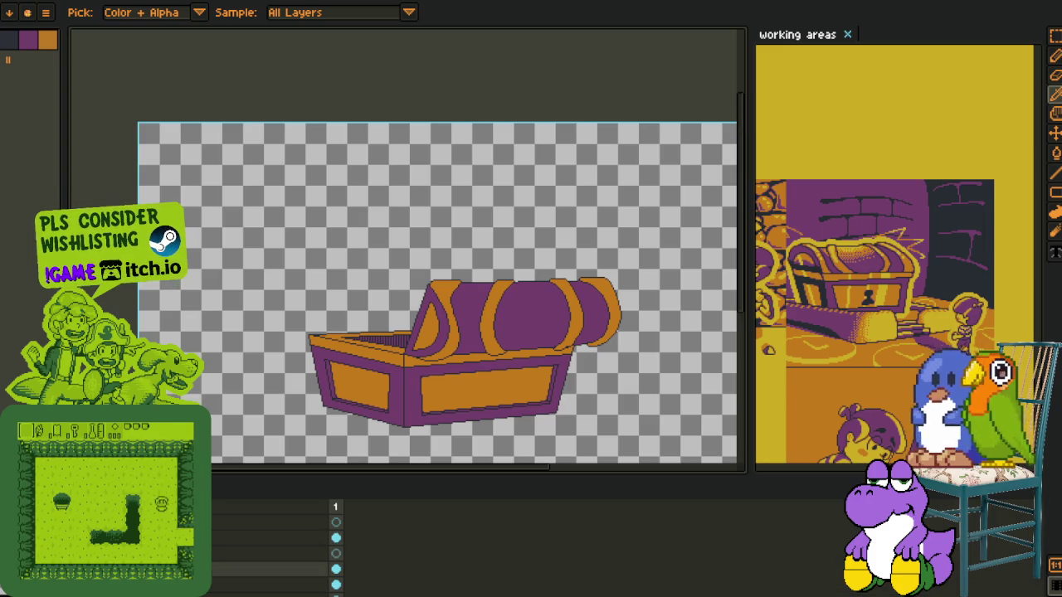
click(265, 553)
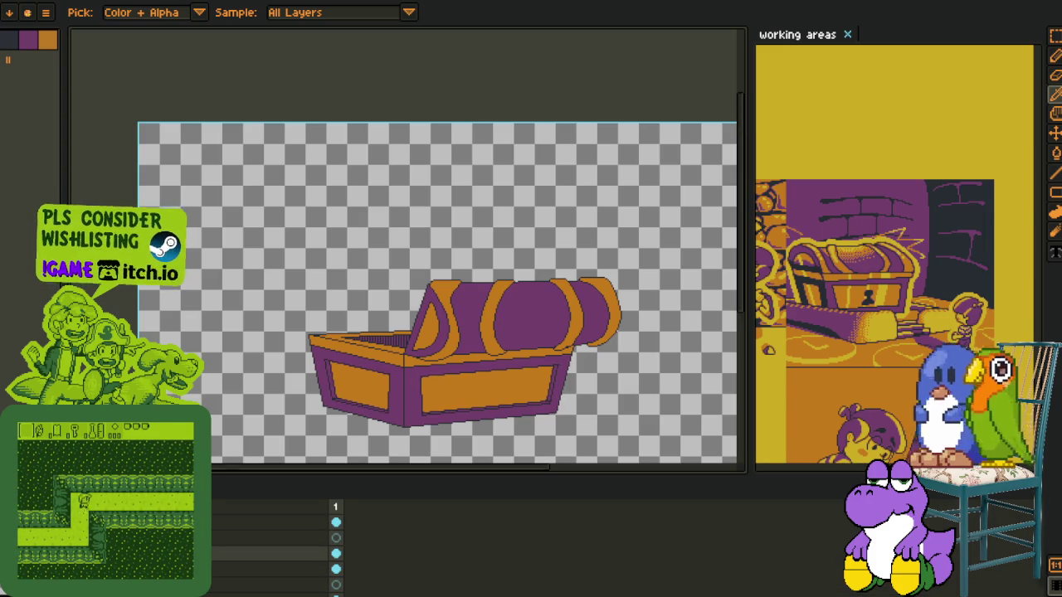
scroll(284, 403, up, 2)
drag(322, 370, 227, 395)
With the timeline hidden and the pencil active, add purple pixels at stair corners
scroll(415, 332, up, 2)
key(Tab)
scroll(569, 351, up, 3)
key(b)
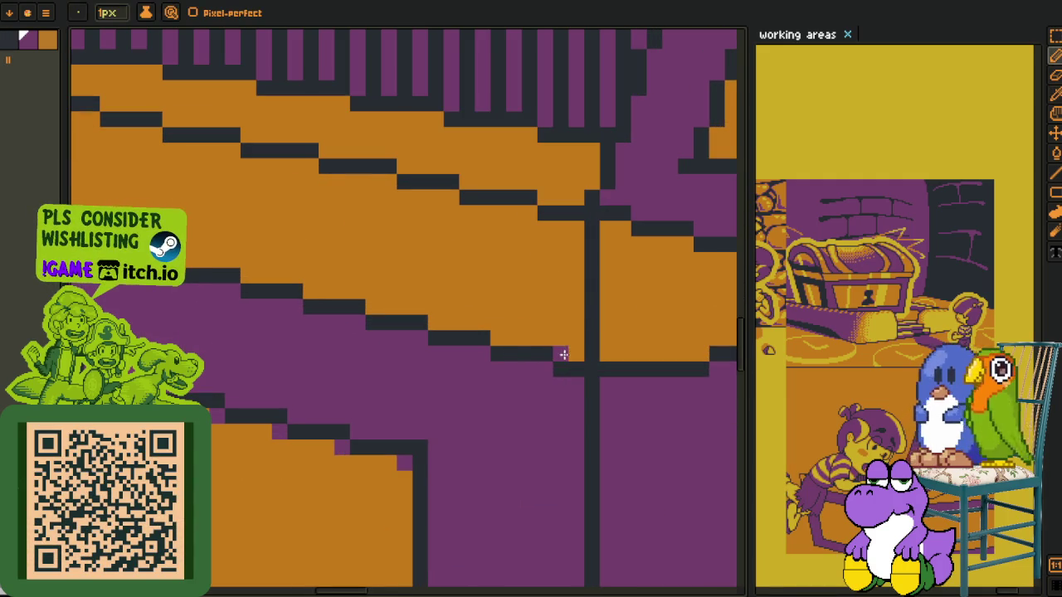
click(498, 338)
click(574, 227)
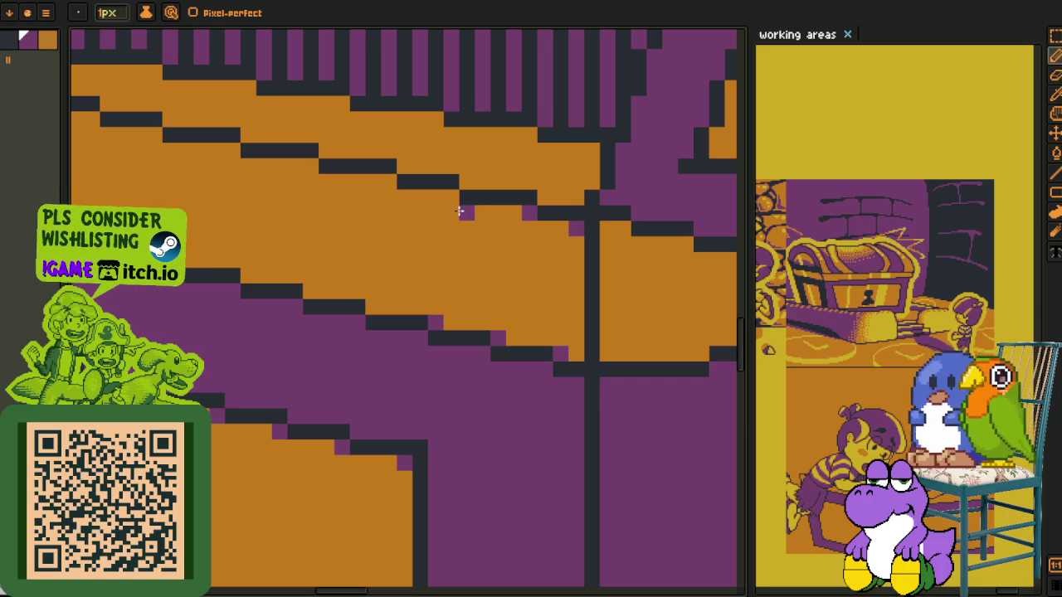
click(371, 305)
click(389, 181)
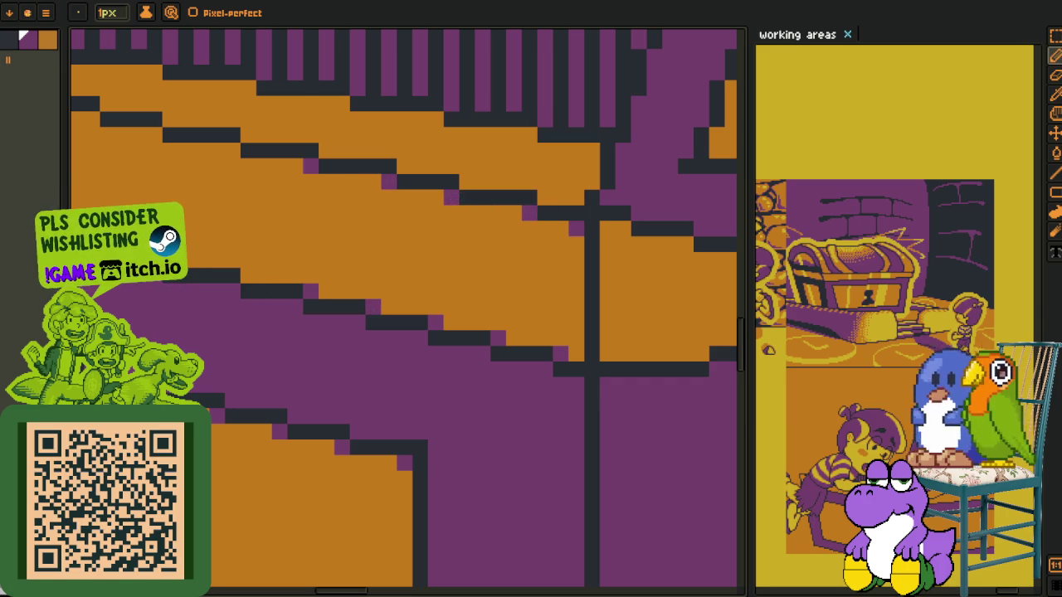
Place purple accents at more step corners and extend a dark stair line by one pixel
drag(259, 210, 260, 309)
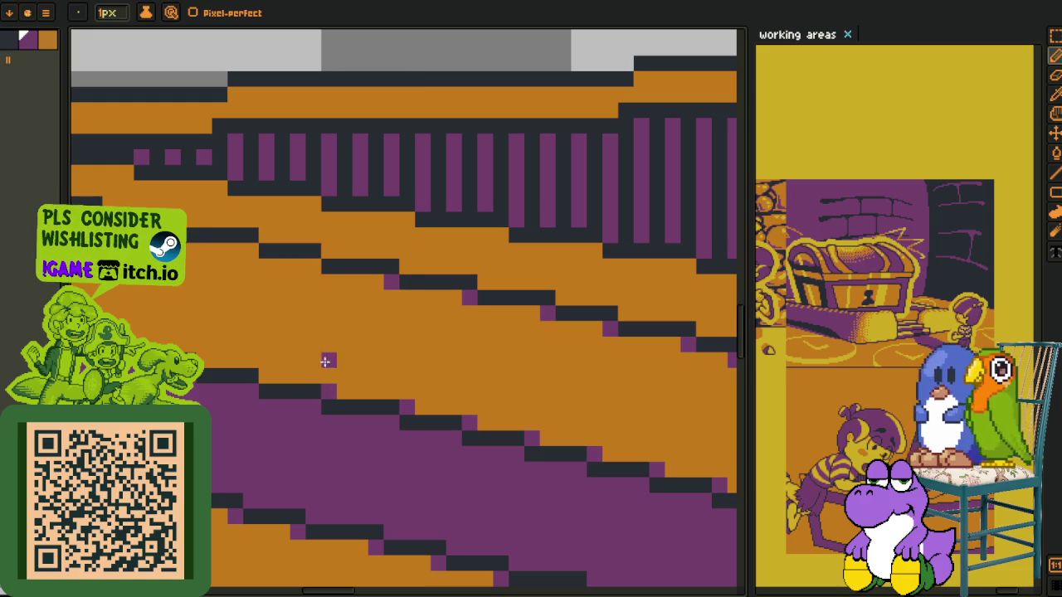
click(251, 250)
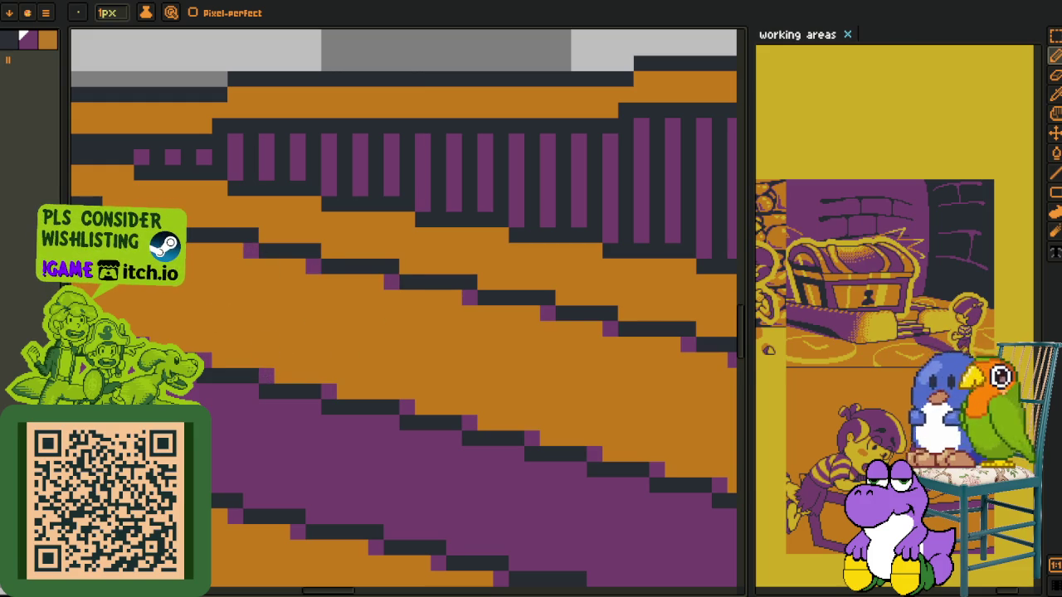
scroll(434, 315, up, 3)
scroll(492, 325, right, 3)
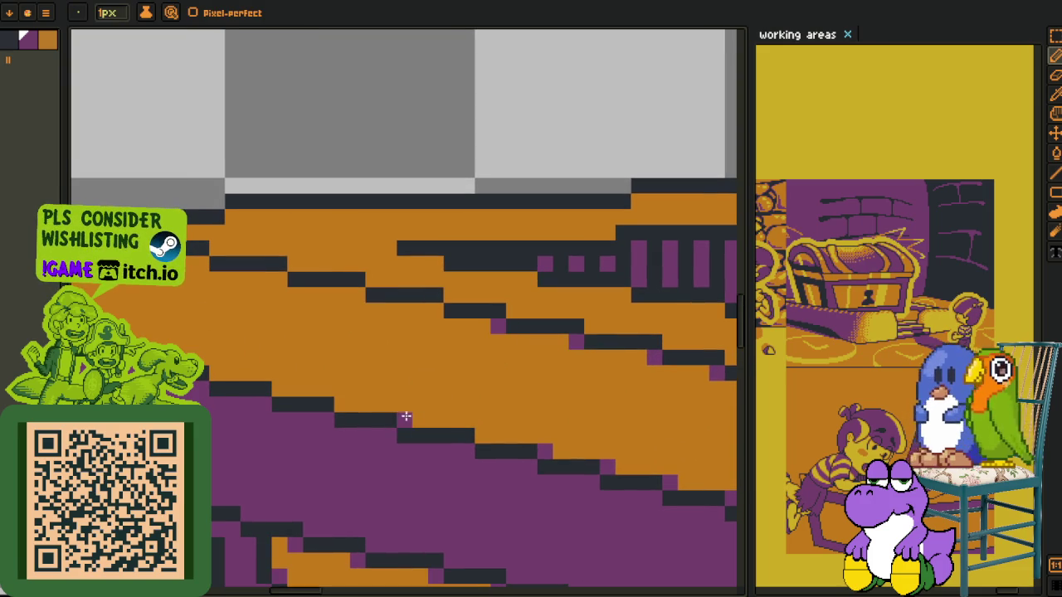
click(482, 436)
click(436, 310)
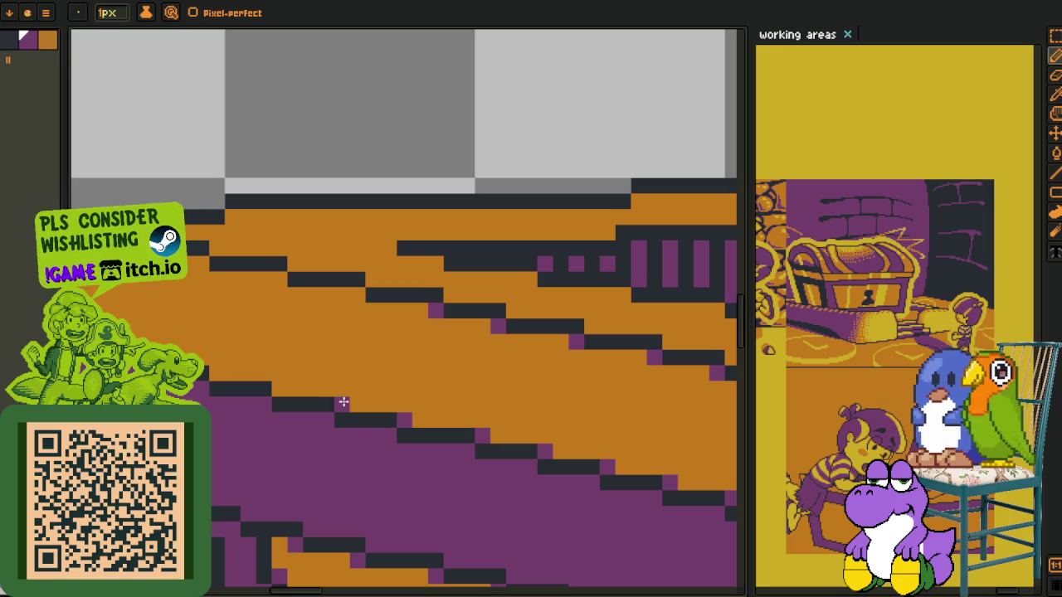
click(268, 390)
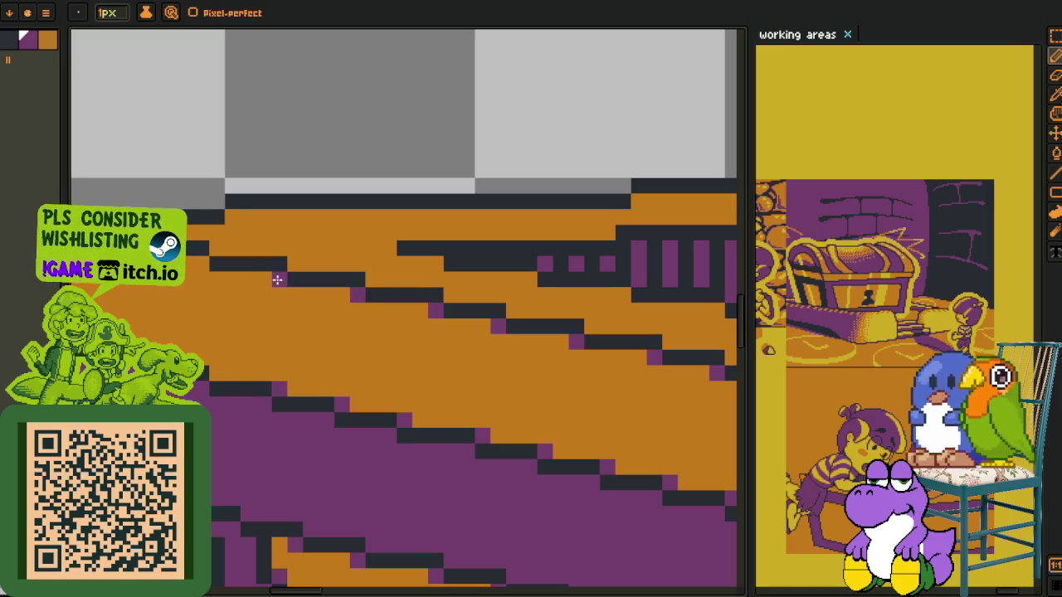
Add purple accents on the chest's left outline and beside steps in the striped right section
drag(194, 285, 472, 399)
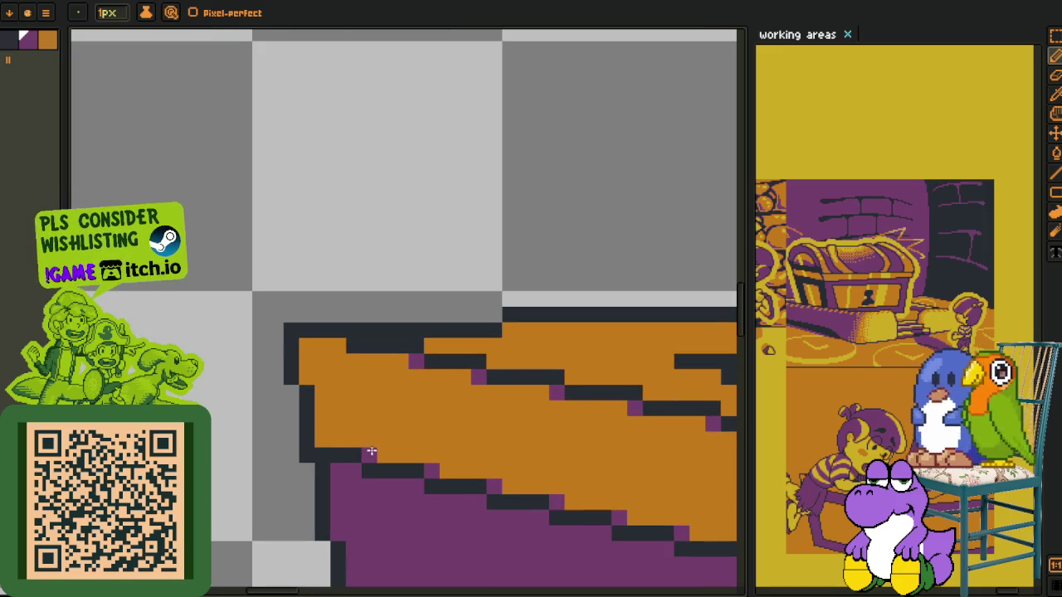
click(306, 377)
click(337, 346)
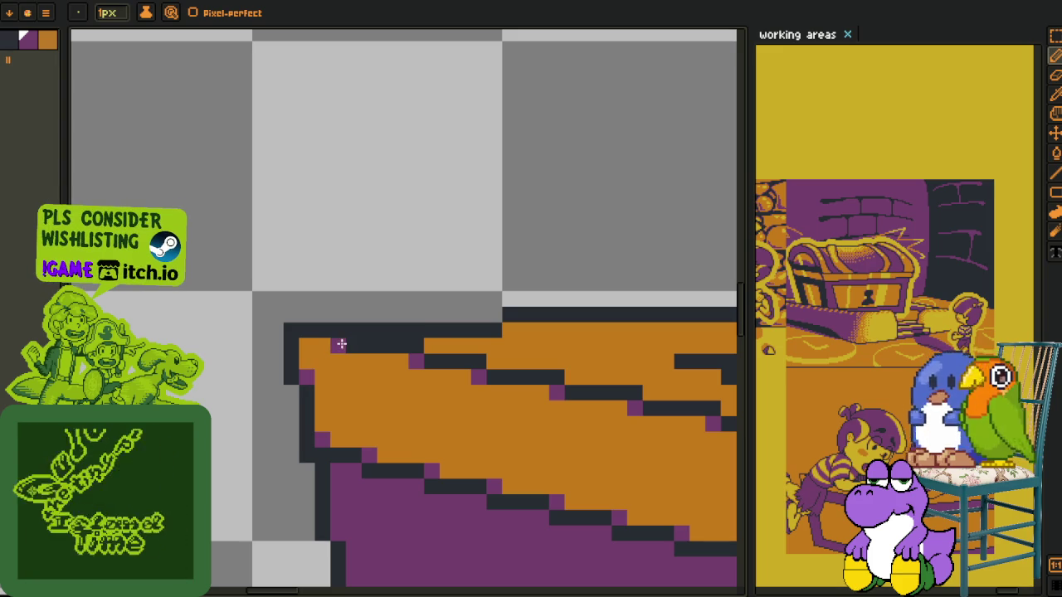
drag(304, 339, 99, 357)
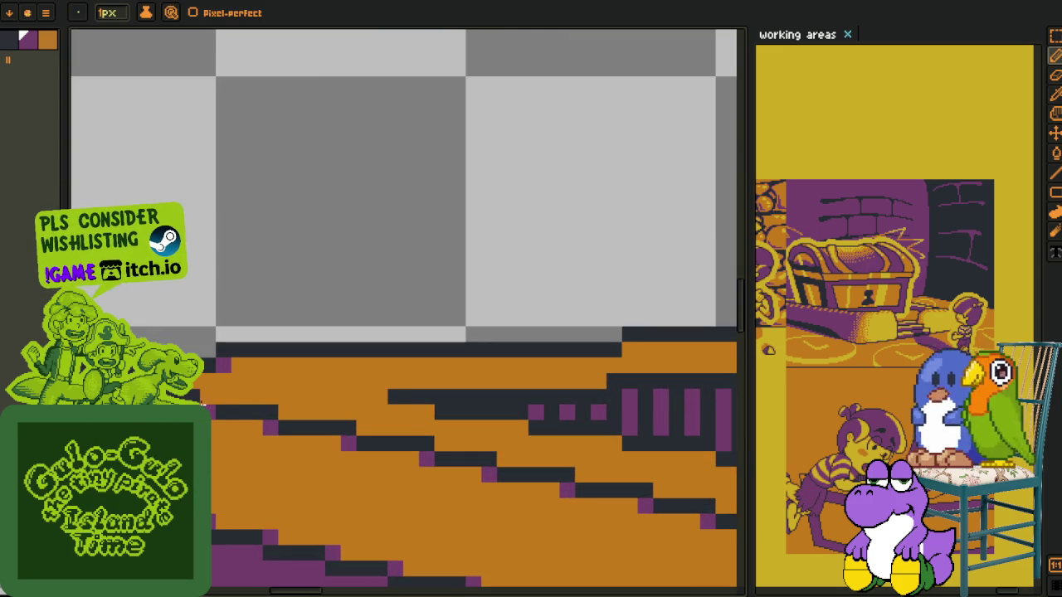
click(364, 426)
click(426, 412)
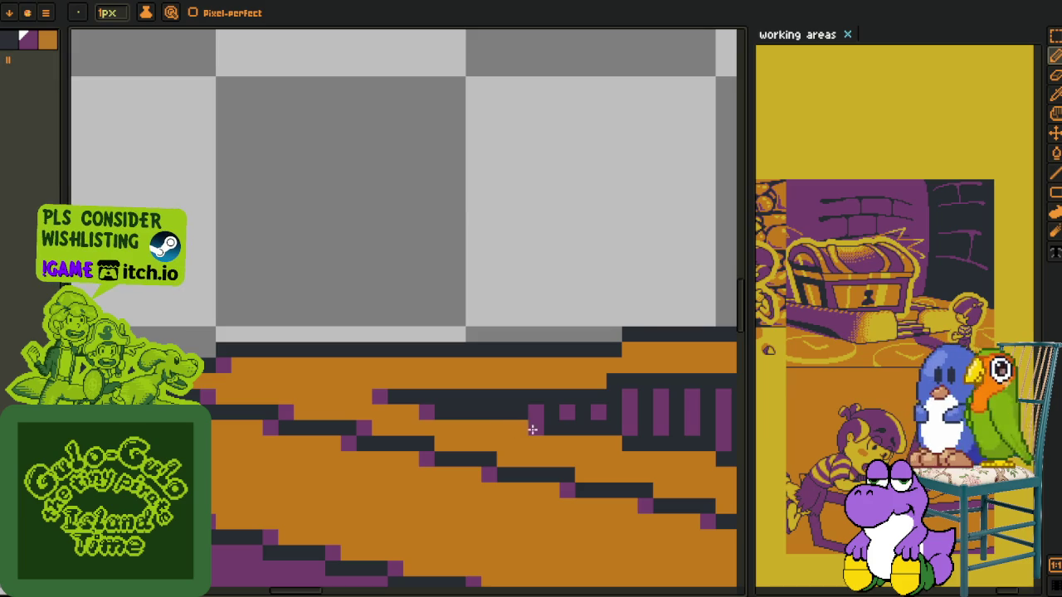
click(440, 443)
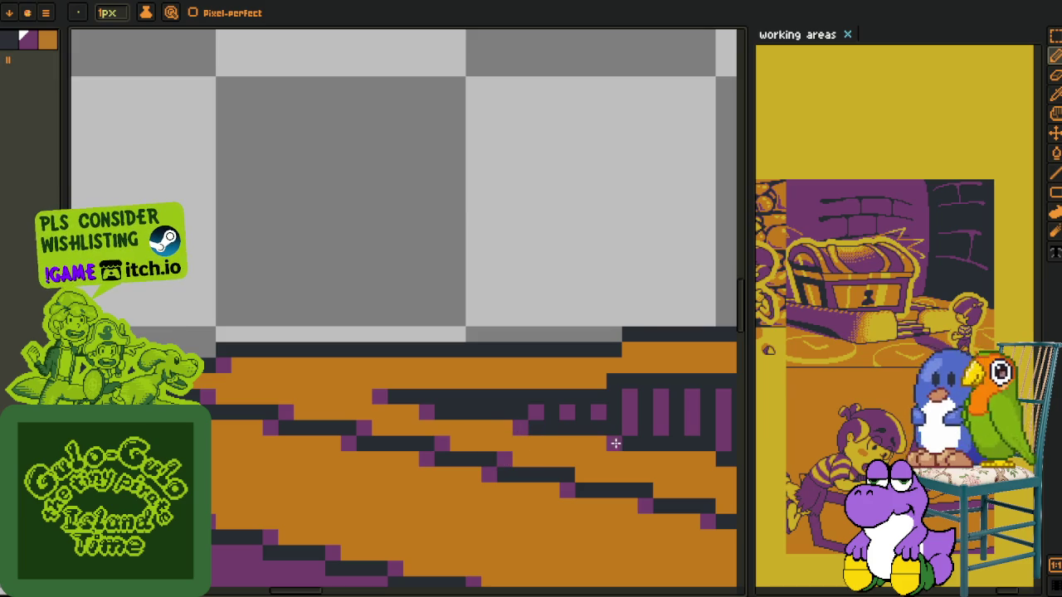
Add purple pixels at the stair-step ends further along the outlines
drag(681, 471, 431, 386)
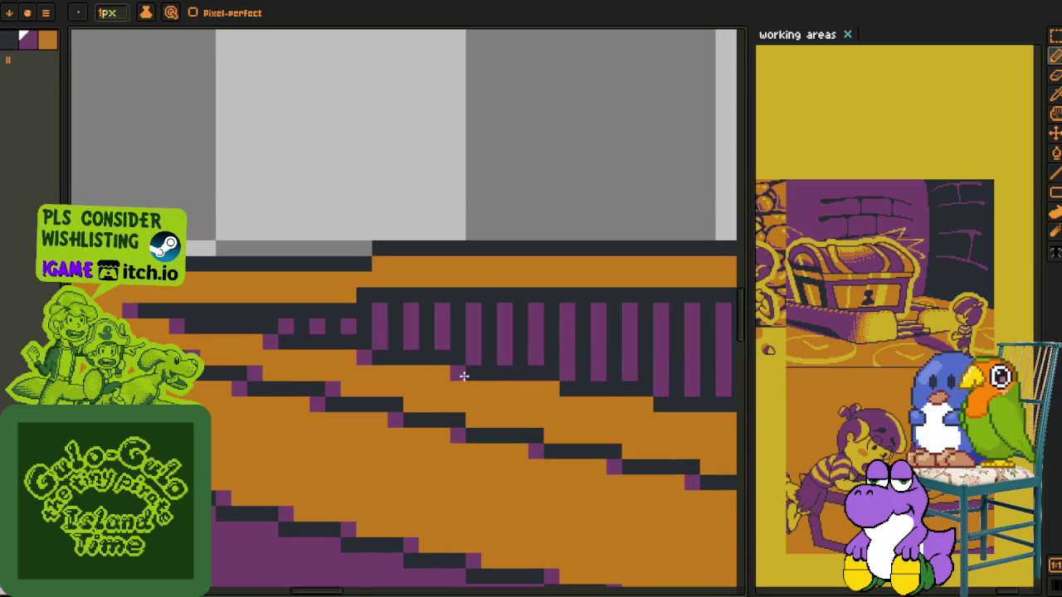
click(411, 406)
click(473, 420)
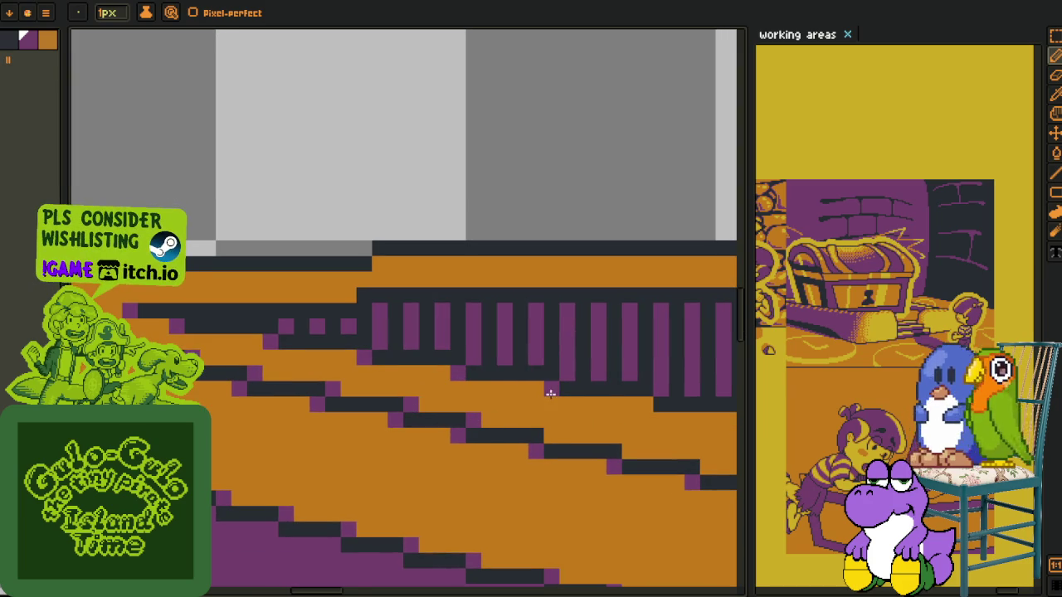
drag(646, 435, 443, 376)
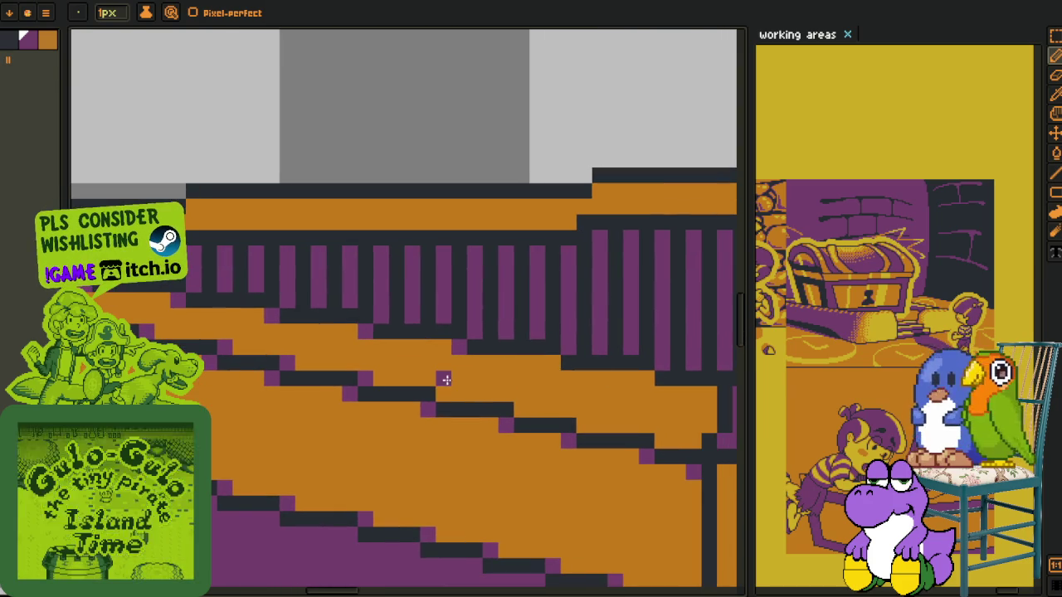
click(584, 425)
click(647, 379)
click(663, 441)
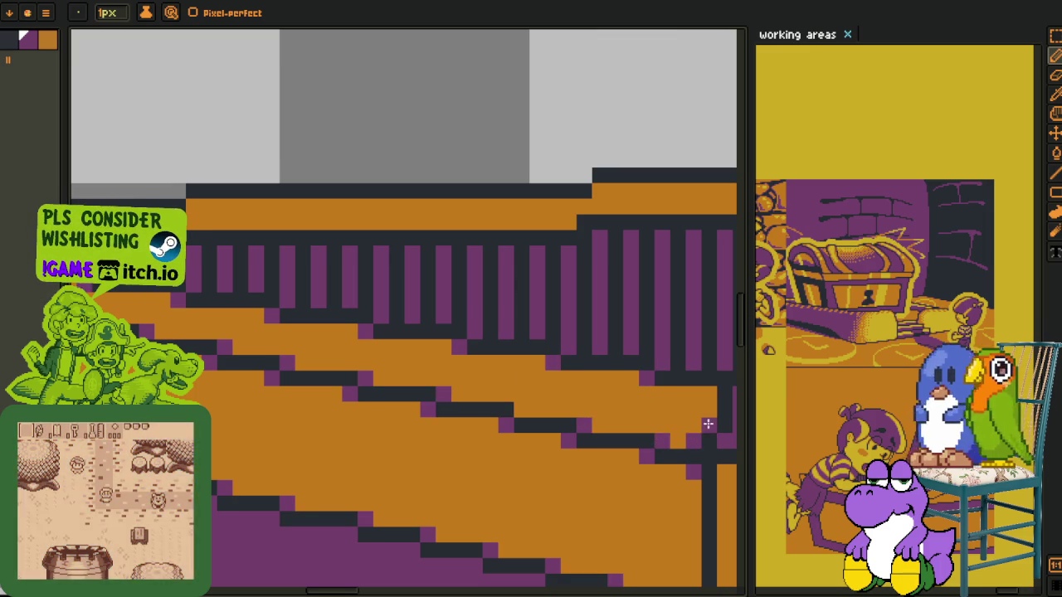
Add two more purple accent pixels at nearby step corners
scroll(707, 391, down, 3)
mouse_move(488, 339)
mouse_down()
mouse_move(477, 423)
mouse_move(211, 345)
mouse_up()
scroll(477, 423, up, 2)
click(457, 373)
click(488, 341)
scroll(630, 365, down, 1)
scroll(351, 407, up, 2)
scroll(285, 408, up, 1)
Add purple accents at steps over the fence area, then zoom out to see the chest
drag(284, 502, 276, 377)
click(256, 450)
click(380, 450)
click(361, 305)
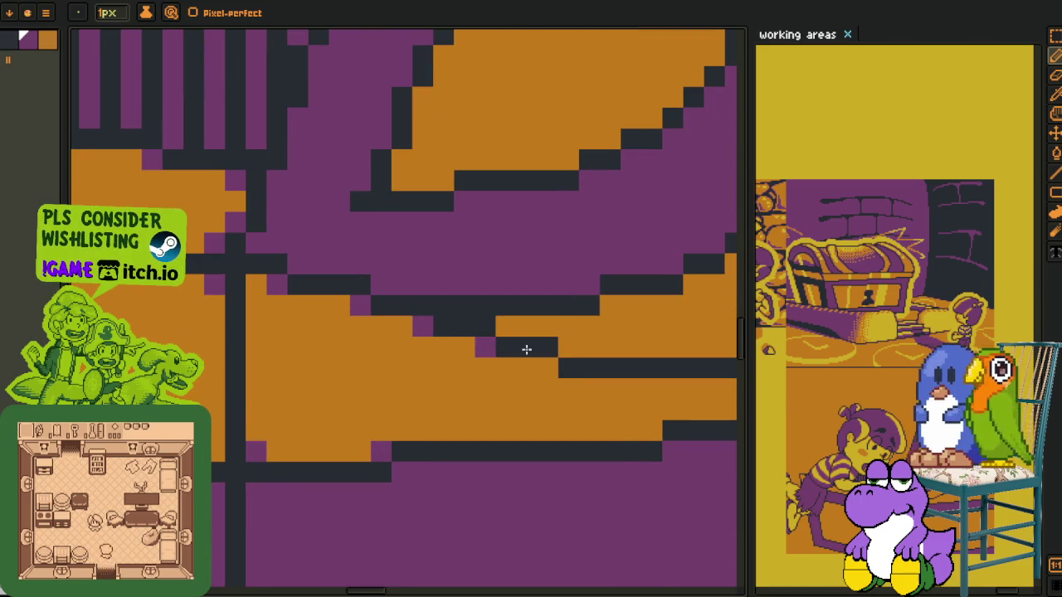
scroll(523, 350, down, 2)
scroll(498, 340, up, 3)
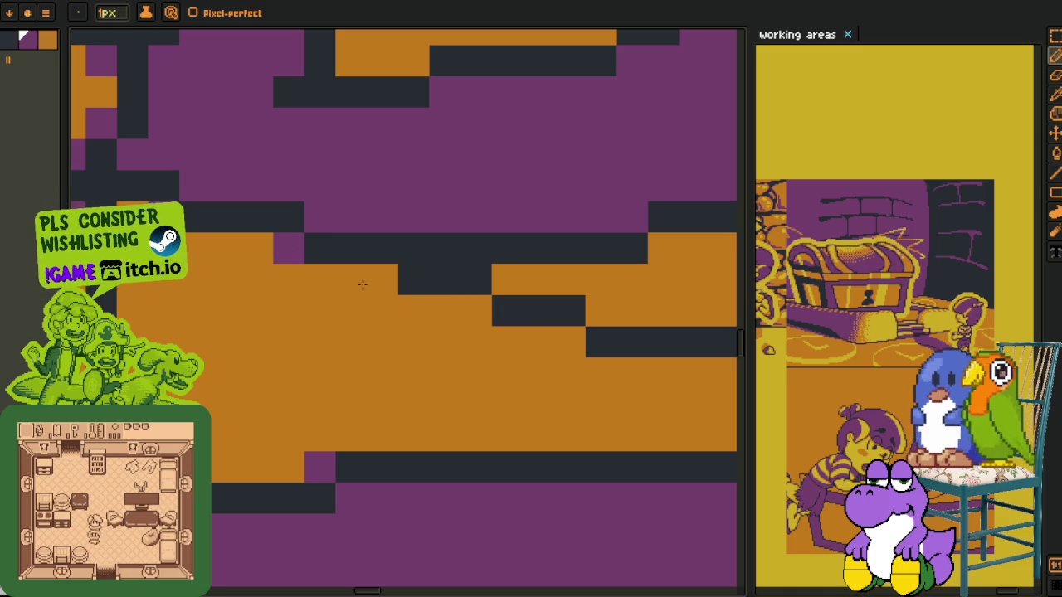
scroll(249, 248, down, 2)
scroll(233, 398, down, 2)
key(Tab)
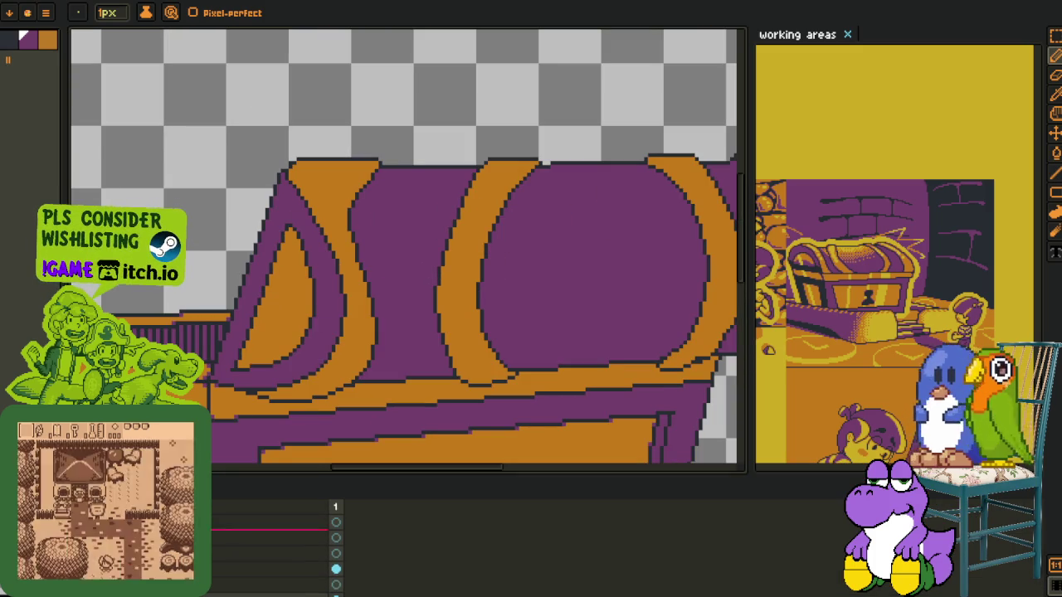
scroll(292, 393, up, 1)
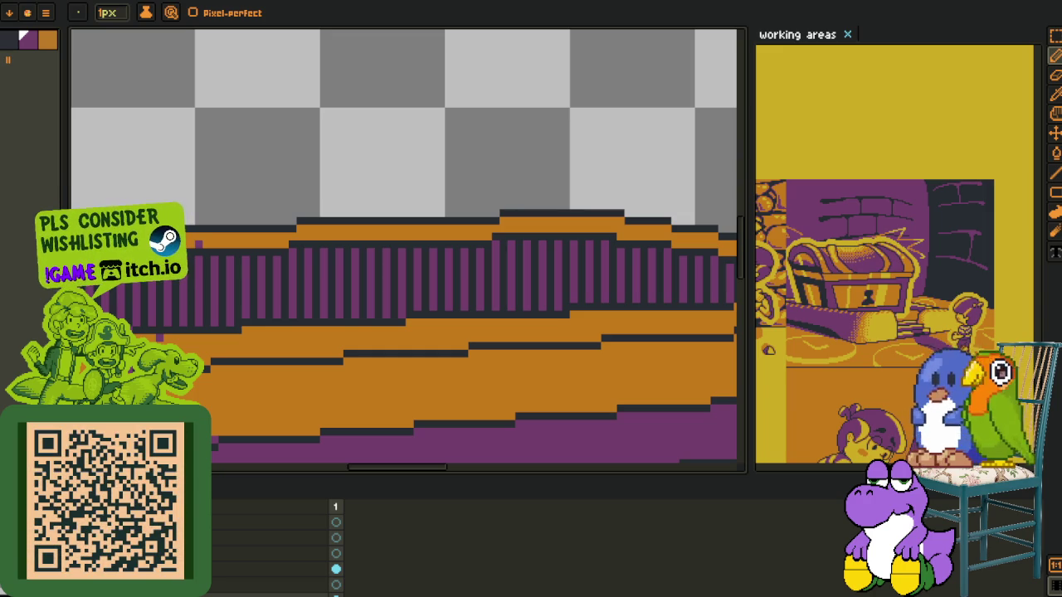
Hide the timeline and add purple accent pixels at four step corners
scroll(352, 397, up, 2)
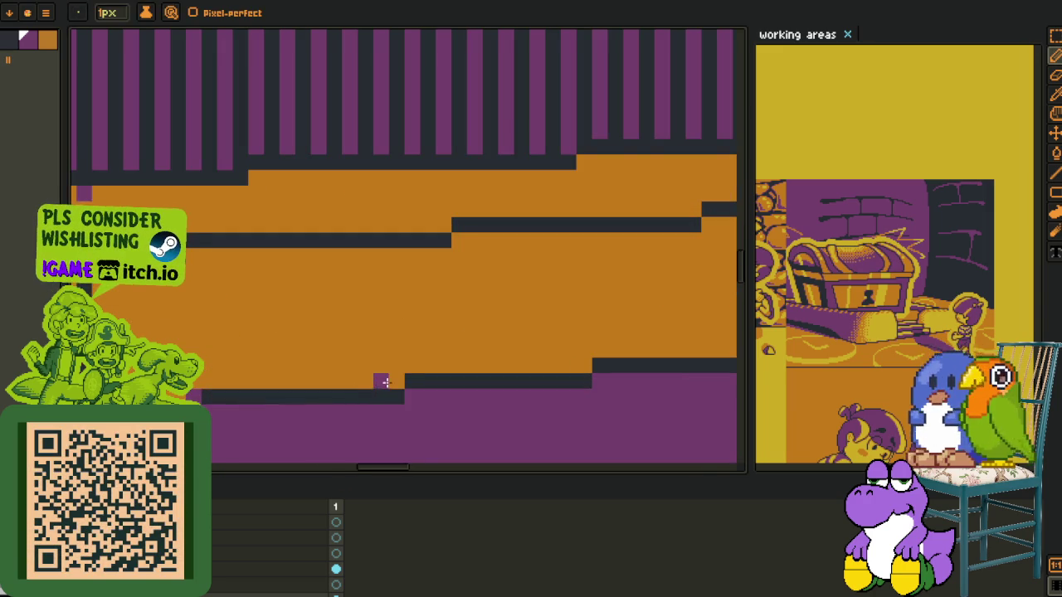
key(Tab)
click(191, 255)
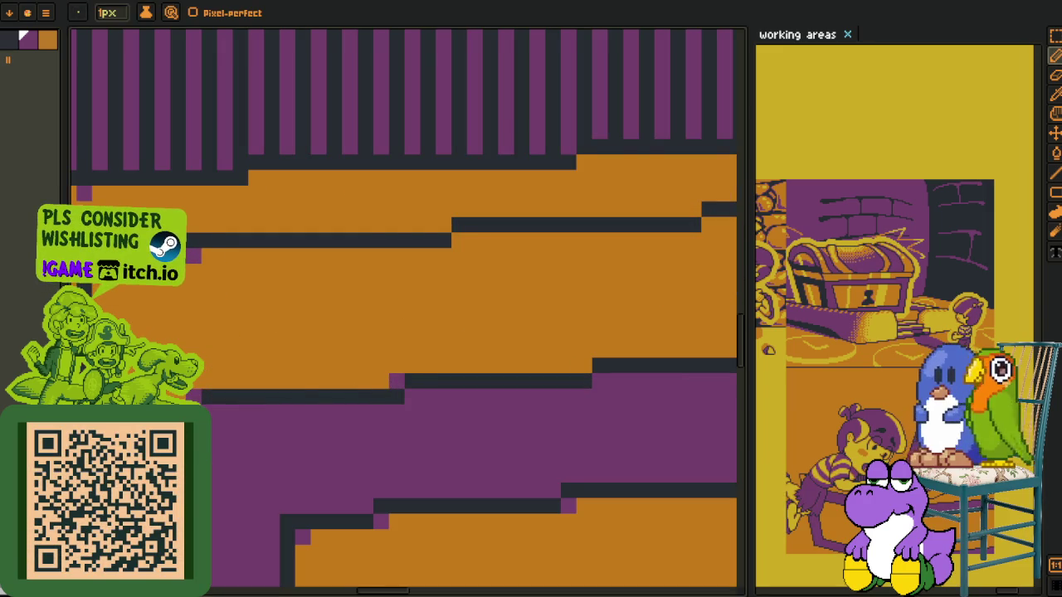
click(256, 178)
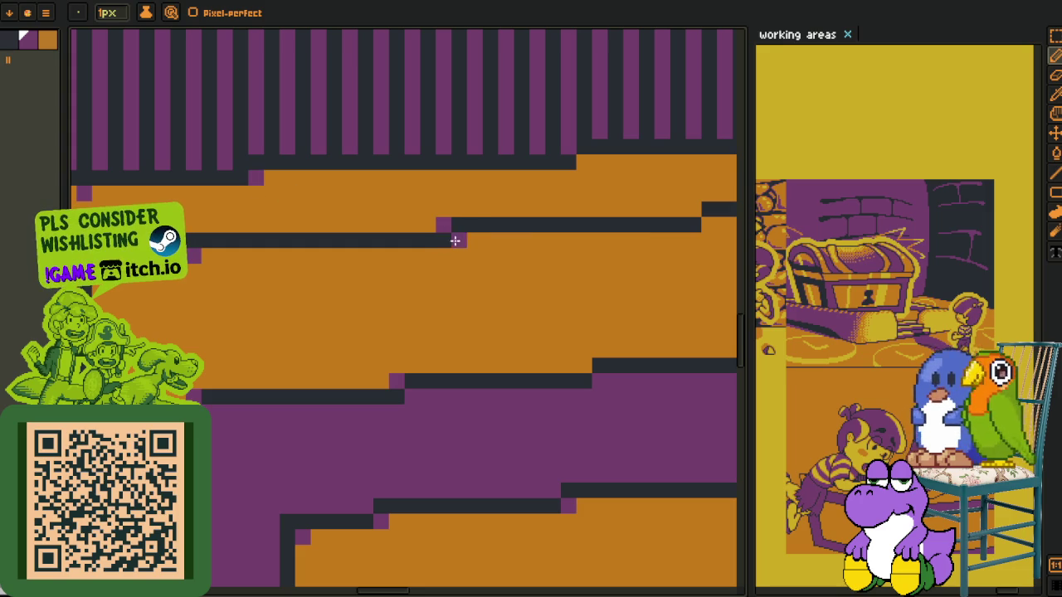
drag(593, 365, 632, 392)
drag(305, 419, 308, 426)
click(312, 413)
click(235, 288)
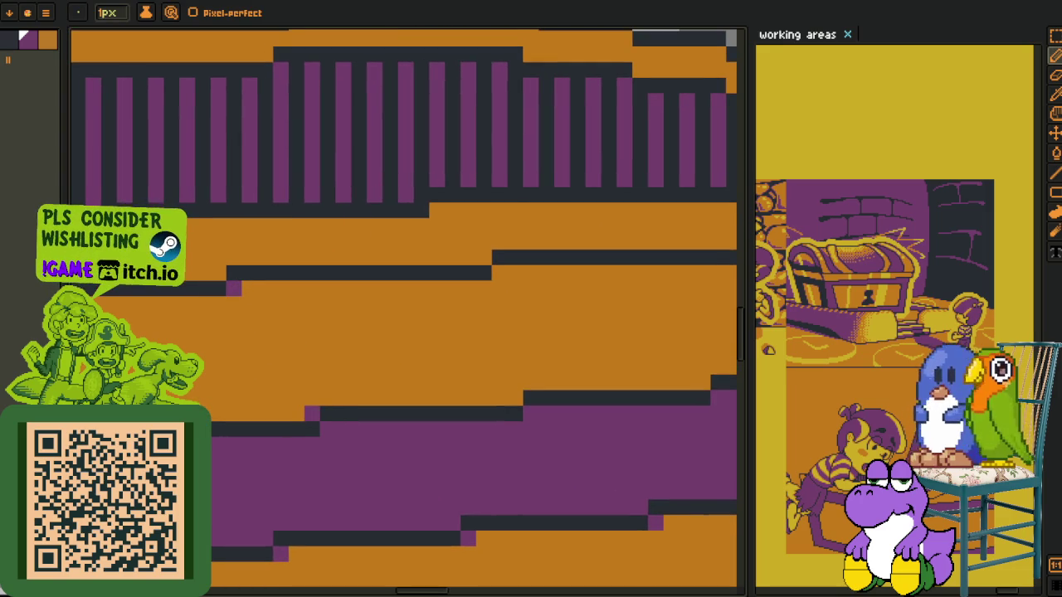
Add purple accents at the plank steps and where the dark line starts
click(436, 210)
click(483, 257)
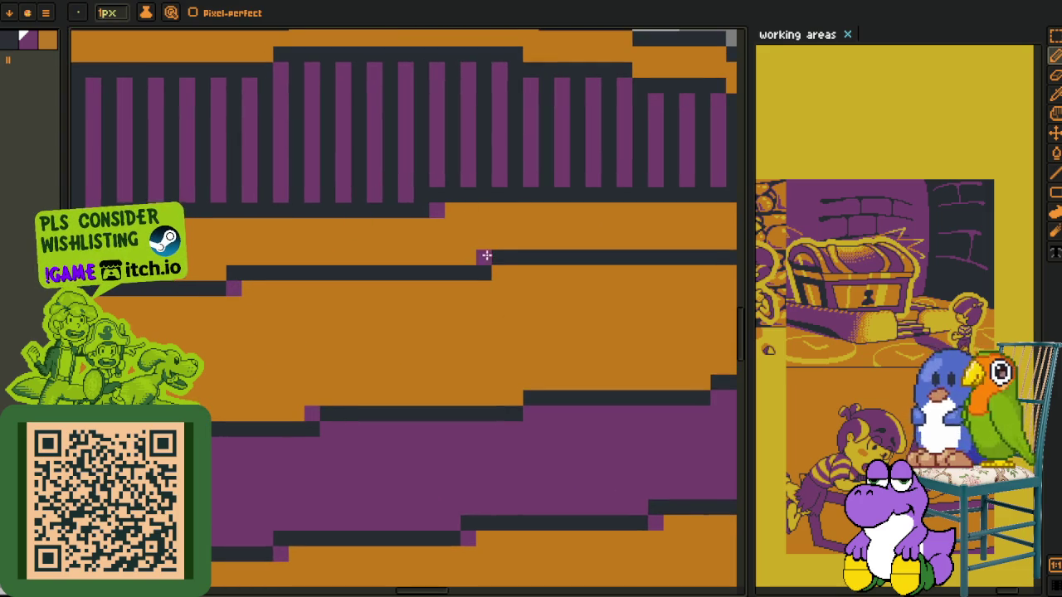
scroll(495, 354, up, 2)
scroll(414, 399, up, 2)
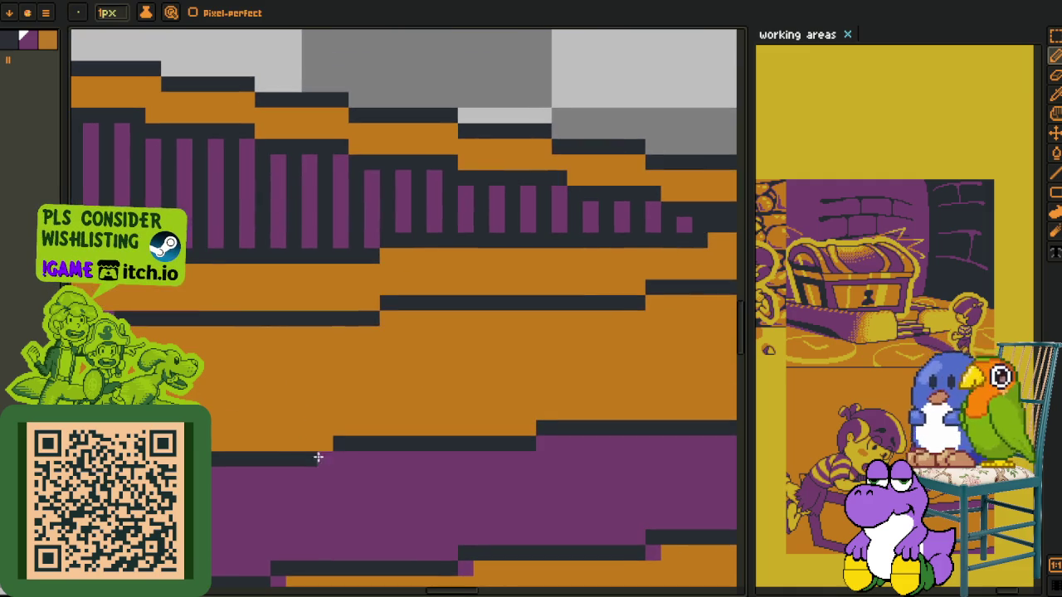
click(387, 318)
click(637, 286)
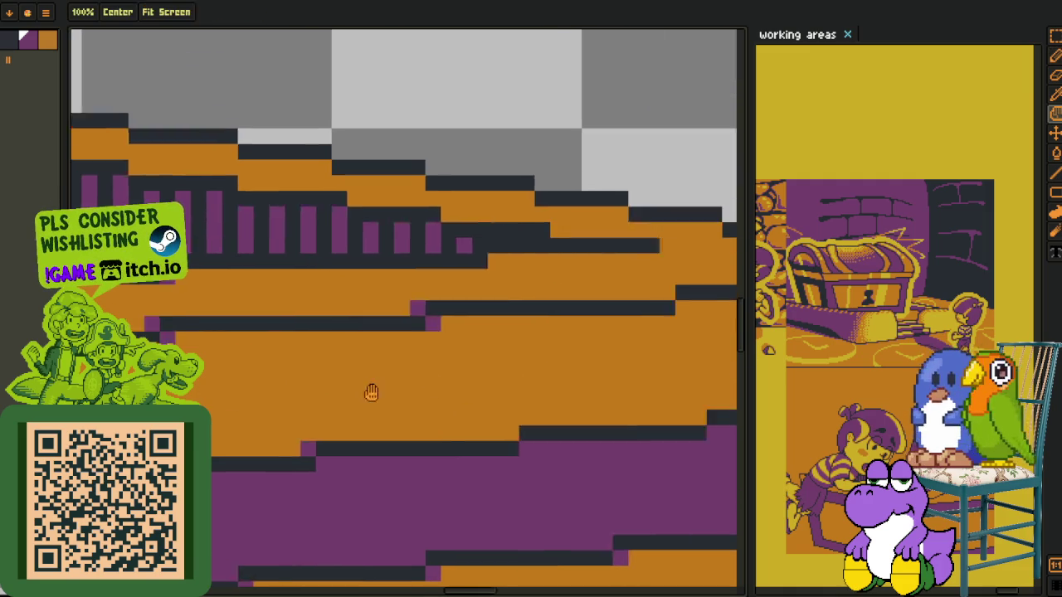
Add six purple corner pixels at step ends along the lower planks
click(531, 424)
click(514, 313)
click(498, 298)
click(327, 267)
click(498, 251)
click(546, 237)
Pan left along the outline and add purple pixels at six more step corners
key(h)
drag(683, 249, 282, 236)
key(b)
click(255, 239)
click(365, 269)
click(380, 286)
click(473, 300)
click(459, 347)
click(334, 396)
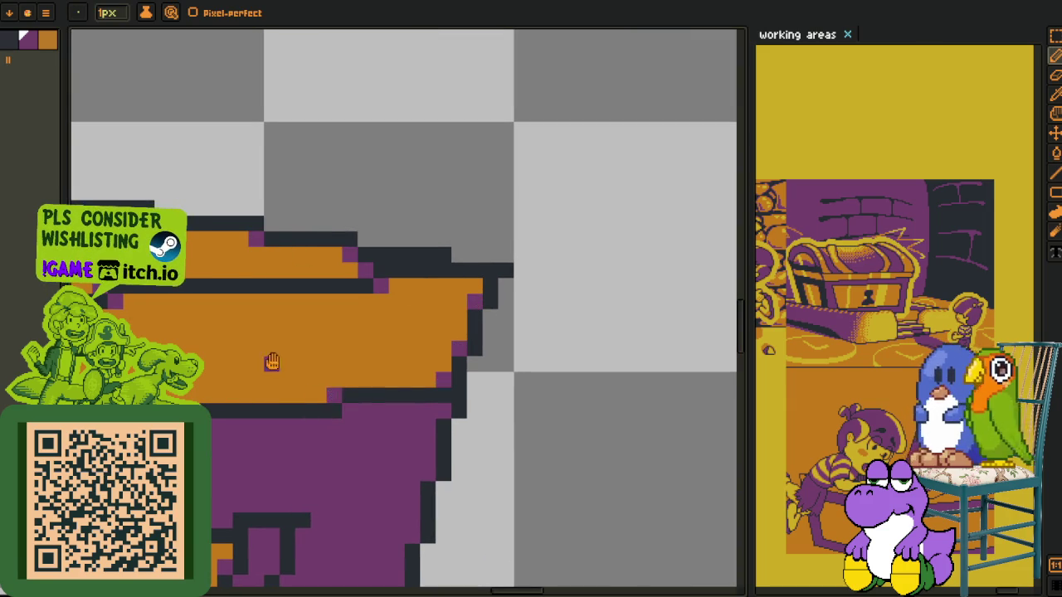
Pan to the next outline steps and add purple pixels at the dark step and corners
key(h)
drag(301, 379, 640, 507)
key(b)
click(386, 385)
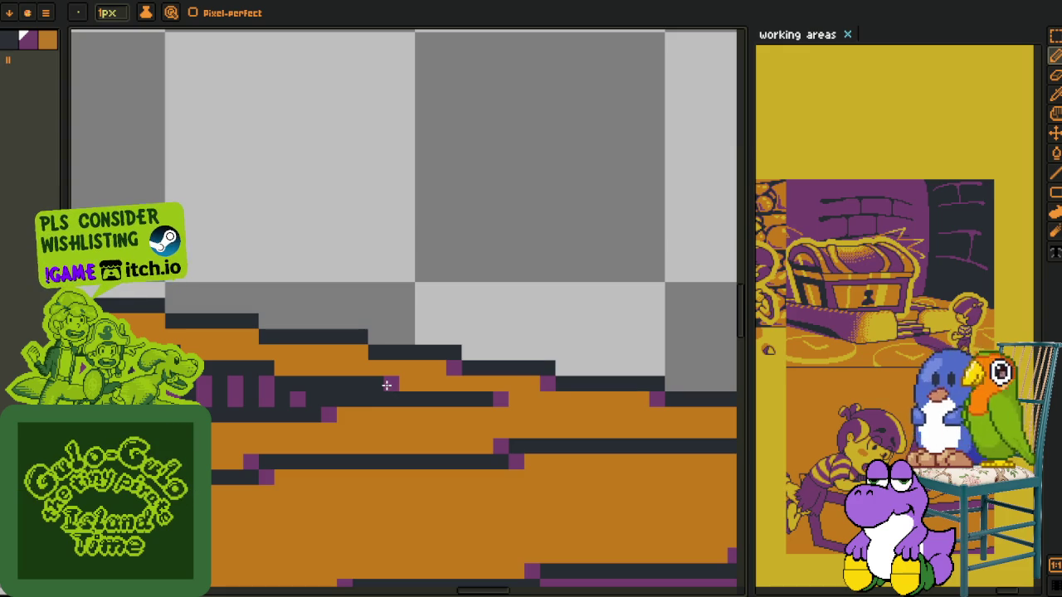
click(281, 369)
click(249, 337)
key(alt)
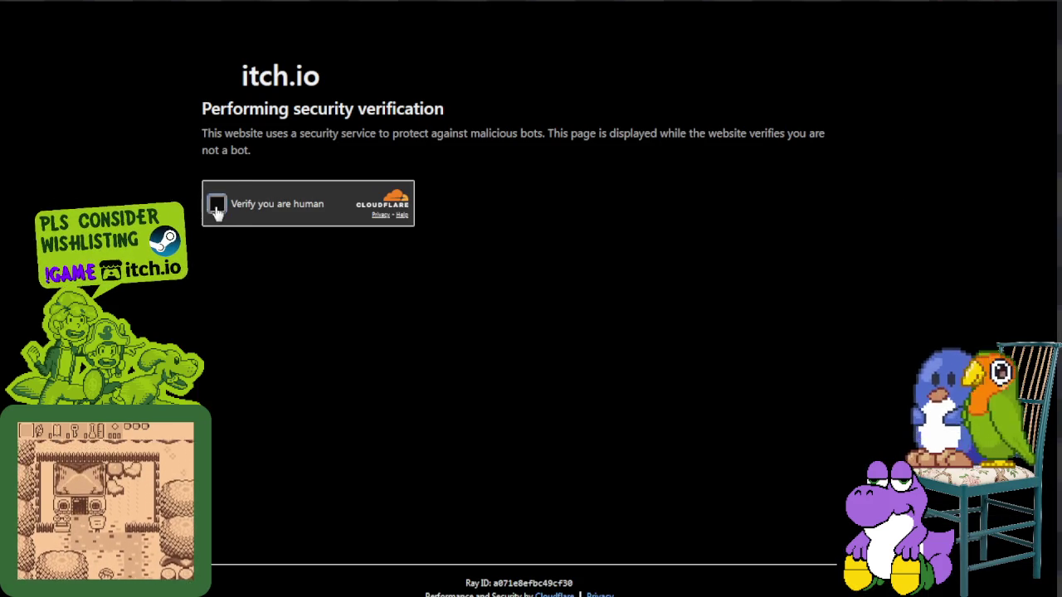
Tick the Cloudflare 'Verify you are human' checkbox on itch.io's security page, twice
click(216, 209)
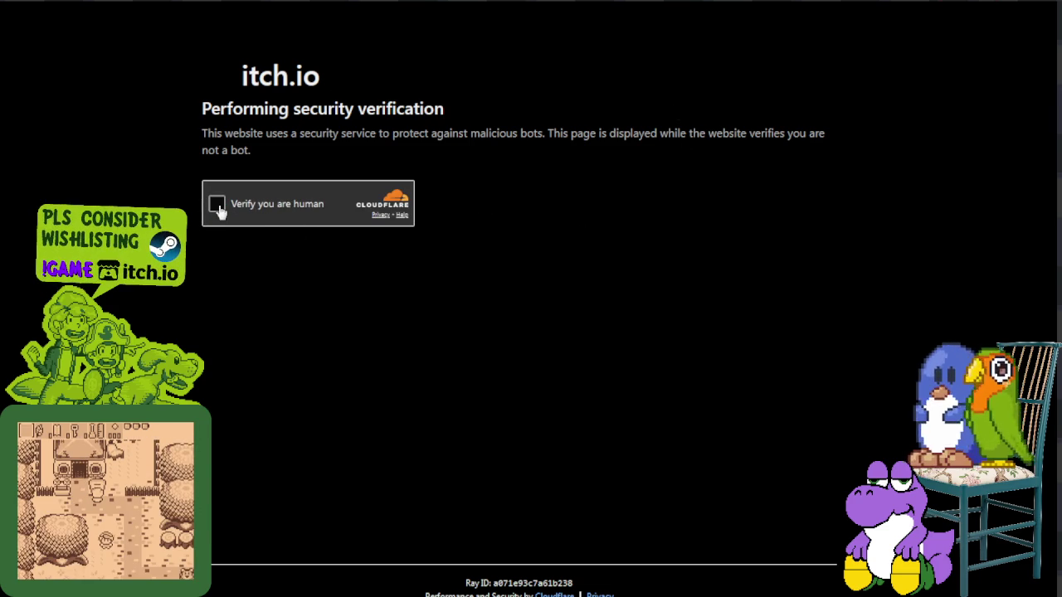
click(218, 205)
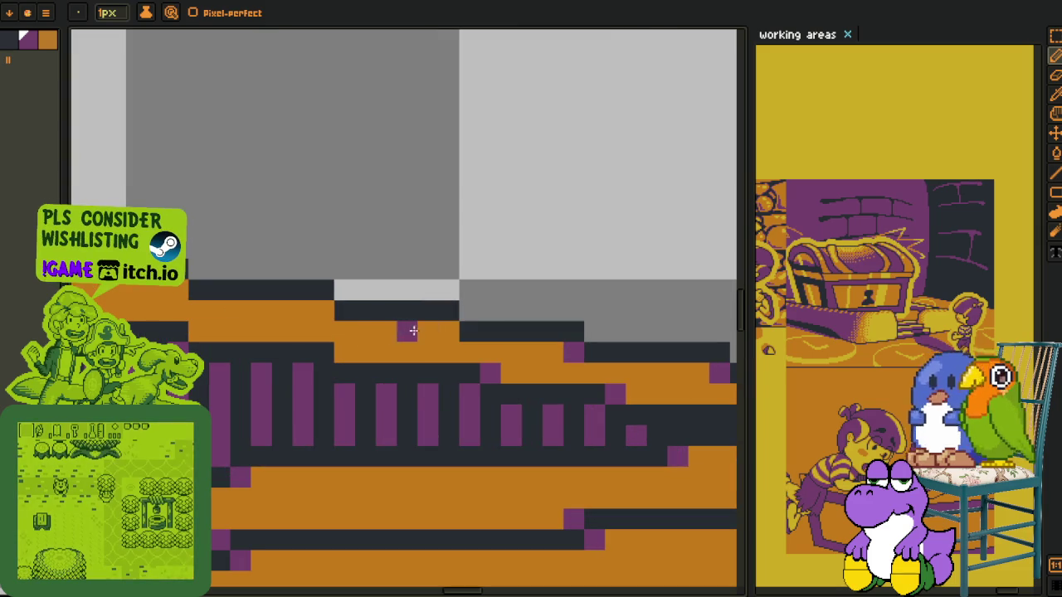
Place eight purple accent pixels at the ends of the dark outline steps along the orange bands
click(448, 331)
click(344, 353)
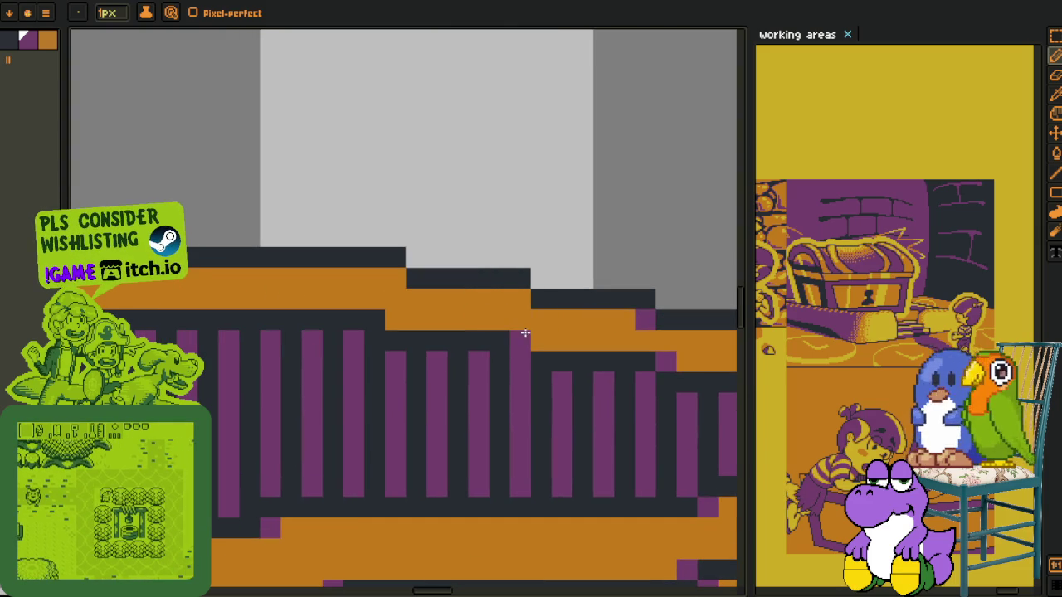
click(541, 340)
click(520, 299)
click(396, 320)
click(396, 278)
click(354, 299)
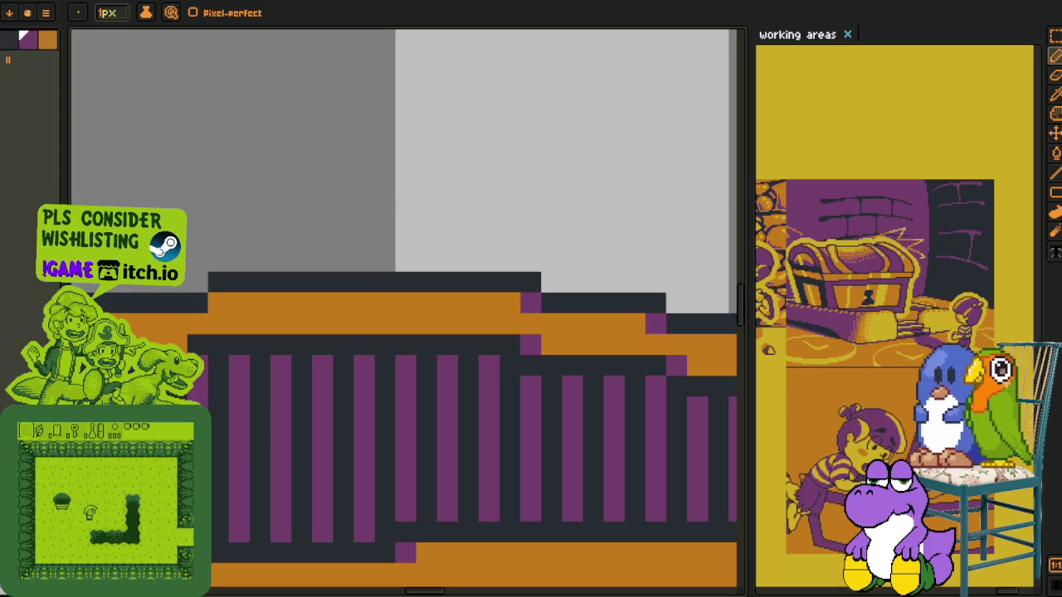
click(219, 303)
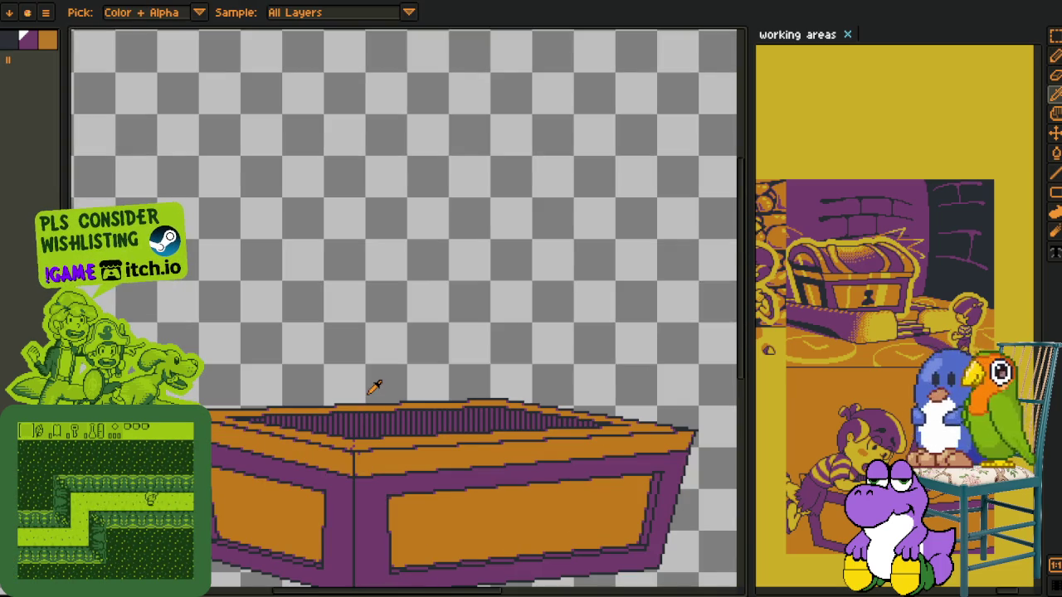
Flood-fill the lower-left stair-step cells of the chest with orange
scroll(271, 330, up, 3)
scroll(249, 320, up, 2)
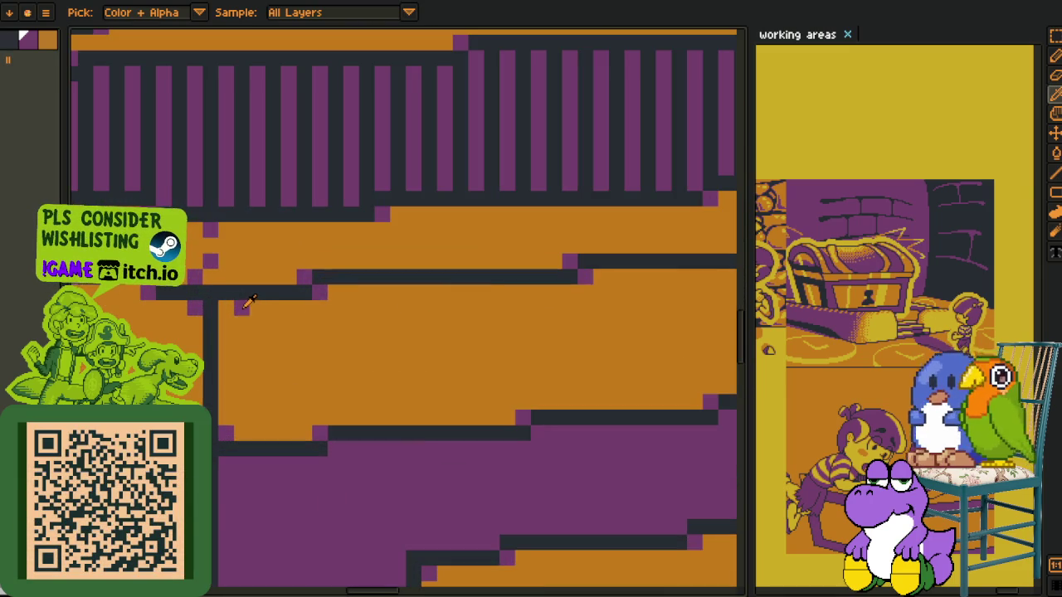
key(b)
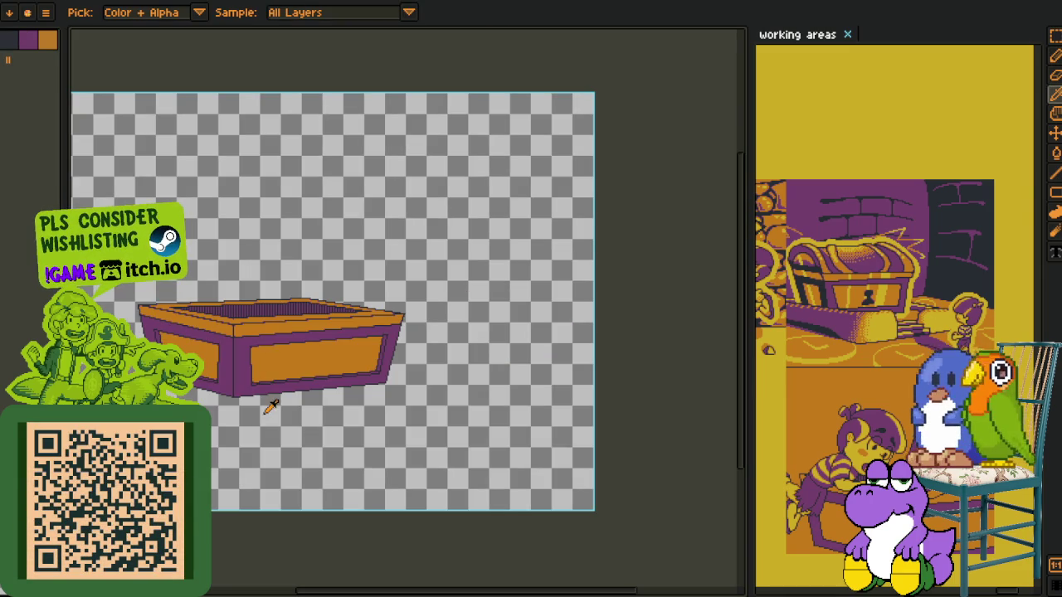
scroll(247, 340, up, 2)
scroll(207, 312, up, 2)
scroll(194, 307, down, 3)
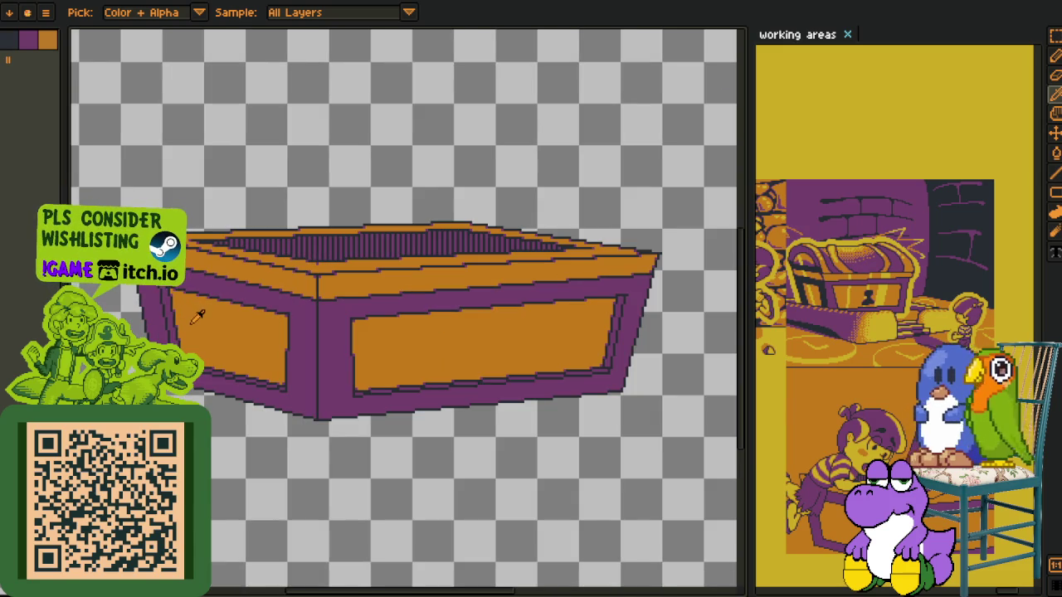
key(Tab)
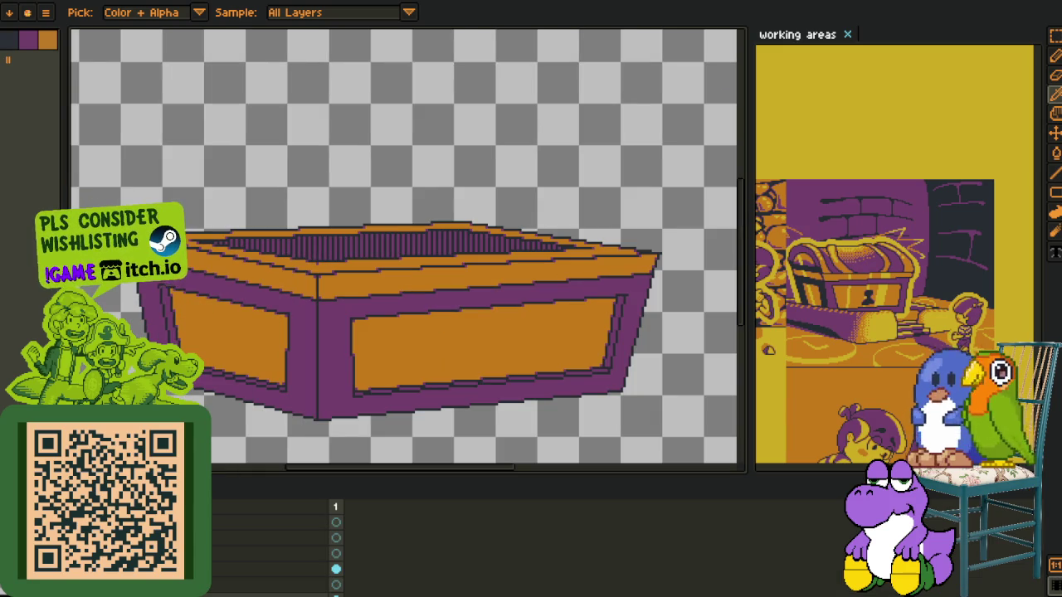
key(Tab)
scroll(211, 340, up, 2)
key(g)
scroll(255, 332, up, 1)
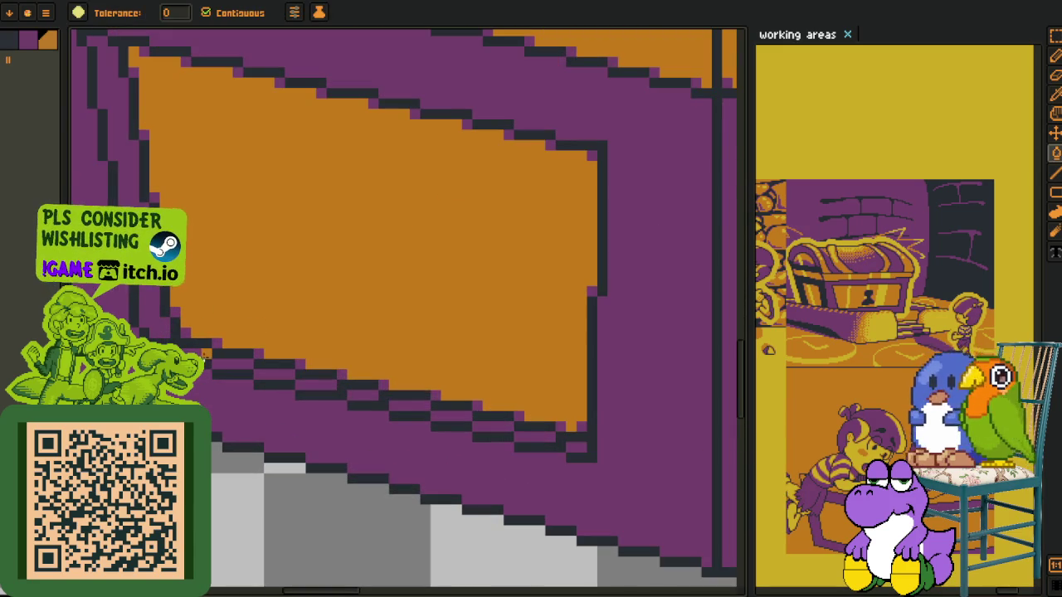
drag(227, 364, 565, 446)
Fill the narrow strip beside the left panel with orange
scroll(570, 446, down, 5)
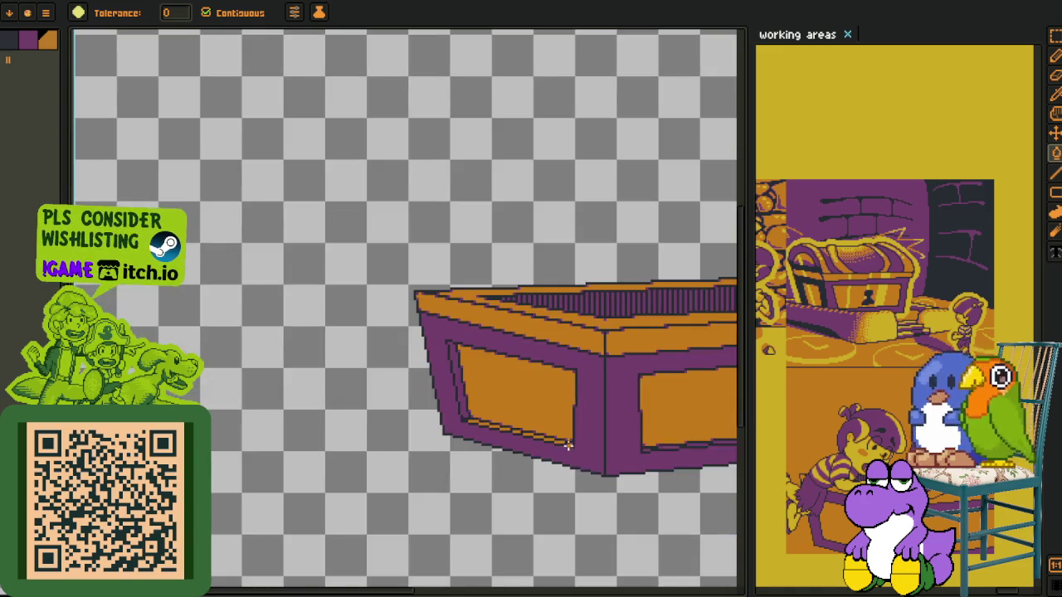
scroll(269, 427, up, 1)
scroll(270, 426, up, 2)
scroll(270, 427, up, 2)
click(270, 427)
scroll(306, 467, down, 4)
scroll(306, 467, up, 1)
scroll(304, 480, up, 1)
Cycle through the Move, Paint Bucket, Eyedropper and Zoom tools
key(v)
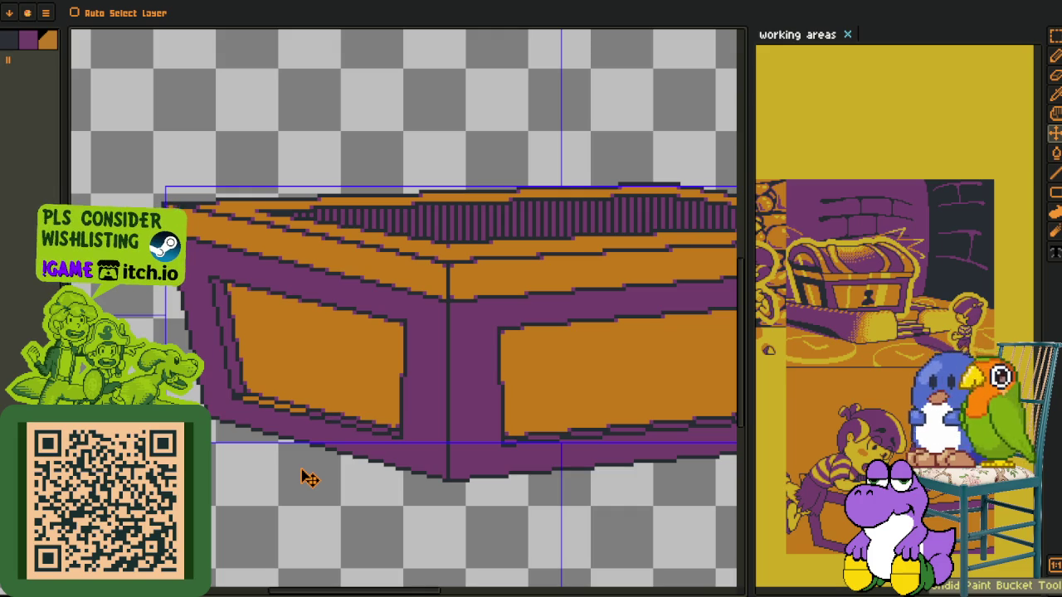
scroll(303, 471, down, 1)
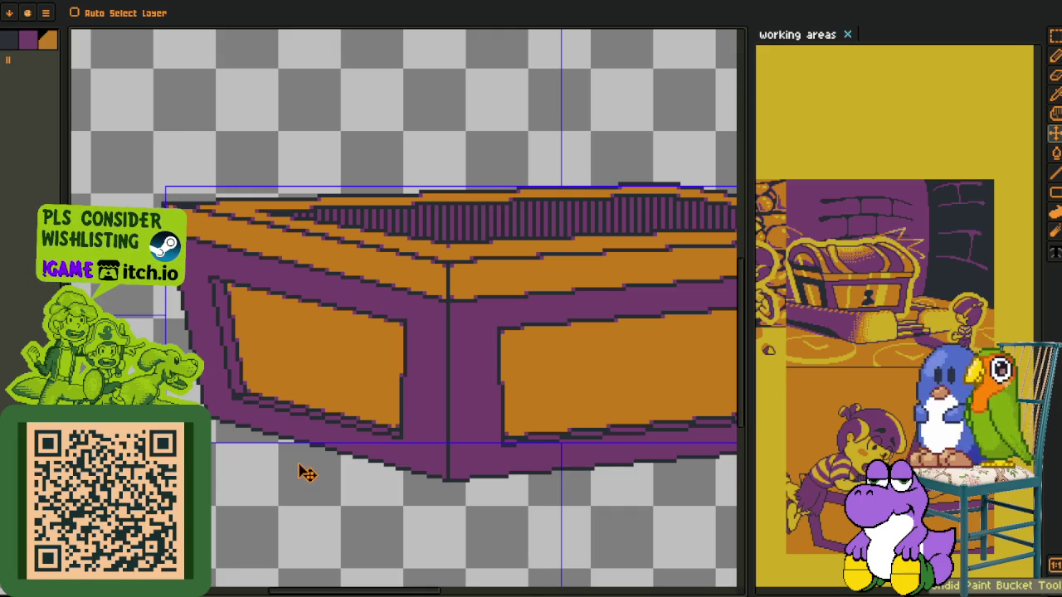
key(g)
scroll(298, 470, down, 1)
key(o)
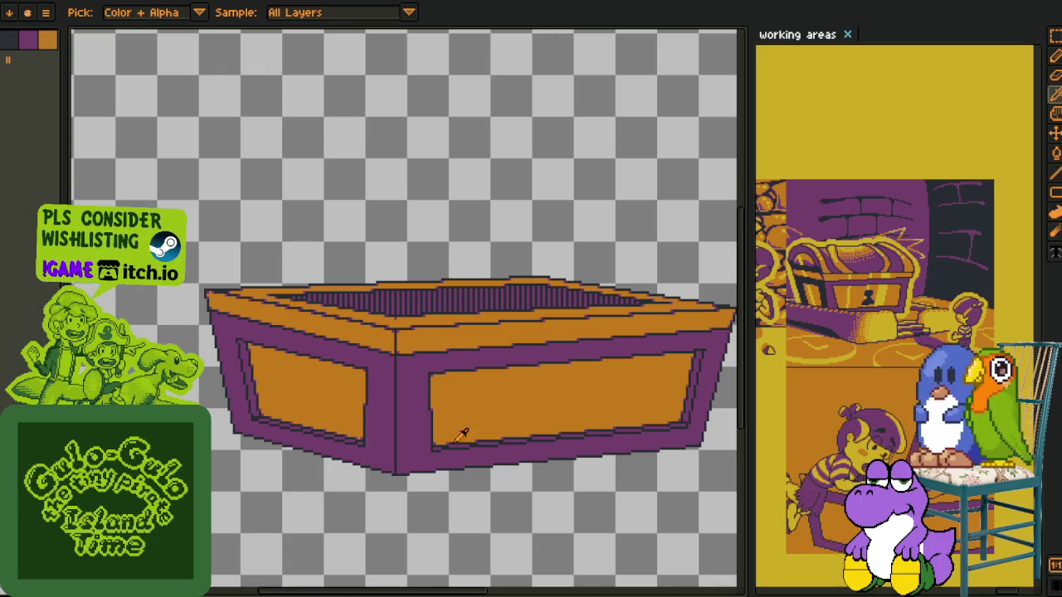
scroll(419, 430, down, 1)
scroll(484, 503, up, 2)
key(z)
scroll(460, 455, up, 1)
key(i)
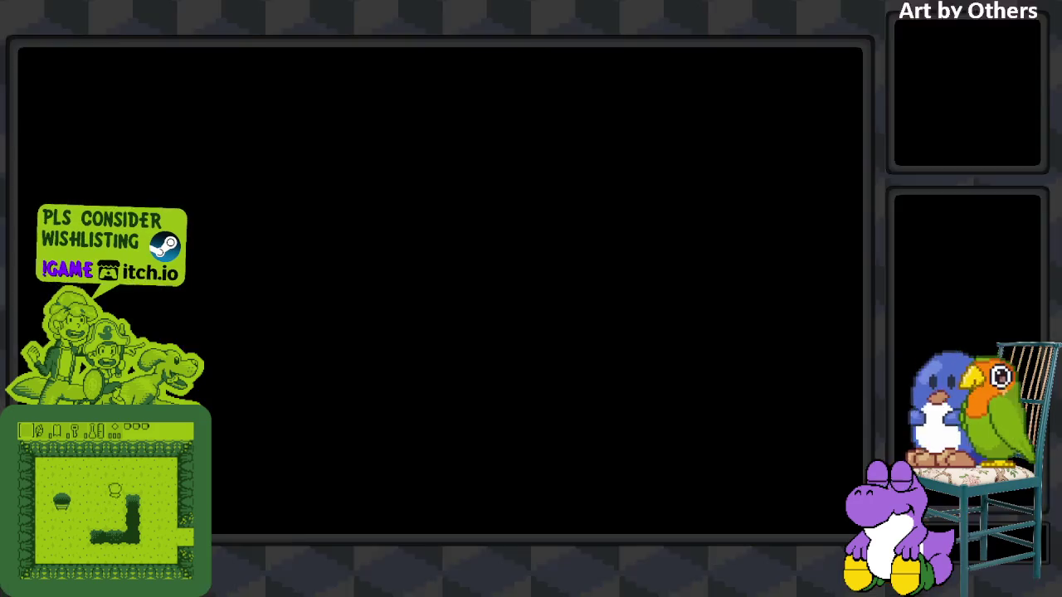
Scroll the itch.io Spark Game Jam 2026 entry page listing the two 350 MB rar downloads
scroll(758, 292, down, 3)
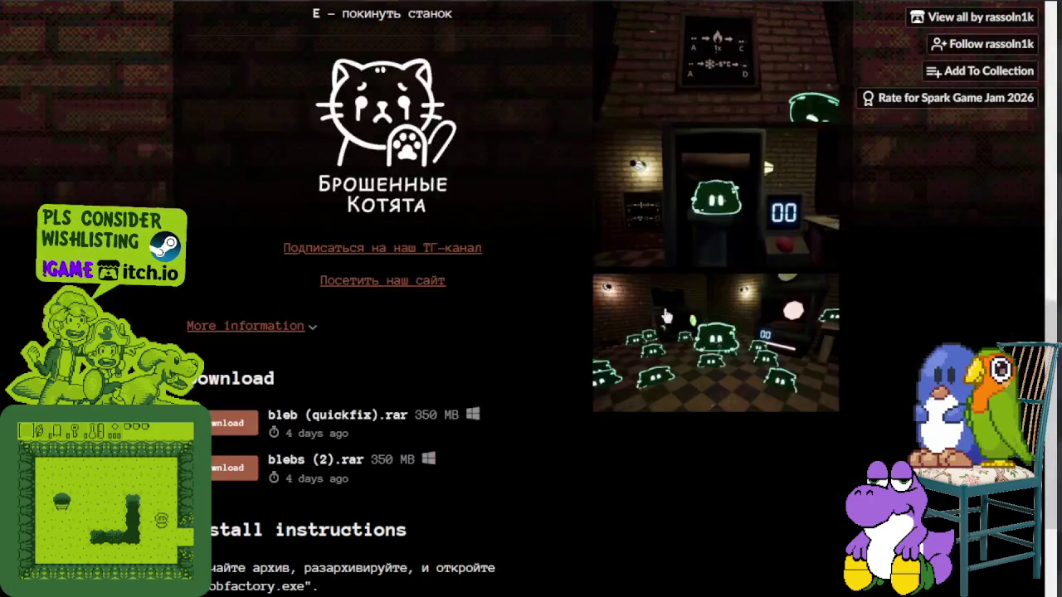
Scroll down the game page and enlarge a screenshot in the gallery view
scroll(753, 245, up, 5)
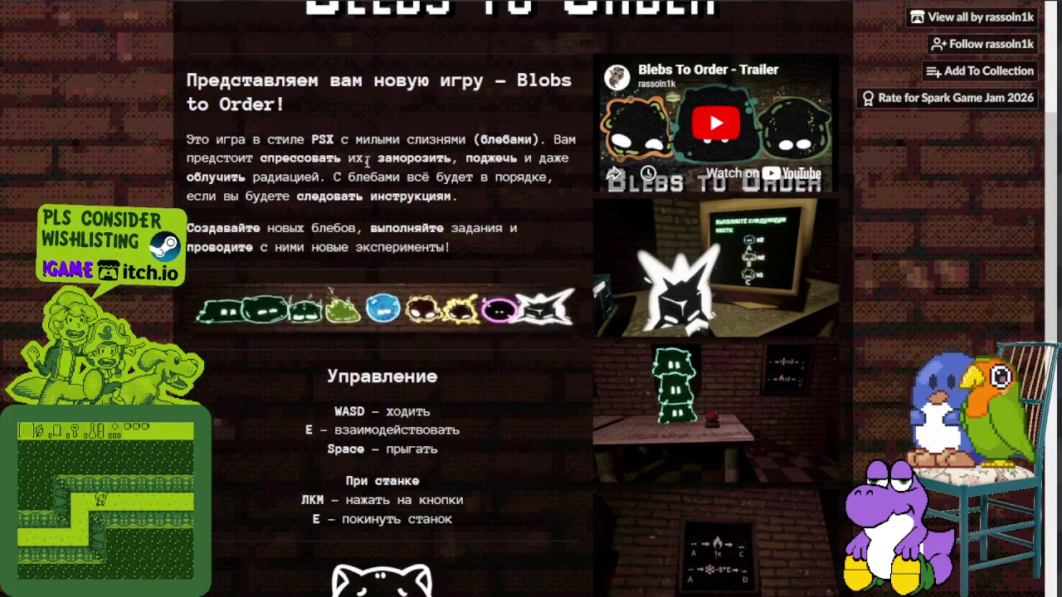
scroll(688, 171, down, 3)
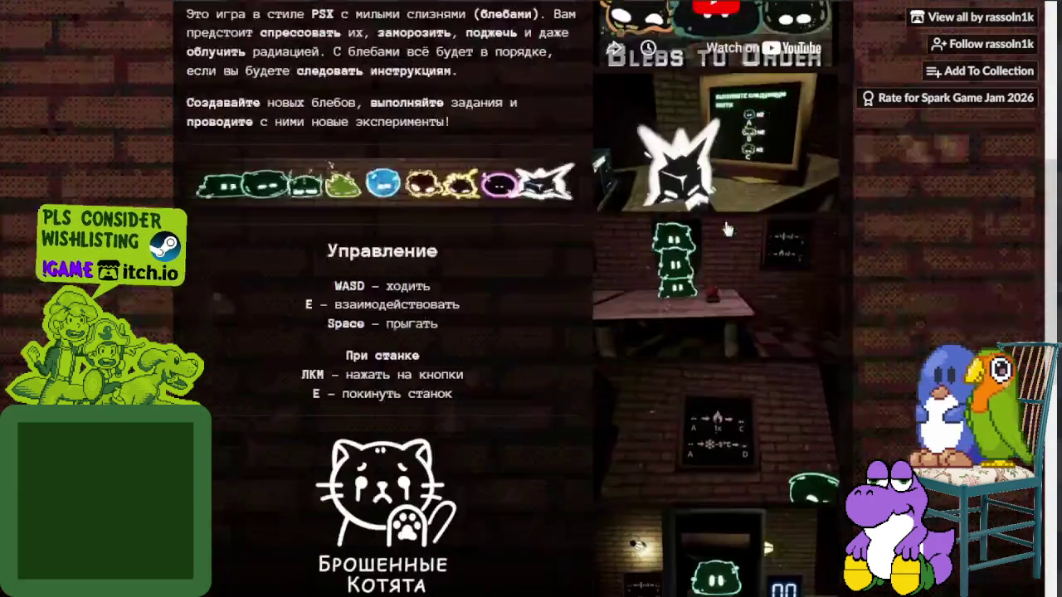
scroll(688, 170, down, 1)
scroll(709, 253, down, 2)
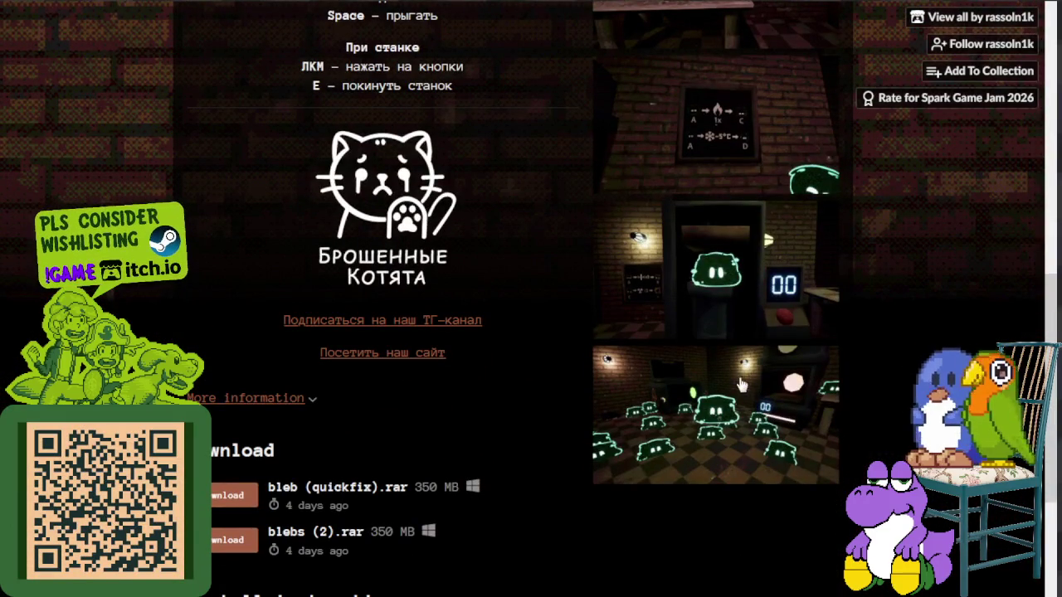
click(742, 383)
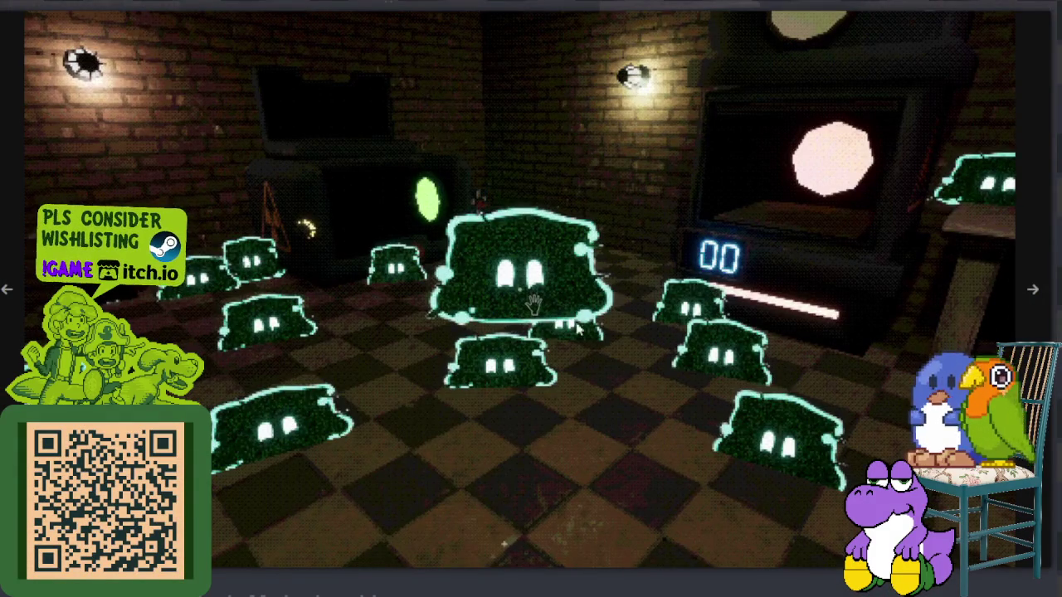
Step backward through the screenshots, ending on the monitor slime-quota screen
click(10, 294)
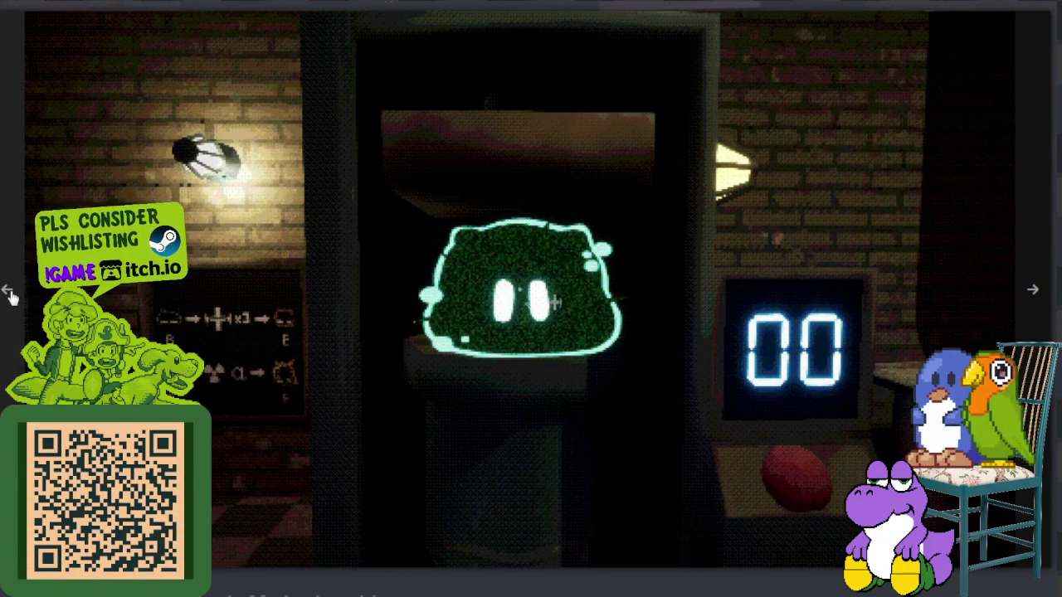
click(10, 294)
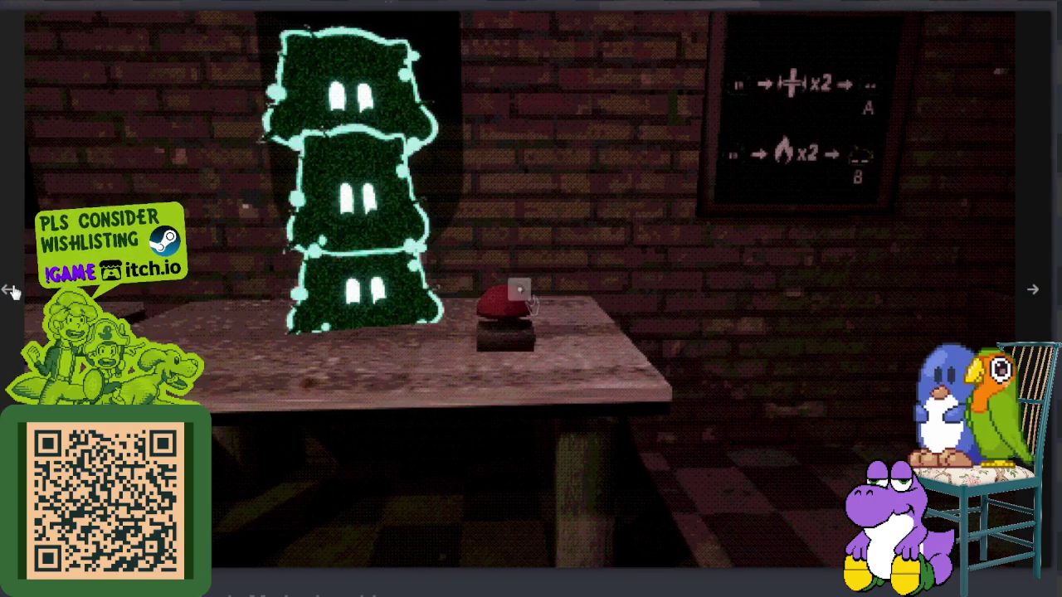
click(10, 290)
click(10, 289)
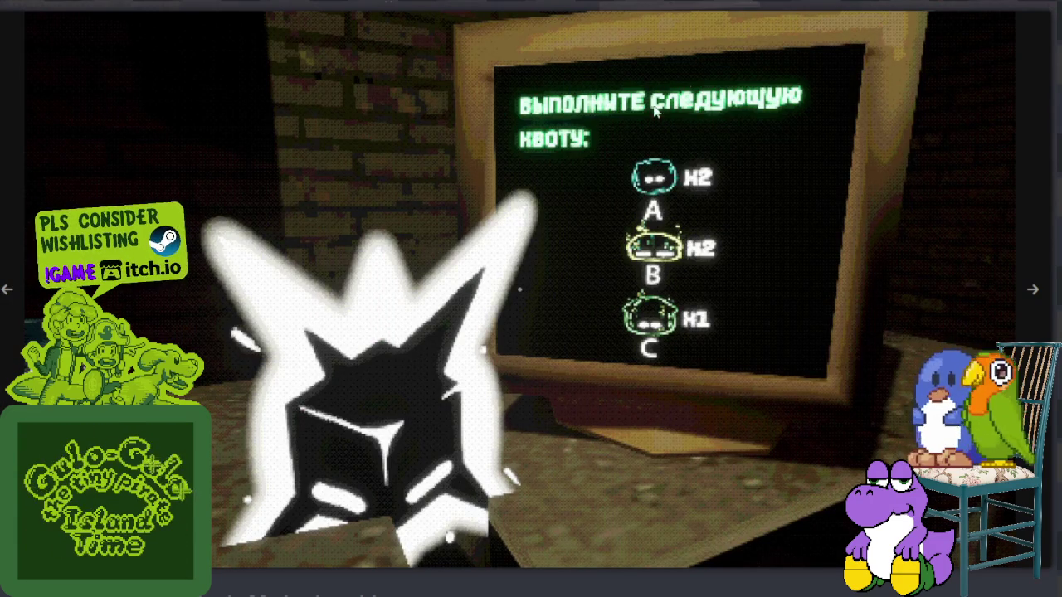
click(6, 290)
click(7, 289)
click(7, 290)
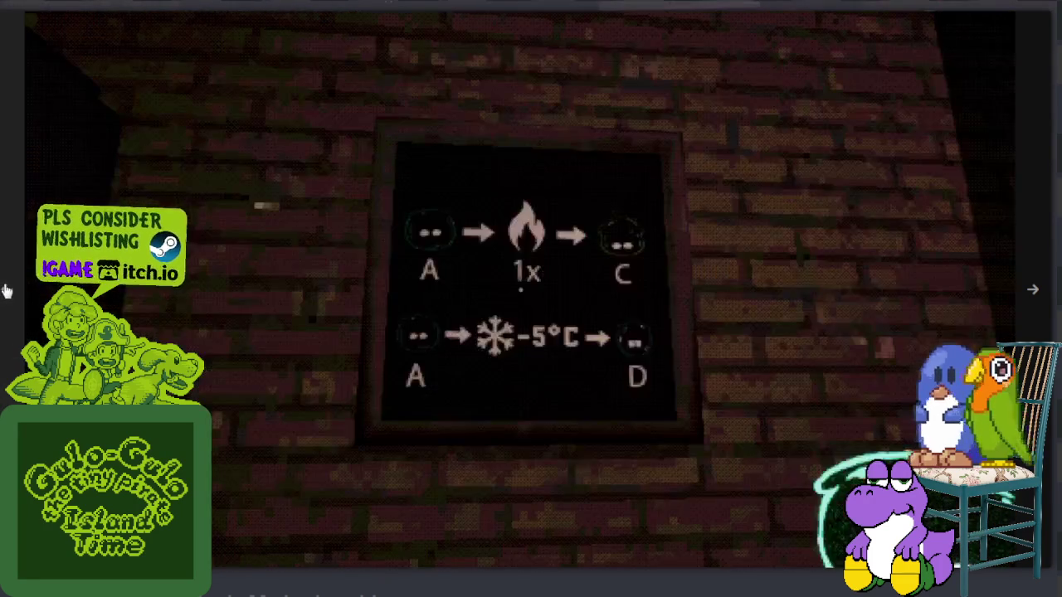
click(7, 289)
click(7, 290)
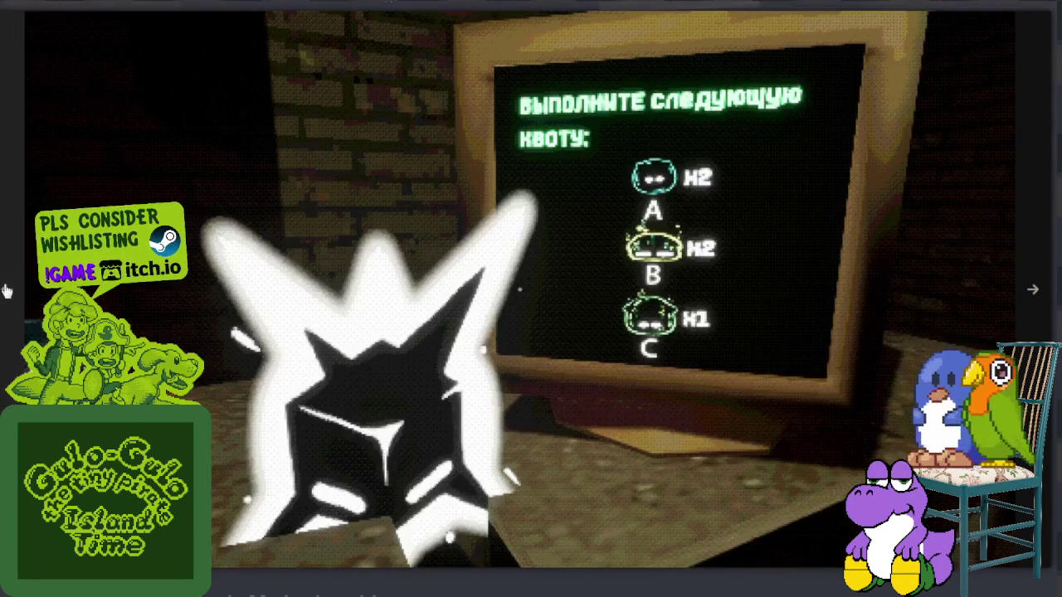
click(7, 290)
click(7, 289)
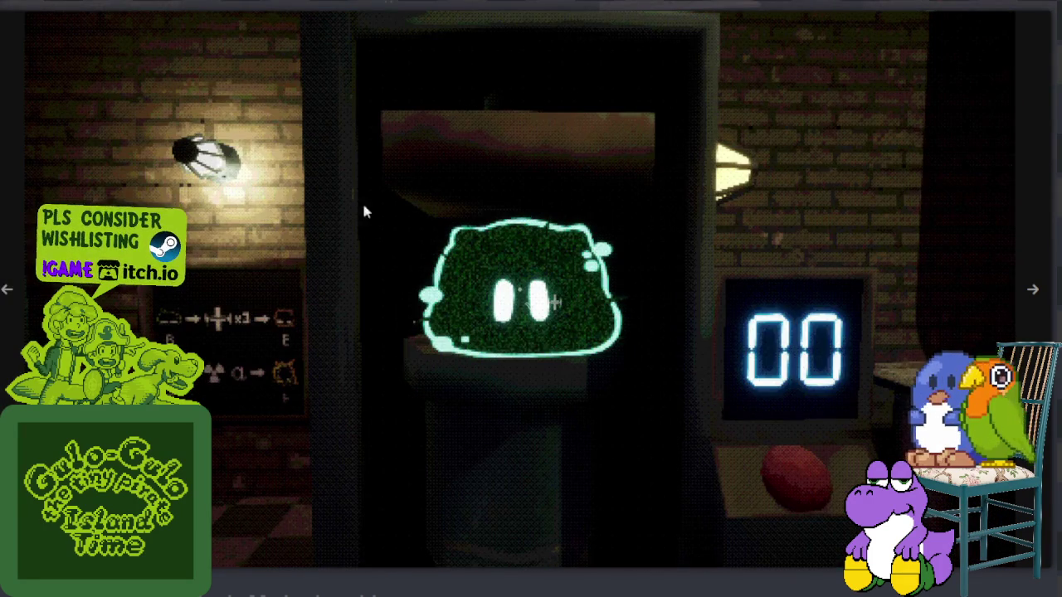
click(7, 289)
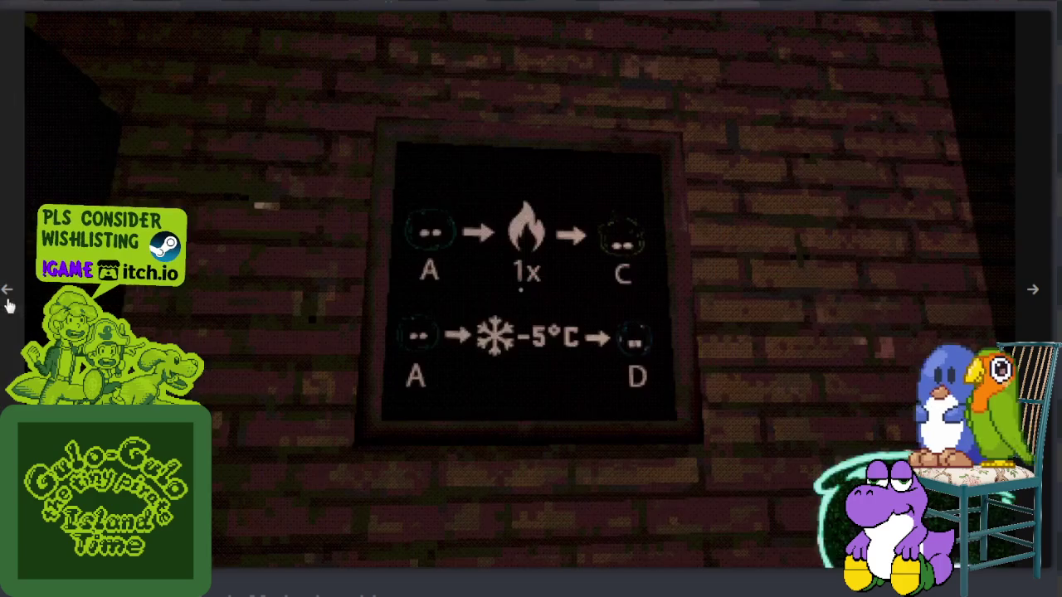
click(7, 295)
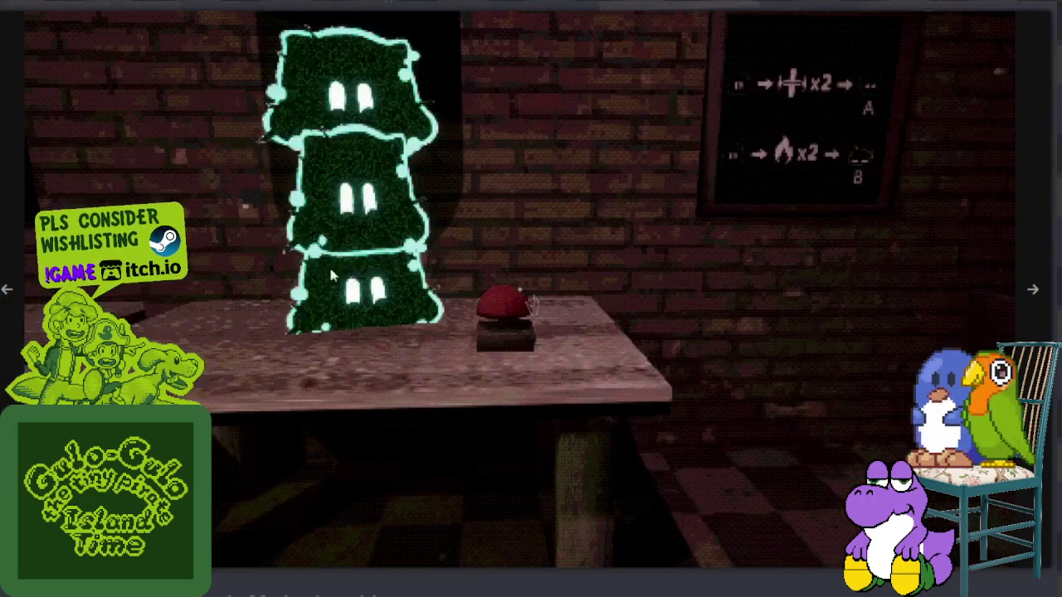
click(7, 290)
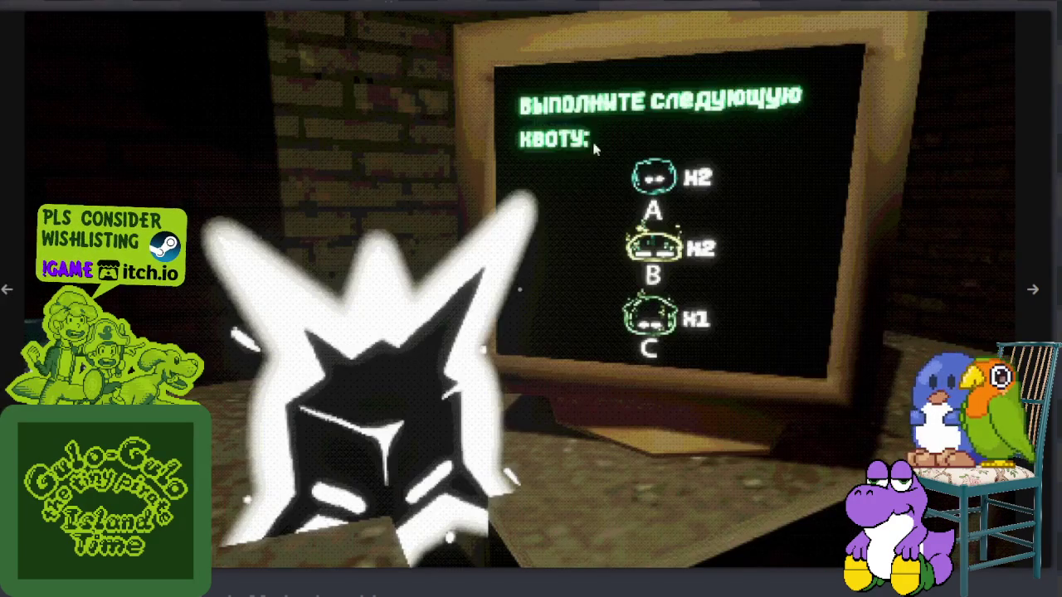
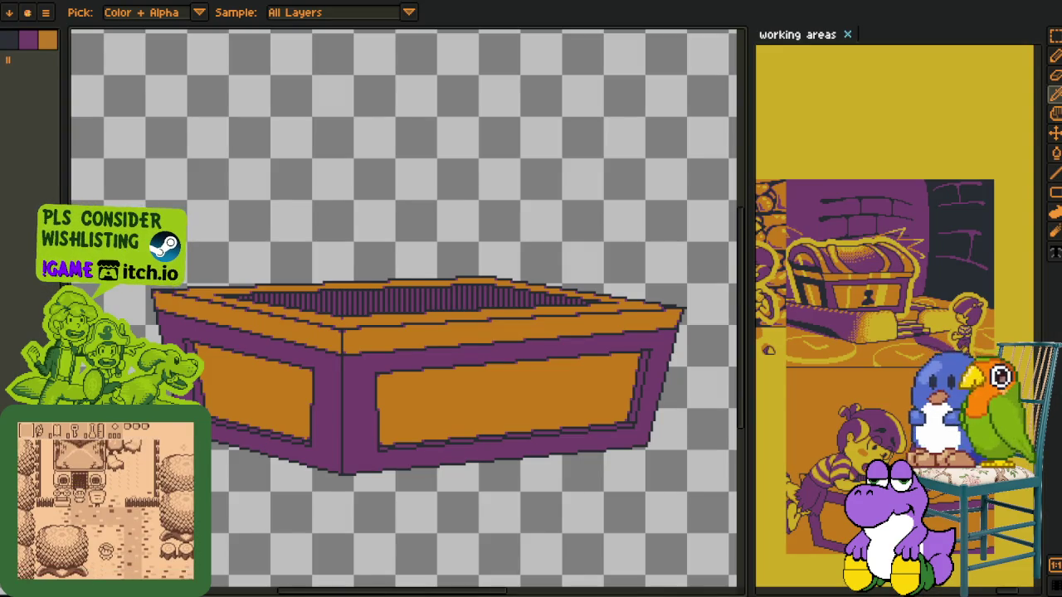
Add an empty Layer 2 above the box drawing, then hide the timeline again
scroll(167, 477, down, 2)
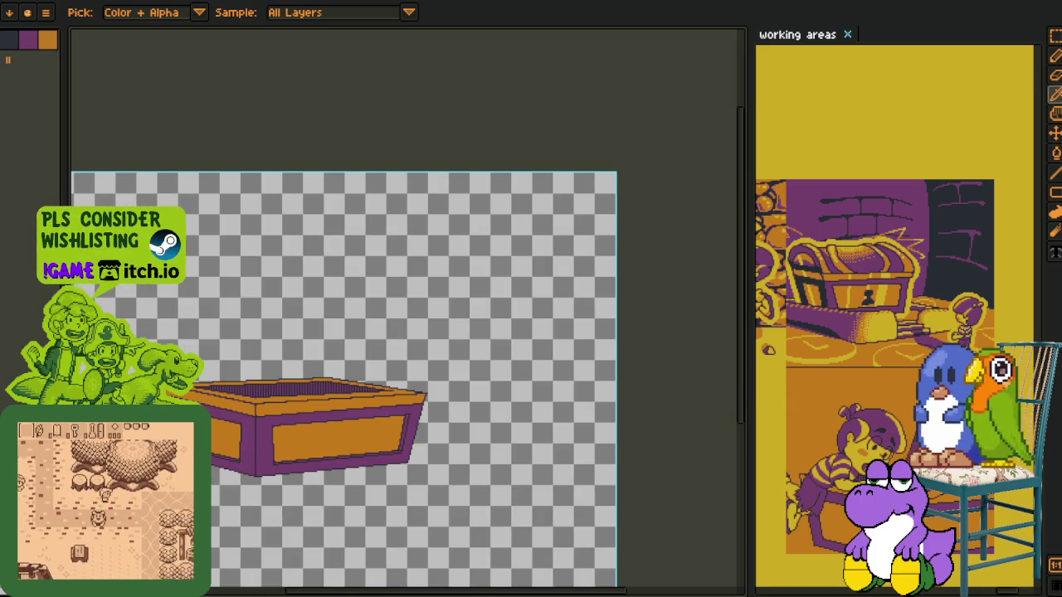
scroll(414, 438, up, 1)
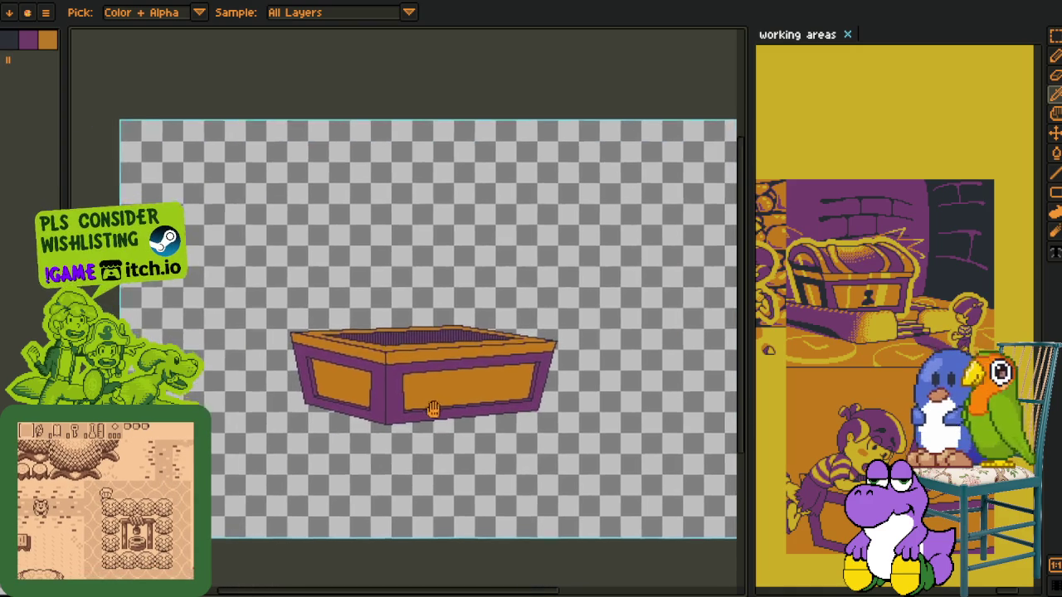
scroll(413, 439, up, 2)
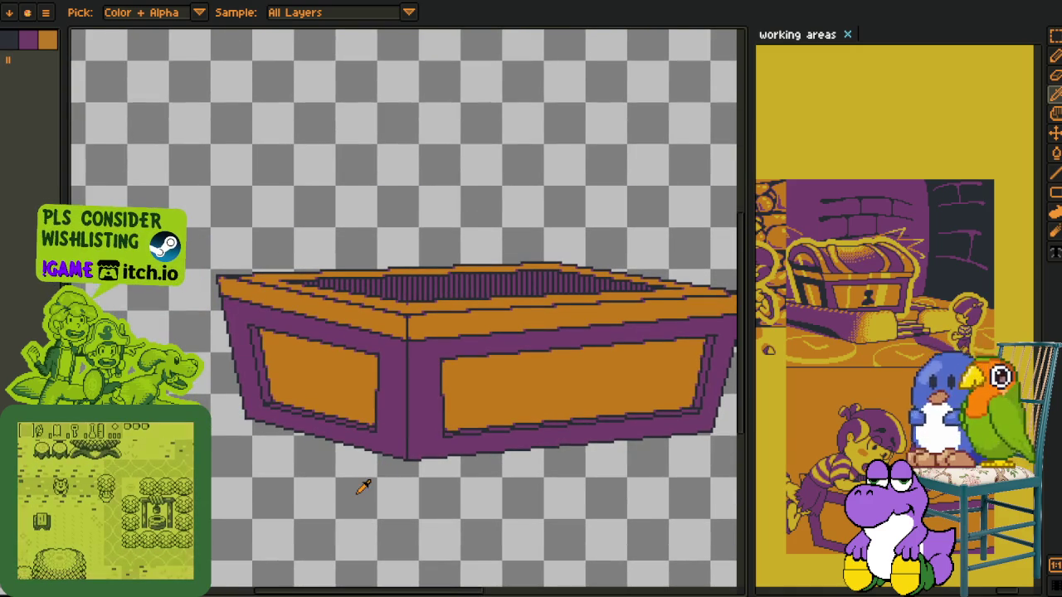
scroll(356, 467, down, 1)
scroll(264, 513, up, 1)
key(Tab)
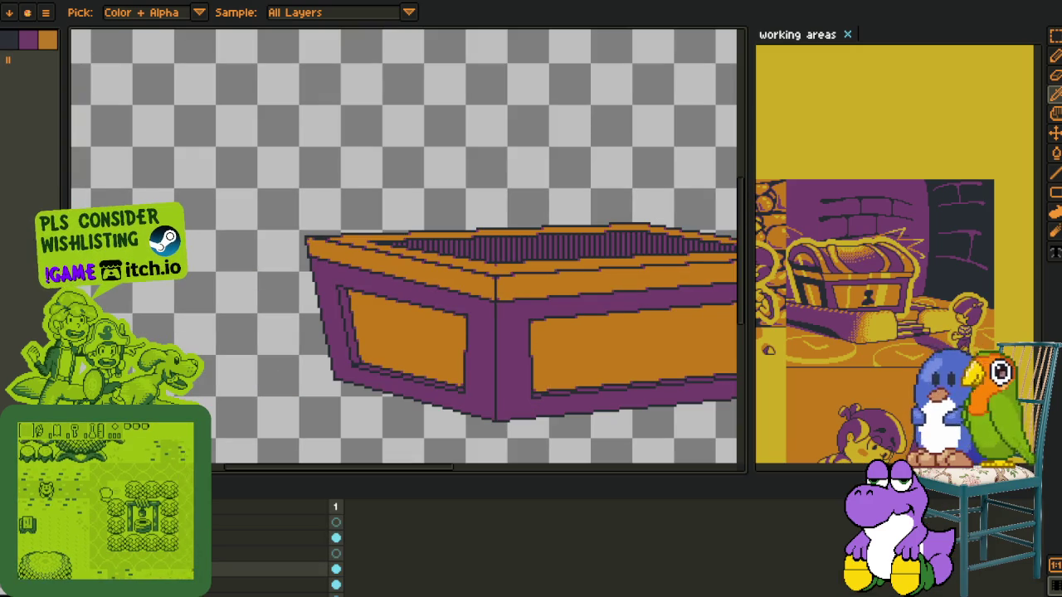
right_click(166, 538)
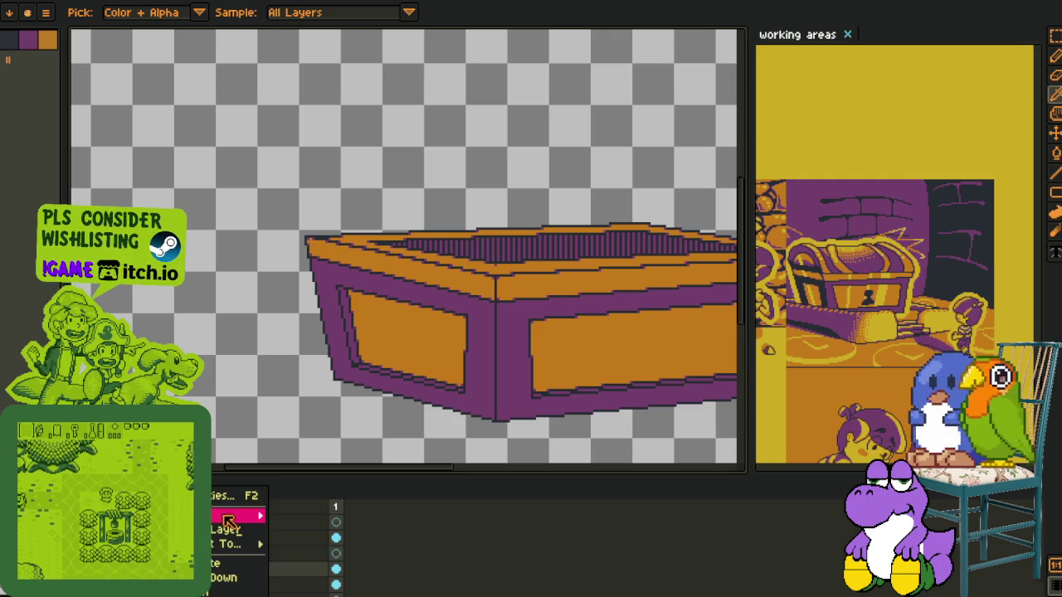
mouse_move(236, 517)
click(300, 512)
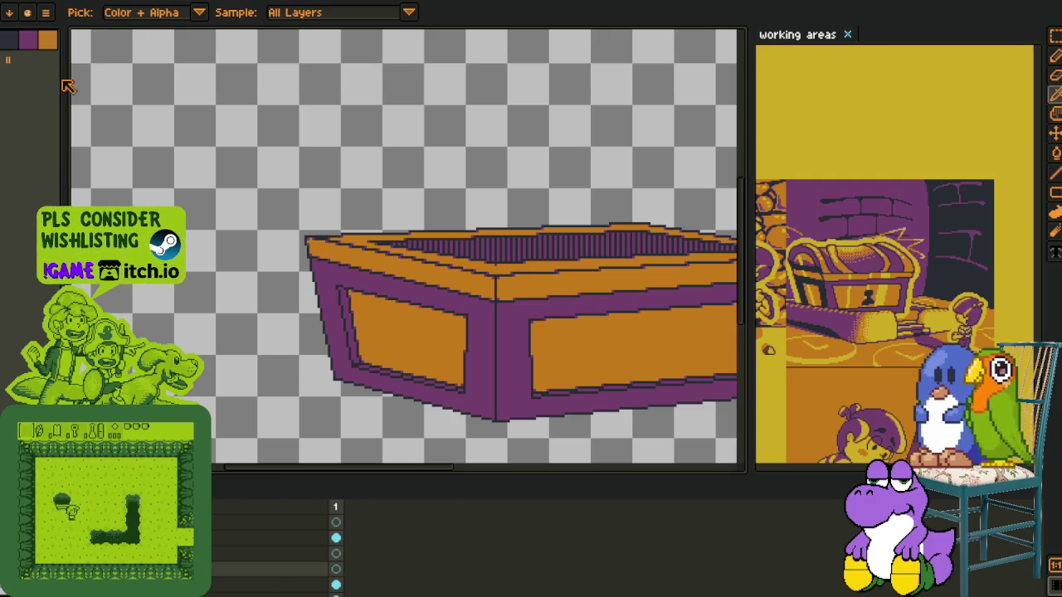
key(Tab)
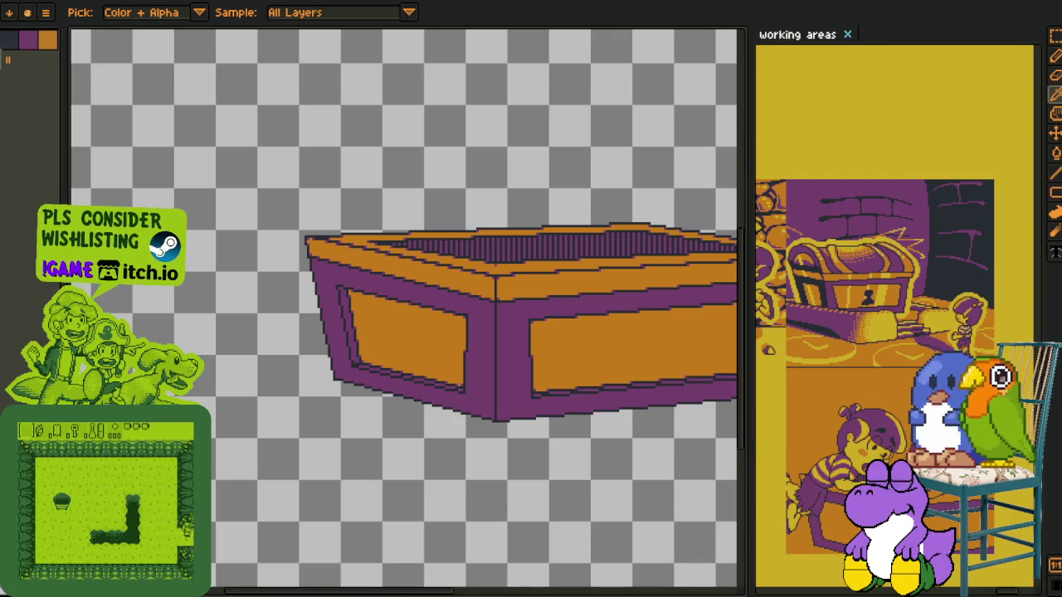
Frame the box's left side and cancel an unwanted yellow line preview
key(space)
drag(439, 349, 434, 396)
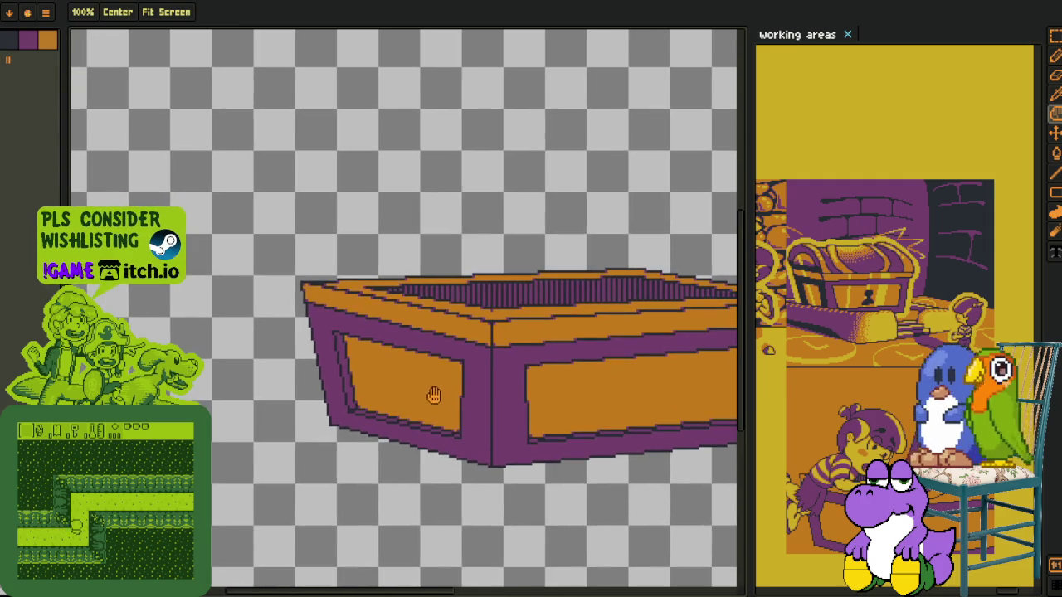
scroll(414, 360, up, 2)
drag(415, 360, 414, 396)
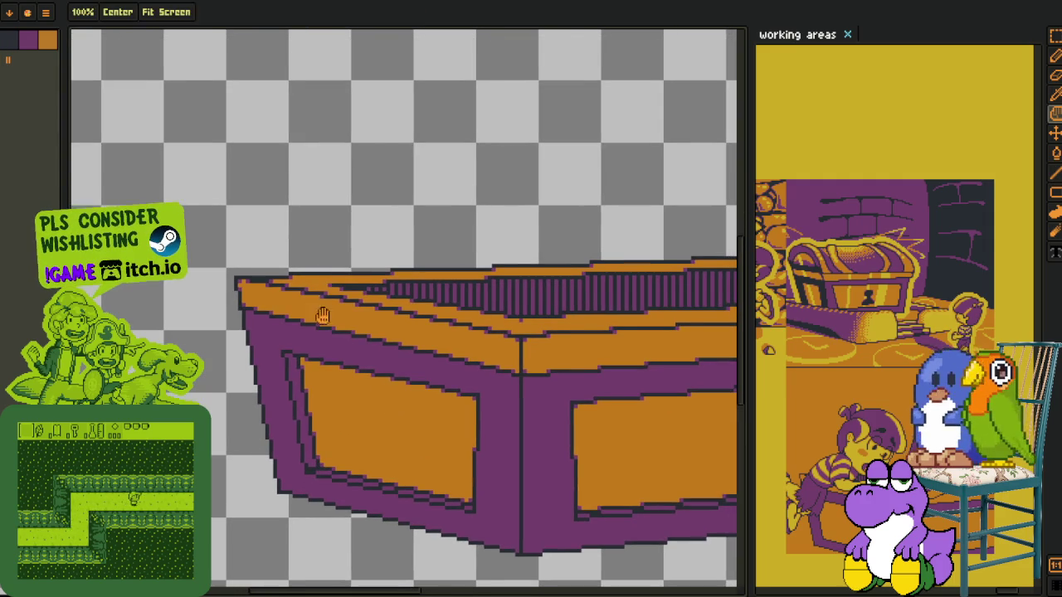
drag(316, 309, 333, 342)
key(l)
drag(225, 84, 410, 569)
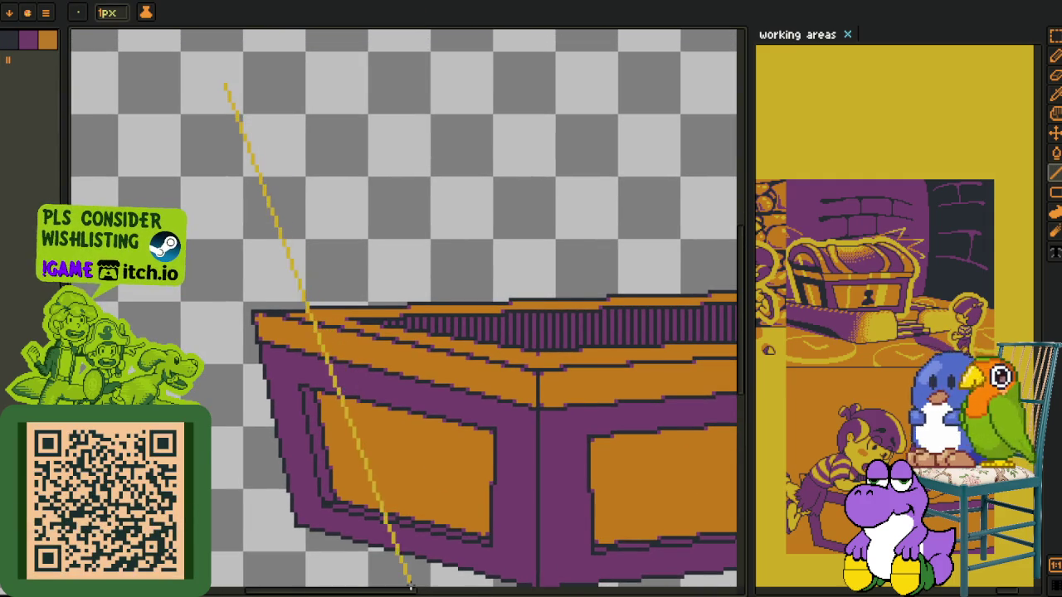
scroll(409, 569, down, 1)
key(Escape)
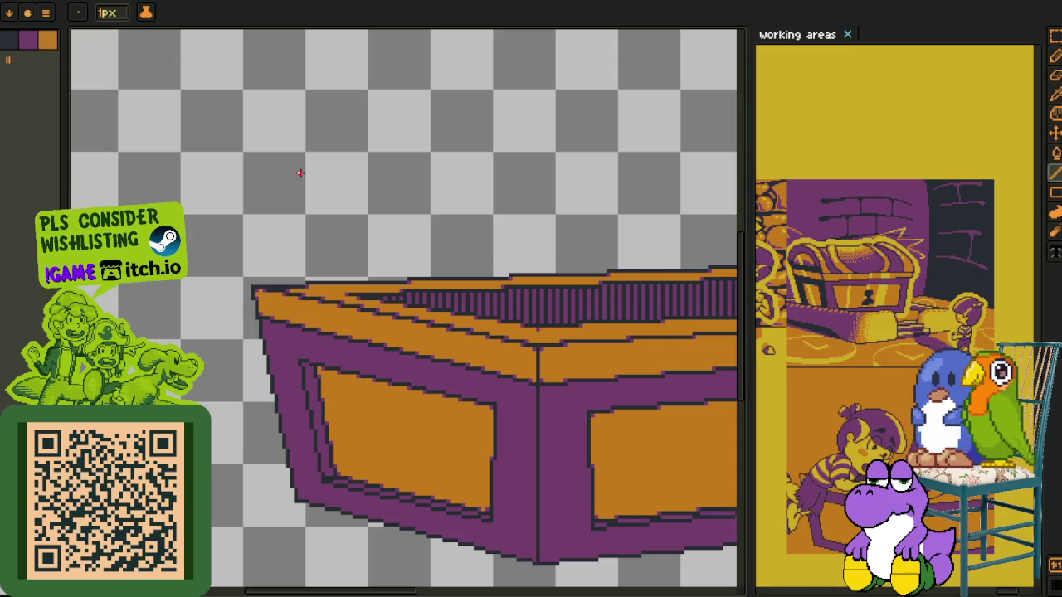
Draw a 1px red diagonal guide line across the left panel and marquee-select it
drag(374, 294, 399, 585)
scroll(399, 585, down, 2)
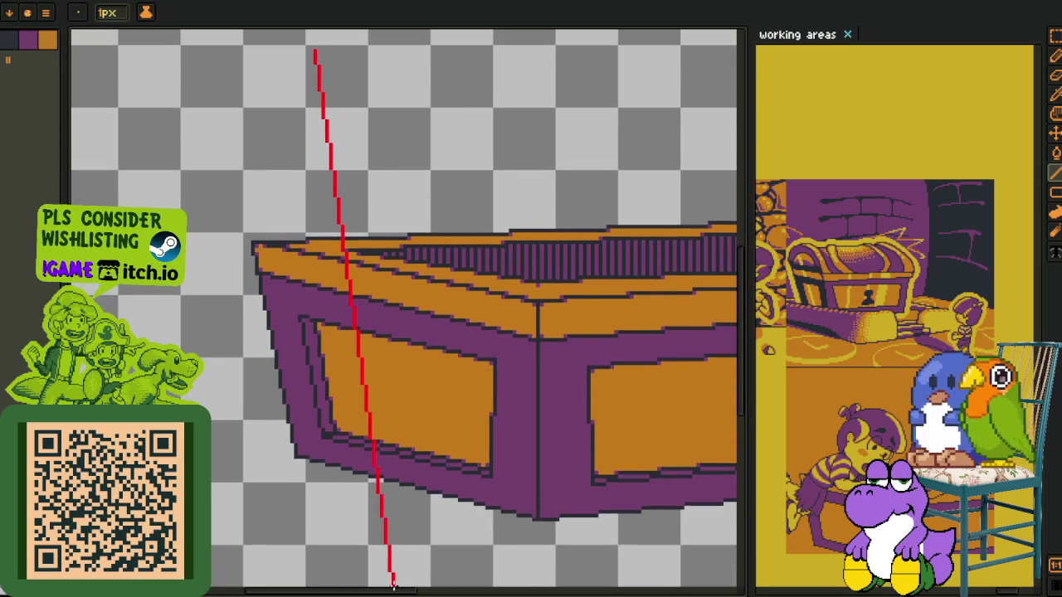
scroll(402, 544, down, 1)
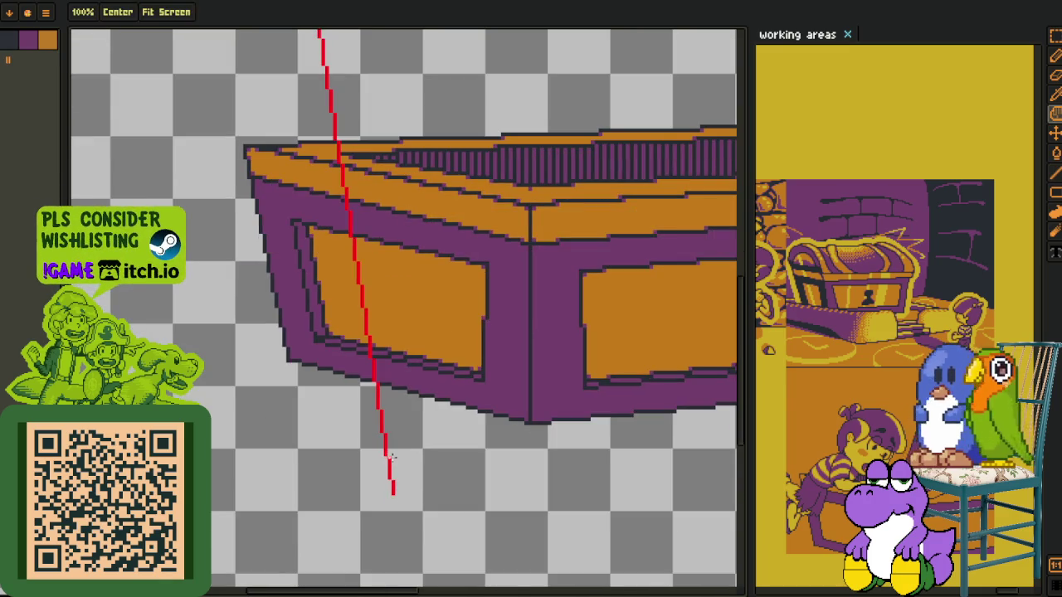
key(r)
scroll(390, 540, down, 1)
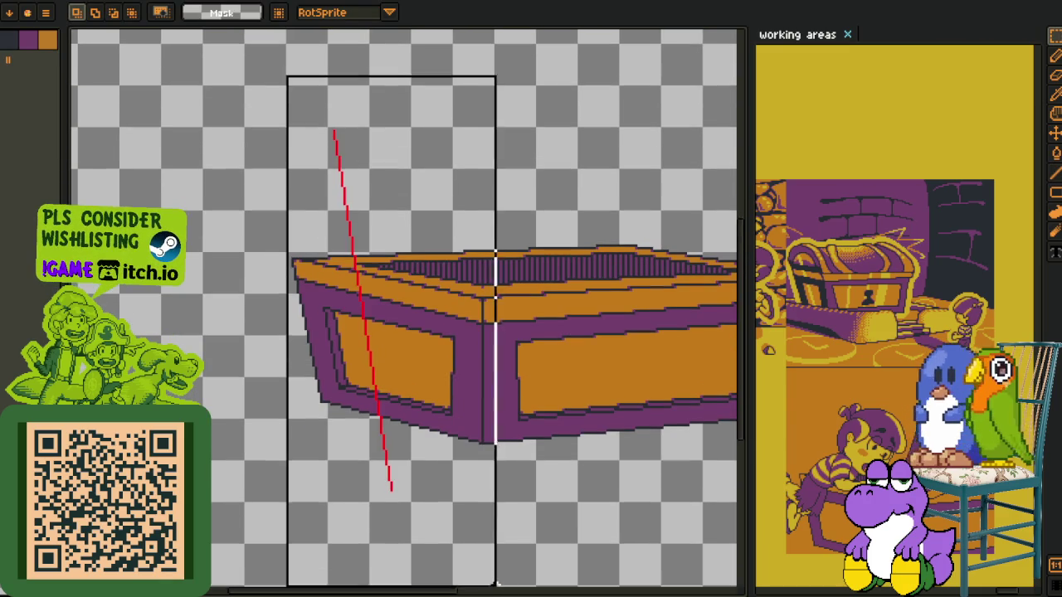
drag(302, 160, 501, 585)
Paste copies of the red guide line and nudge them into parallel positions, undoing the extra paste
key(Right)
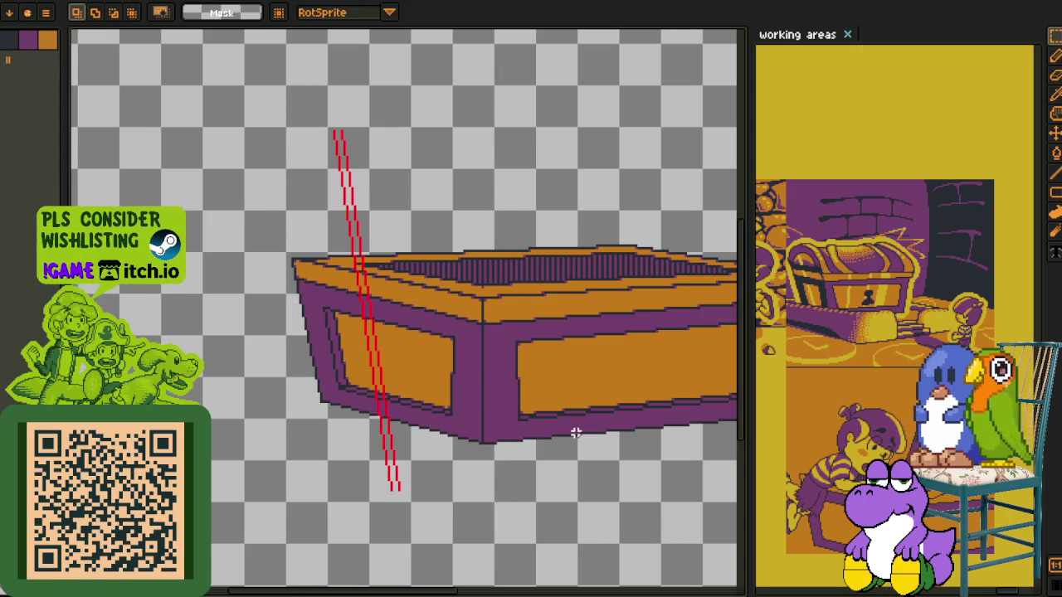
key(Right)
key(Right)
key(Right)
key(Right)
key(Right)
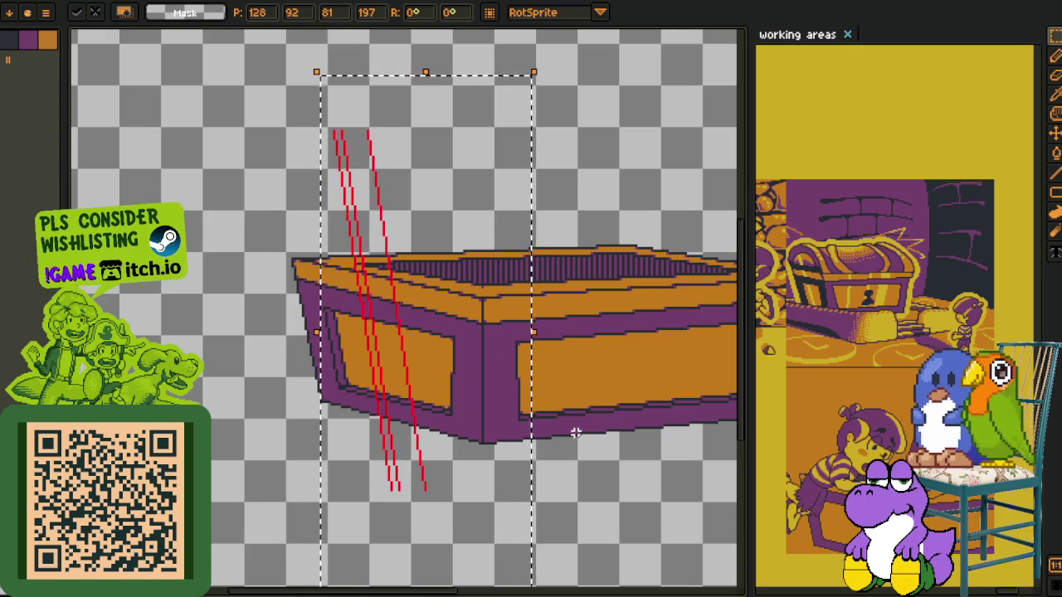
key(Left)
key(Left)
key(Left)
key(Left)
key(Left)
key(Left)
key(Left)
key(Return)
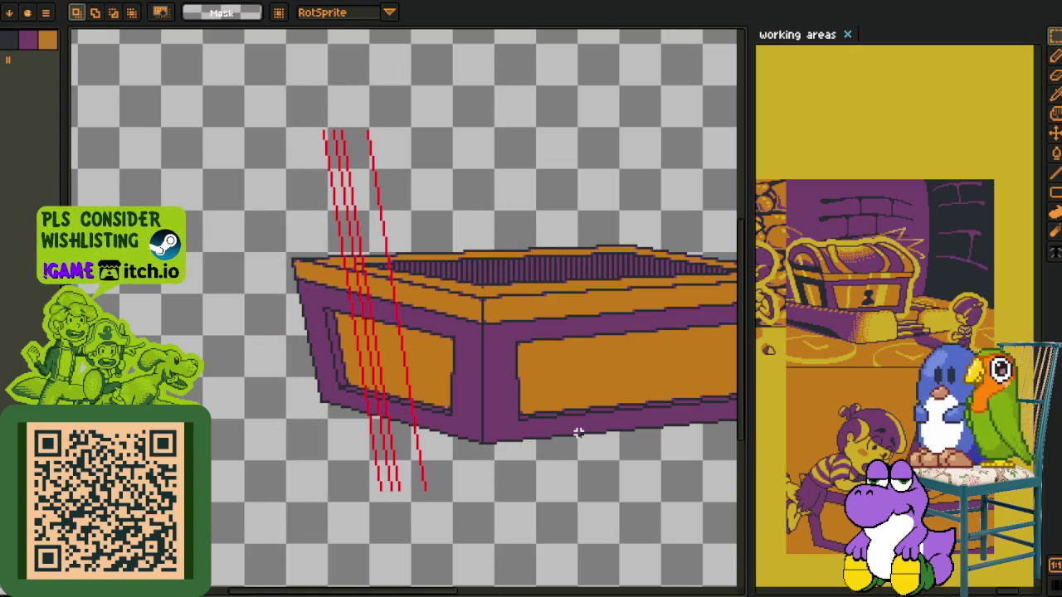
key(ctrl+shift+d)
key(Right)
key(Right)
key(Right)
key(Right)
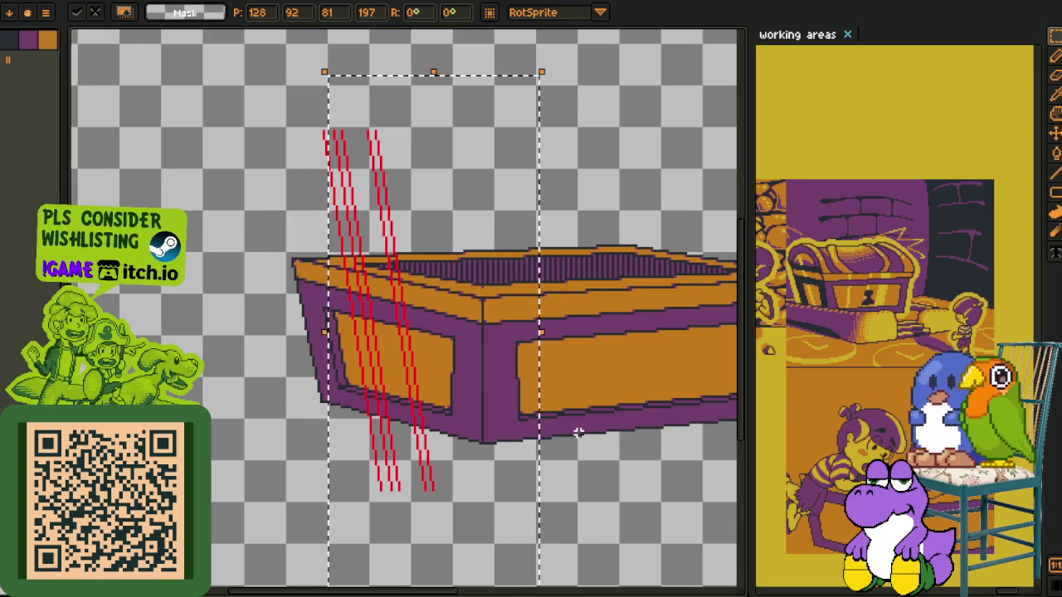
key(ctrl+z)
key(Right)
key(Right)
key(Right)
key(Right)
key(ctrl+z)
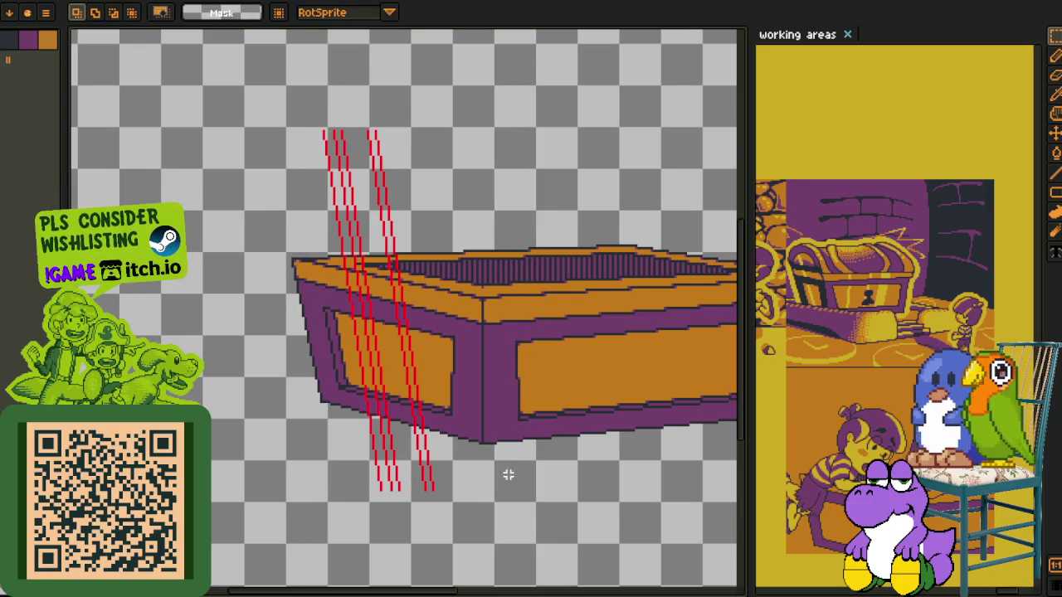
Zoom in on the left orange panel and marquee-select the guide lines crossing it
scroll(425, 360, up, 1)
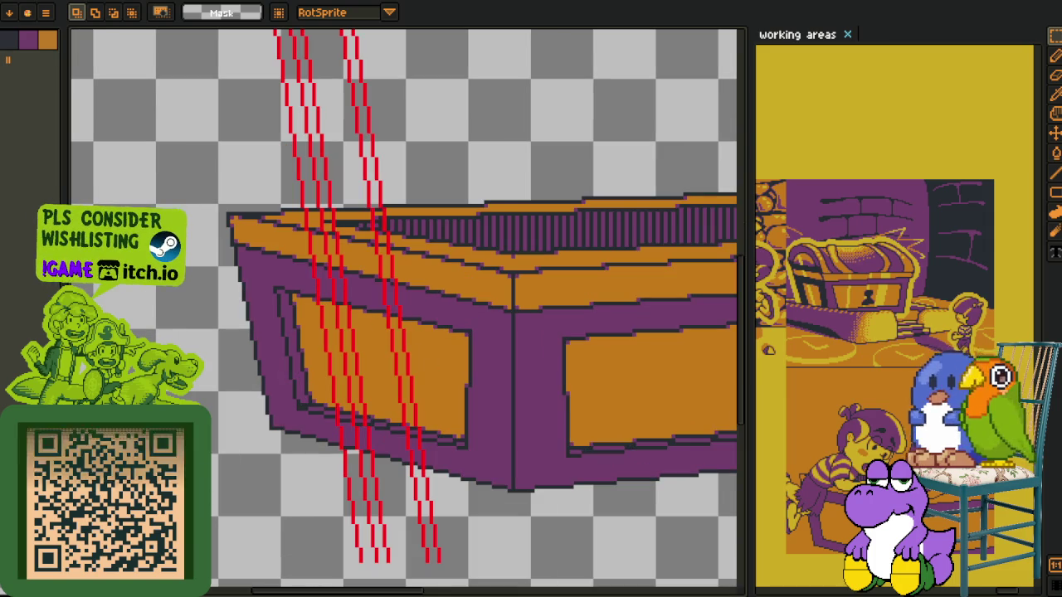
scroll(339, 315, up, 1)
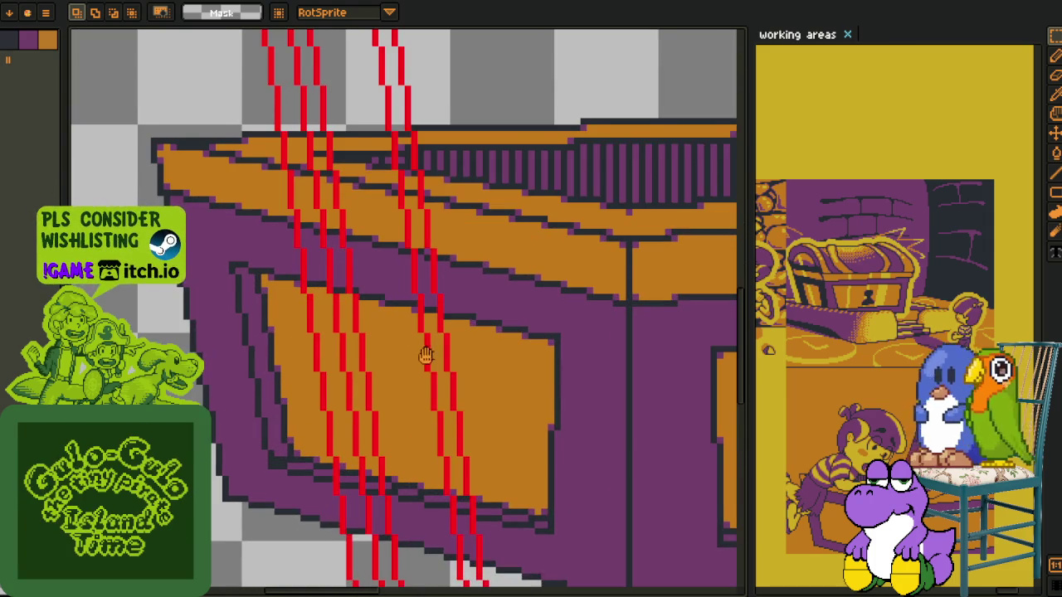
drag(426, 356, 409, 298)
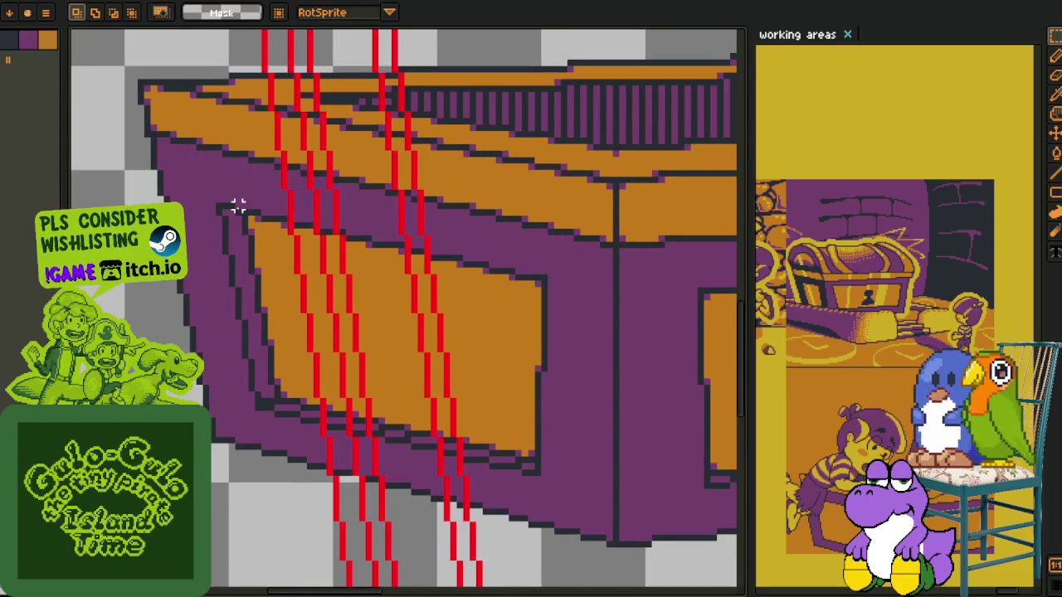
drag(230, 206, 510, 460)
key(ctrl+d)
drag(409, 281, 254, 450)
key(ctrl+d)
mouse_move(535, 231)
mouse_down()
mouse_move(394, 325)
mouse_move(226, 475)
mouse_up()
key(ctrl+d)
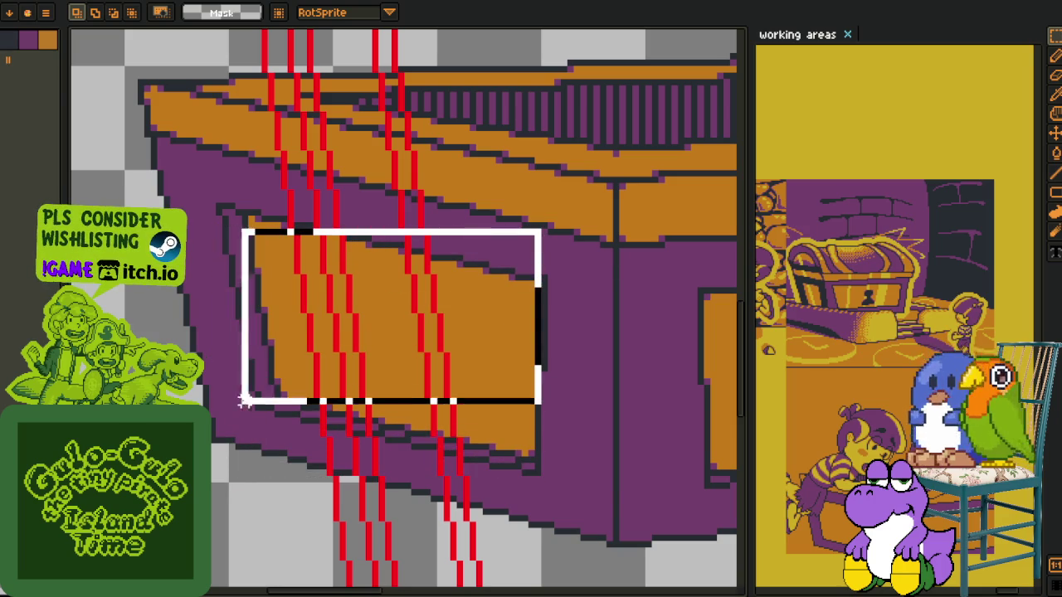
drag(498, 236, 151, 471)
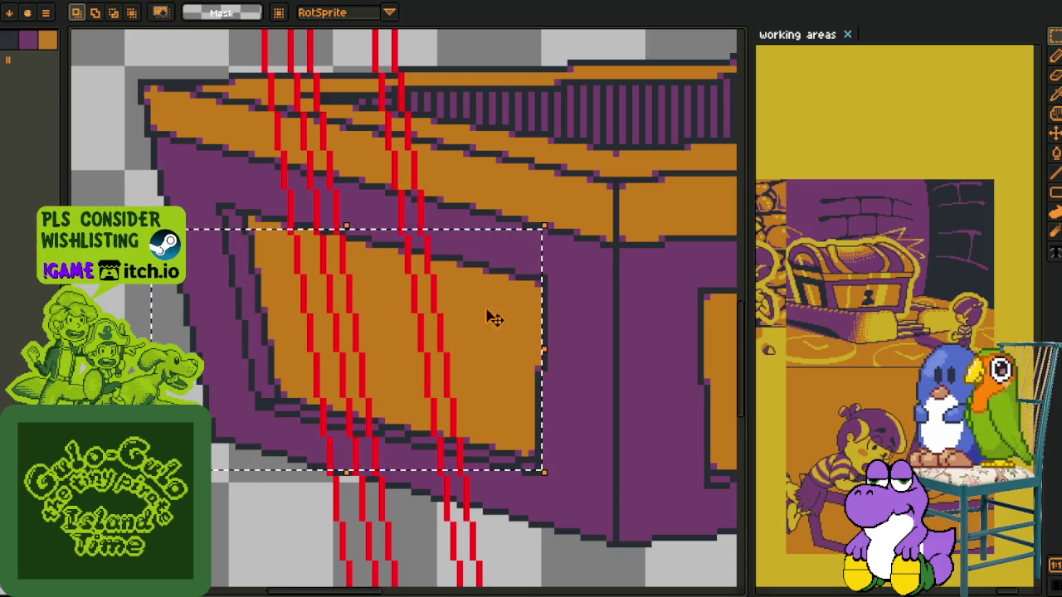
drag(531, 232, 186, 472)
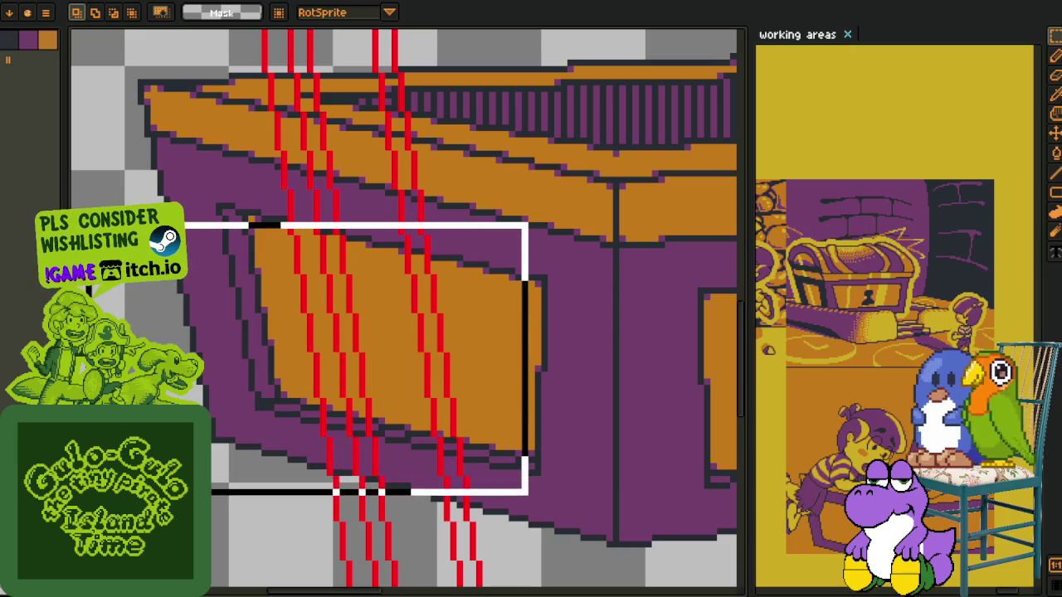
Nudge the selected panel segments right to offset them, and commit the move
key(Right)
key(Right)
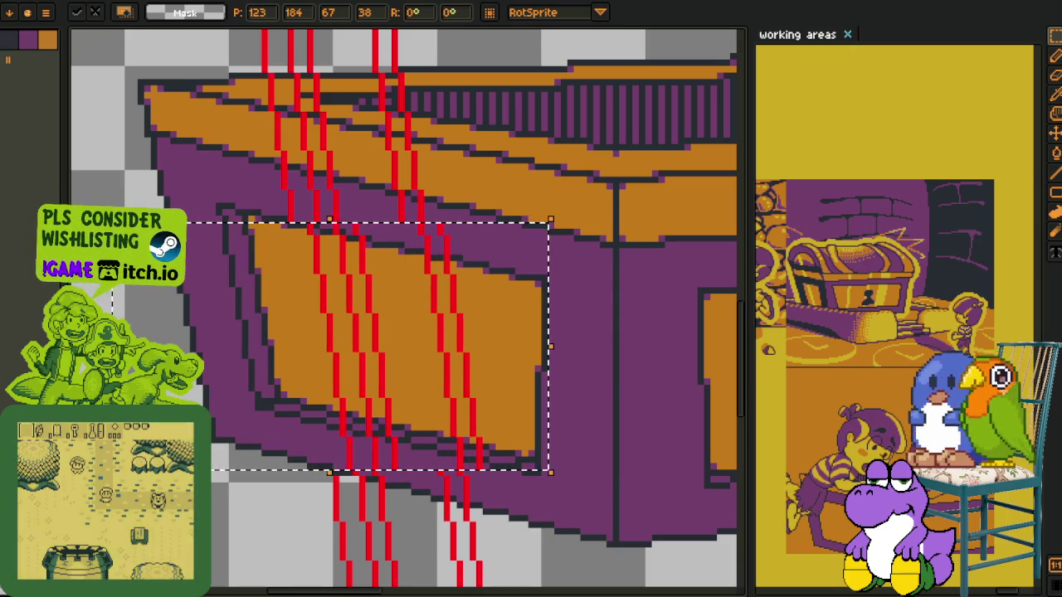
key(Right)
key(Right)
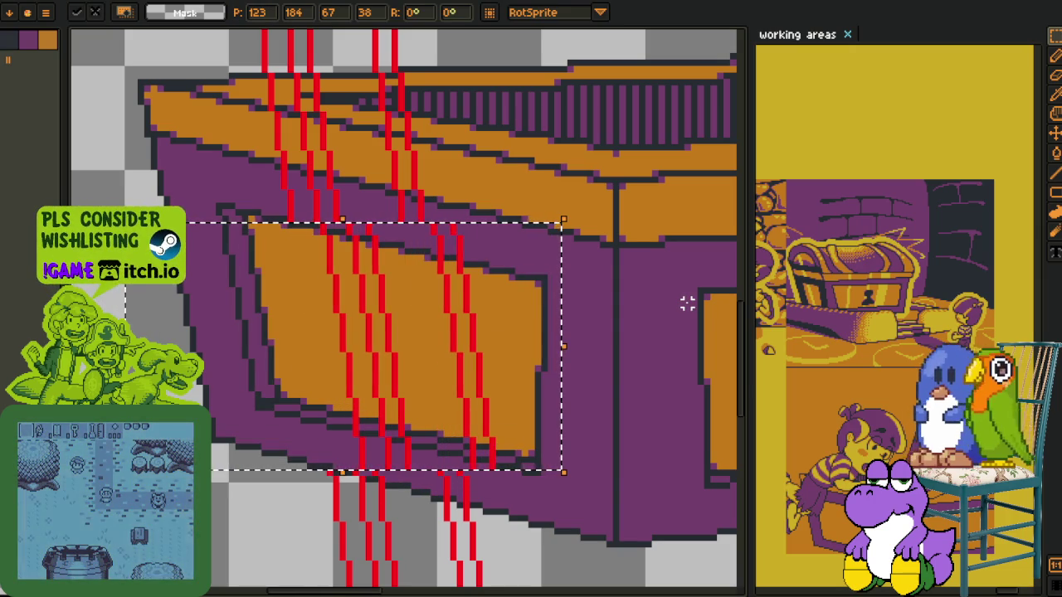
key(ctrl+d)
scroll(550, 422, down, 5)
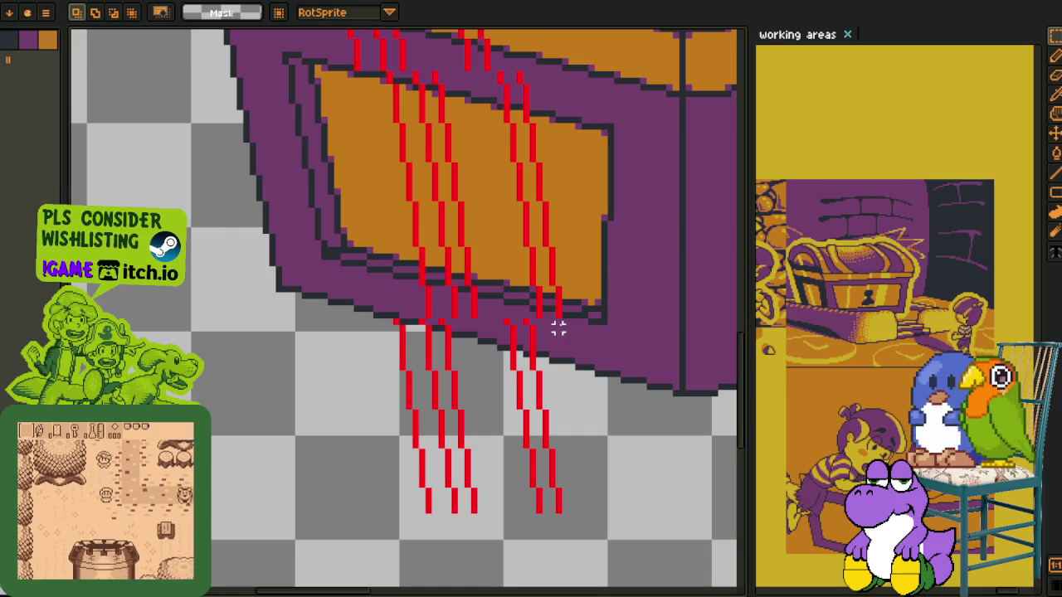
drag(558, 329, 299, 584)
scroll(303, 527, down, 2)
scroll(304, 526, down, 1)
scroll(431, 403, up, 2)
scroll(435, 370, up, 2)
scroll(434, 371, up, 1)
scroll(434, 371, up, 1)
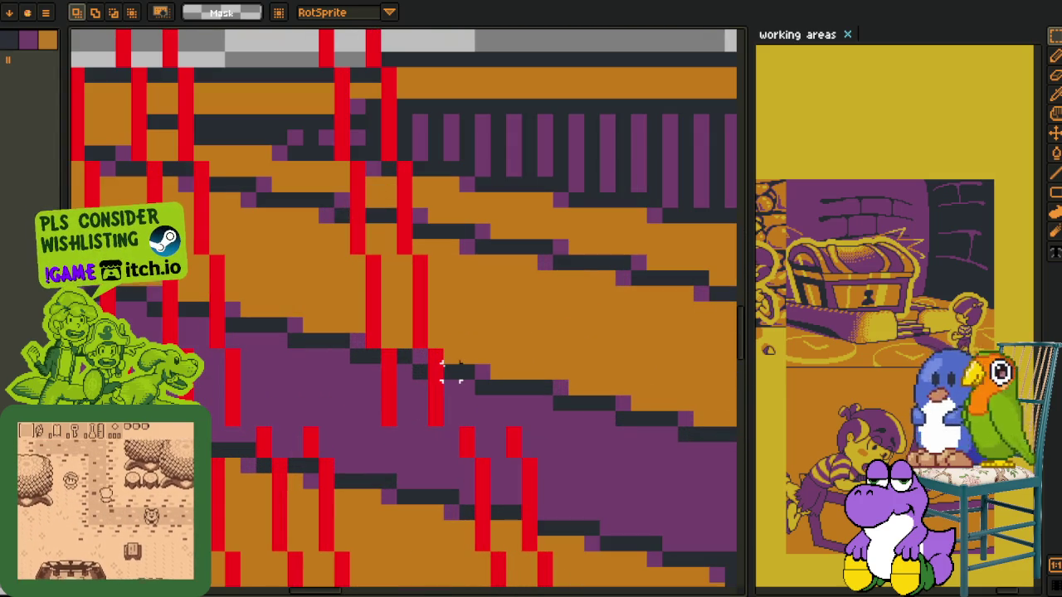
key(e)
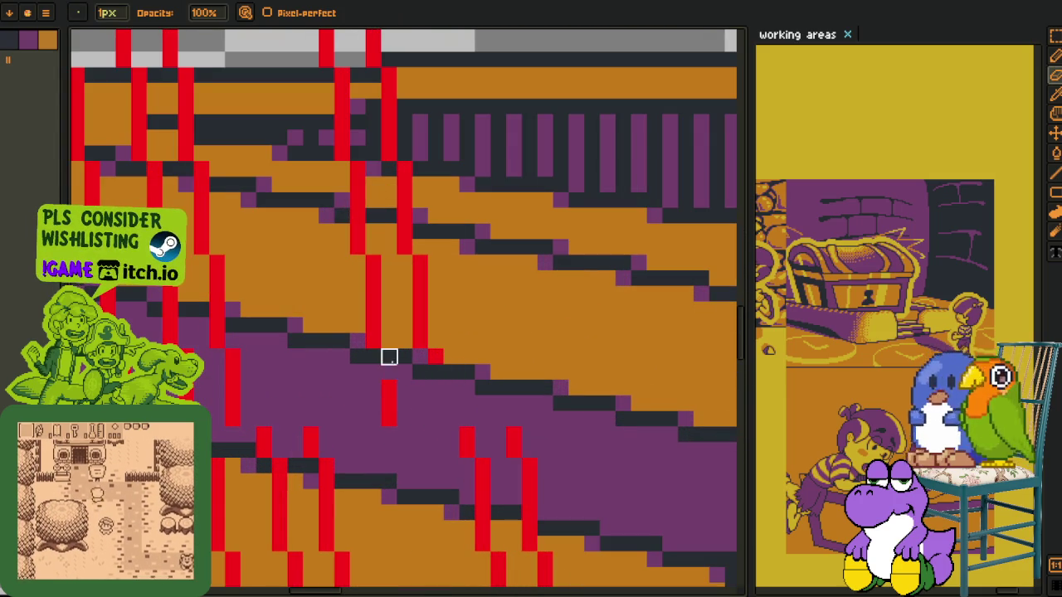
drag(218, 309, 362, 366)
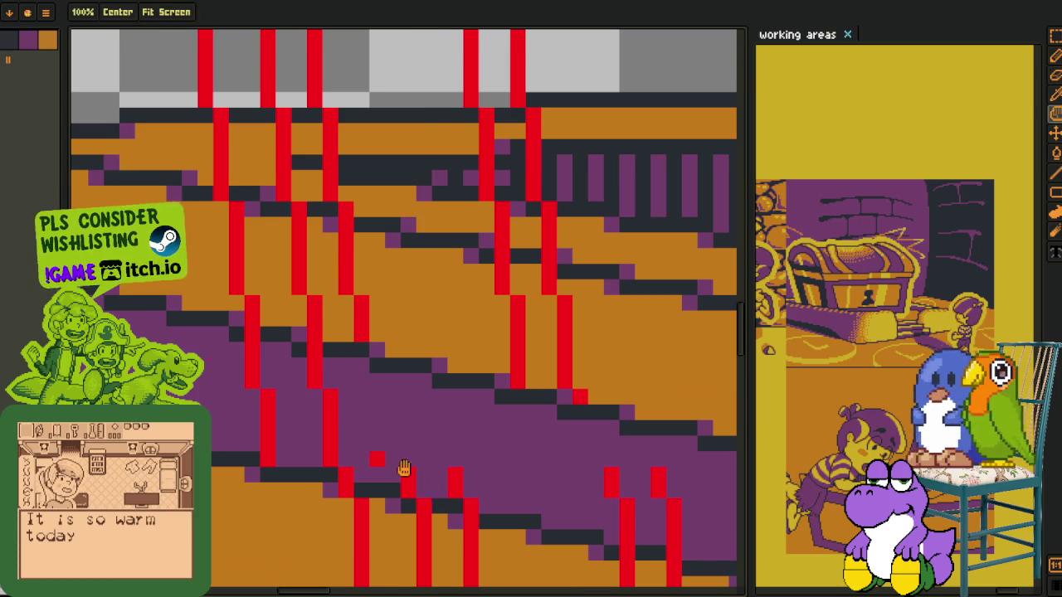
drag(424, 491, 363, 460)
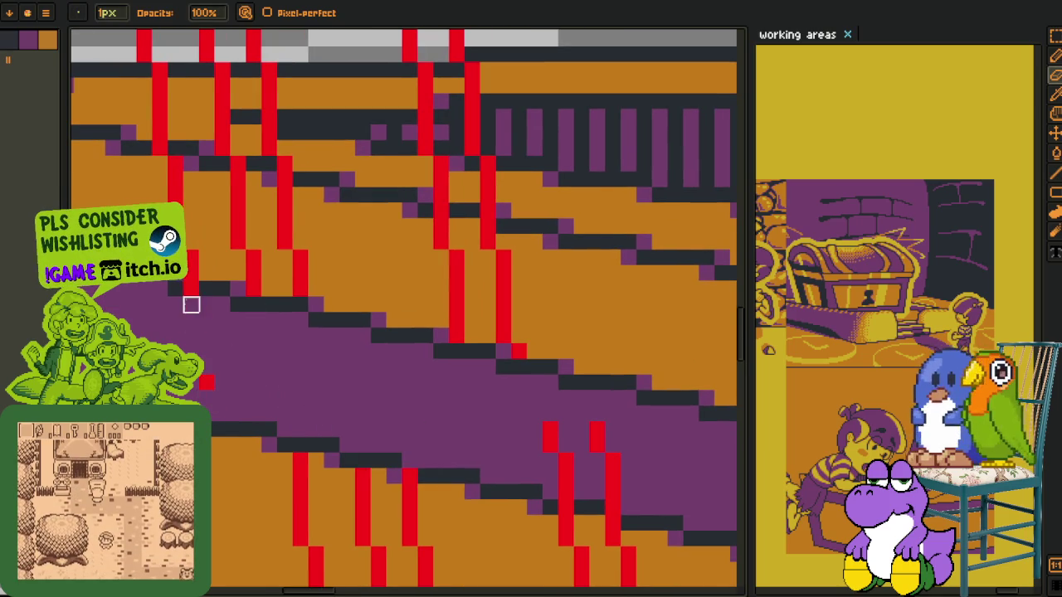
drag(206, 383, 118, 291)
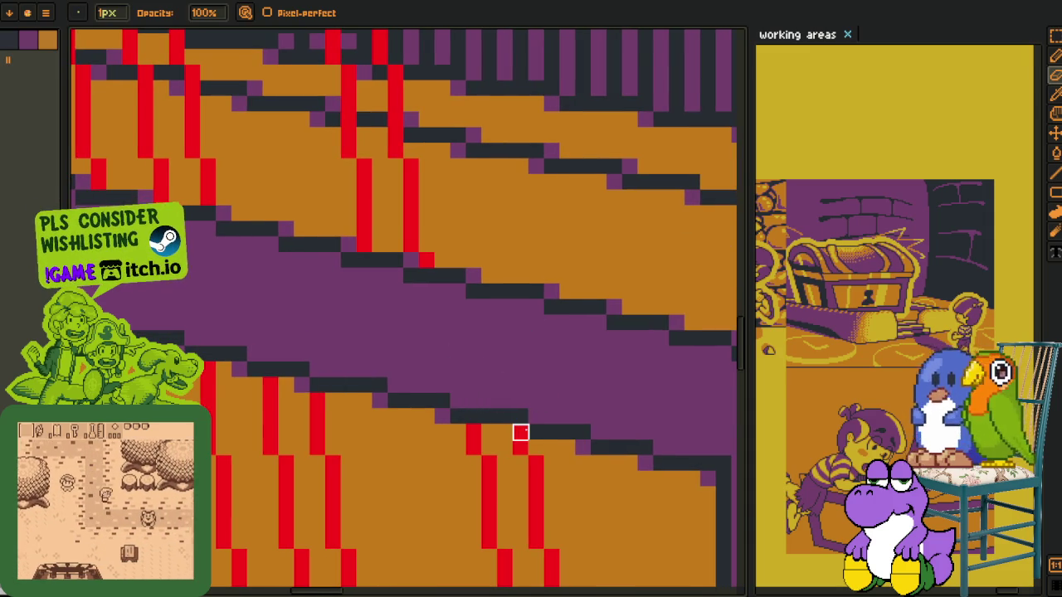
scroll(553, 403, down, 5)
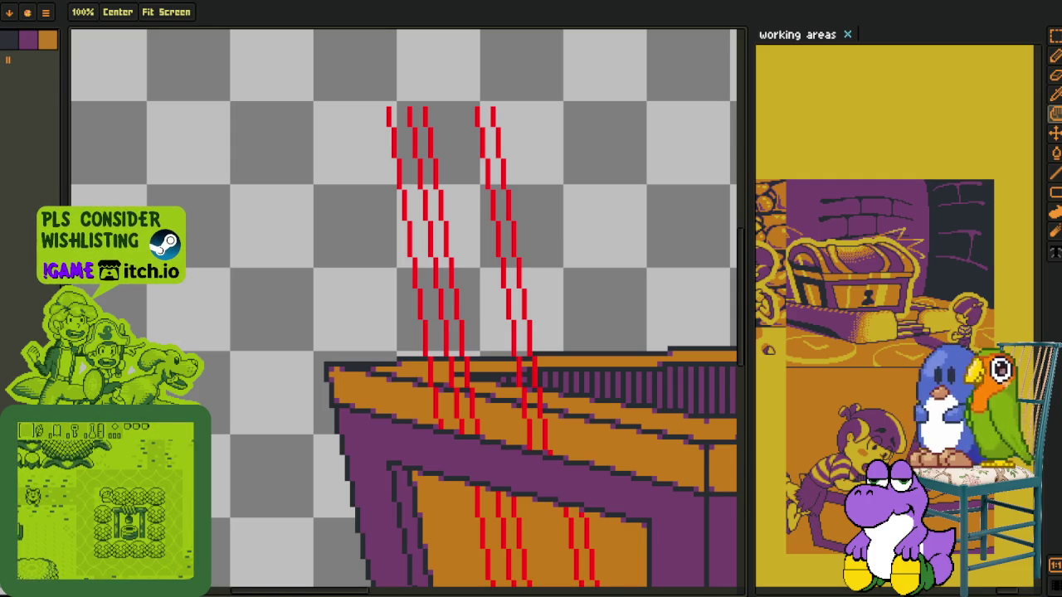
Delete the stray red strokes above the box and at its upper left
key(i)
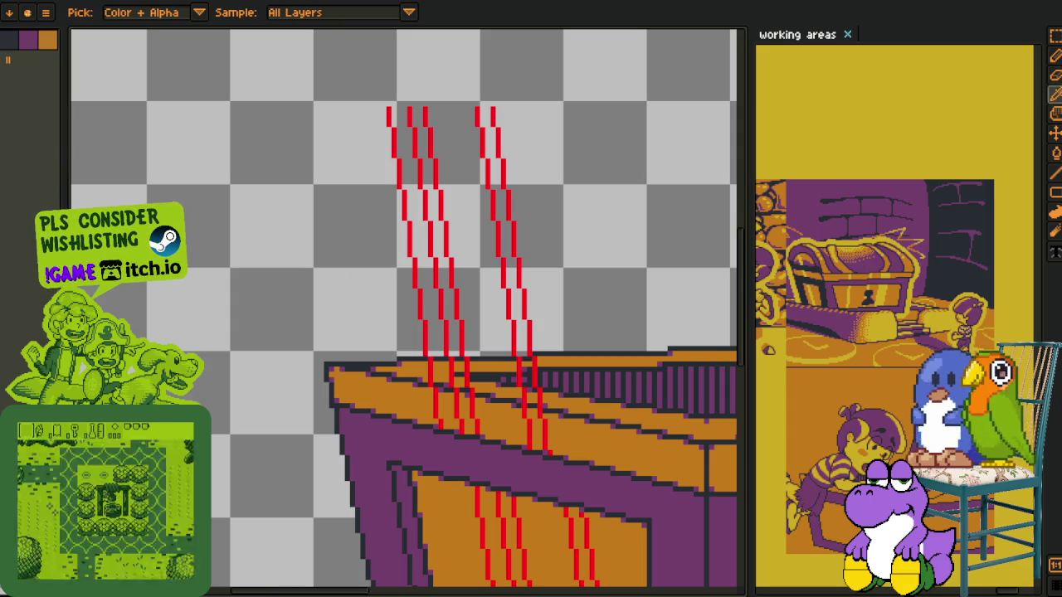
key(b)
drag(479, 381, 346, 429)
scroll(346, 429, down, 1)
scroll(298, 440, up, 2)
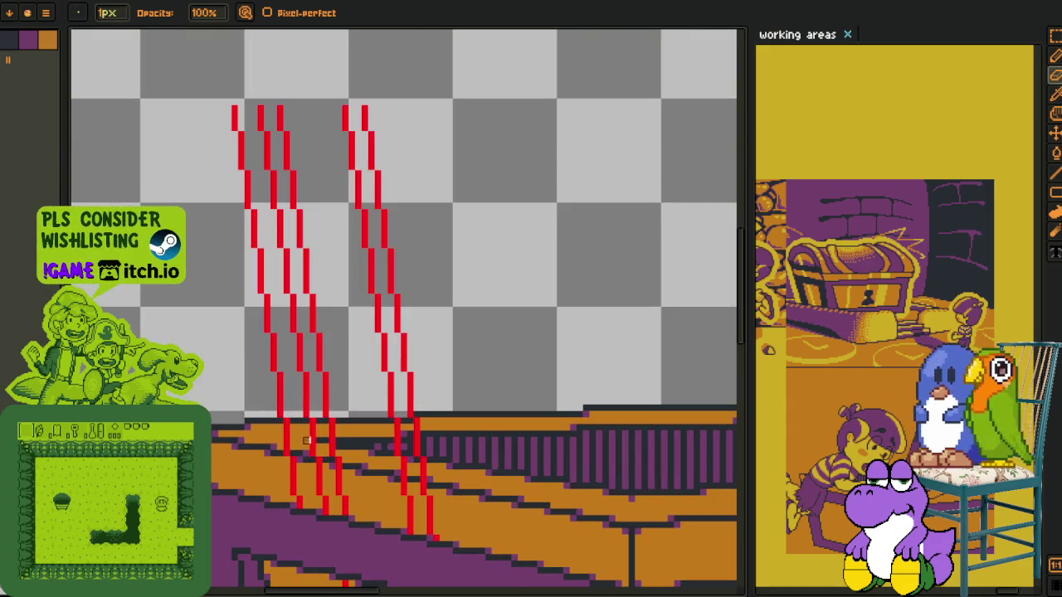
key(m)
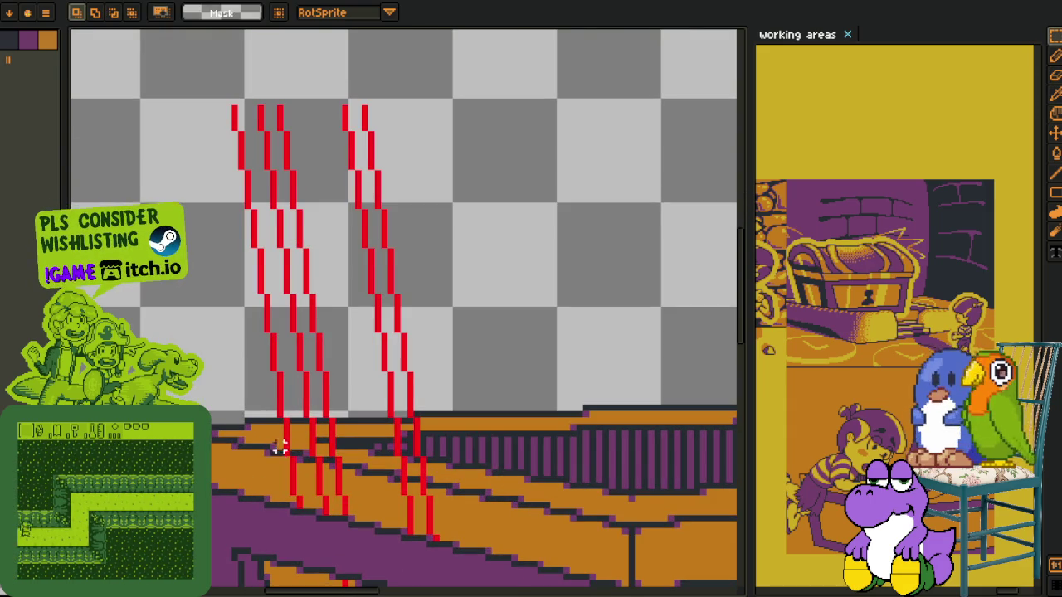
drag(279, 450, 551, 28)
key(Delete)
drag(215, 467, 404, 38)
key(Delete)
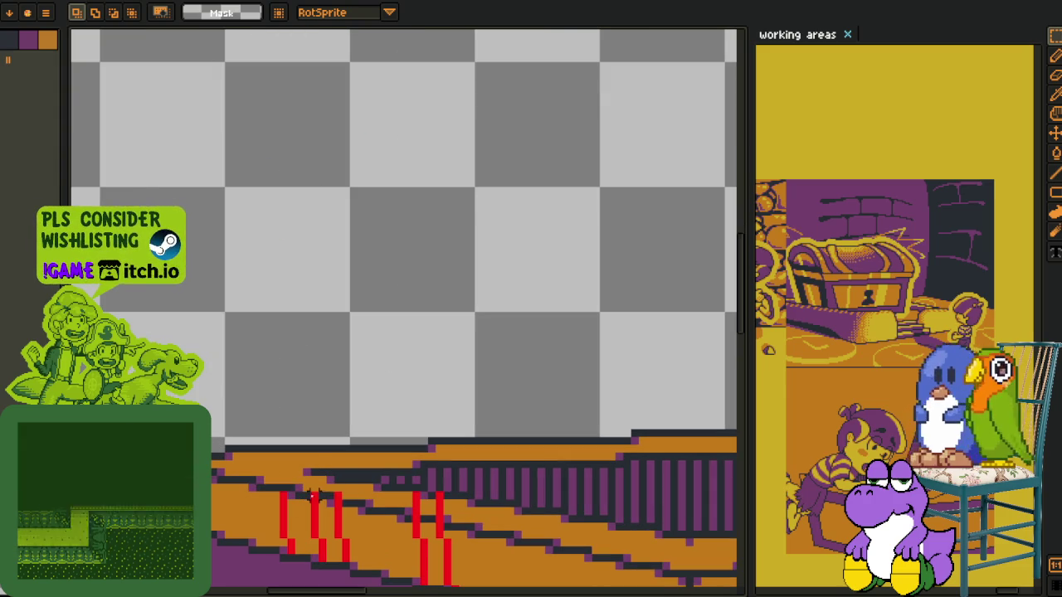
Clear the leftover red pixels spilling into the purple frame near the rim
drag(329, 502, 488, 396)
click(410, 517)
drag(403, 526, 526, 410)
click(439, 527)
scroll(533, 425, down, 2)
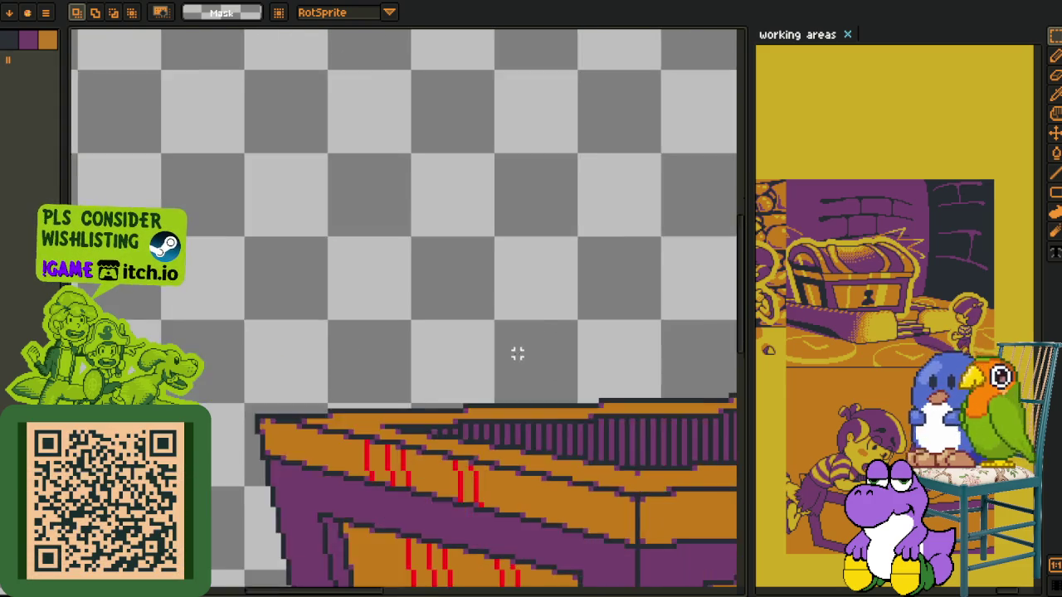
scroll(525, 450, down, 1)
scroll(523, 455, up, 1)
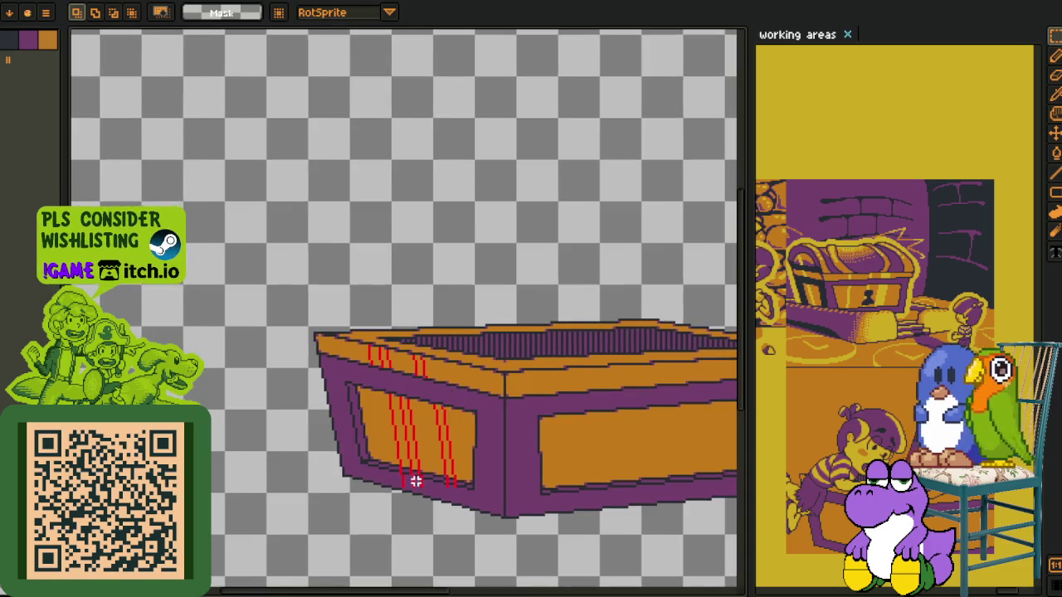
scroll(511, 469, up, 3)
scroll(578, 479, up, 1)
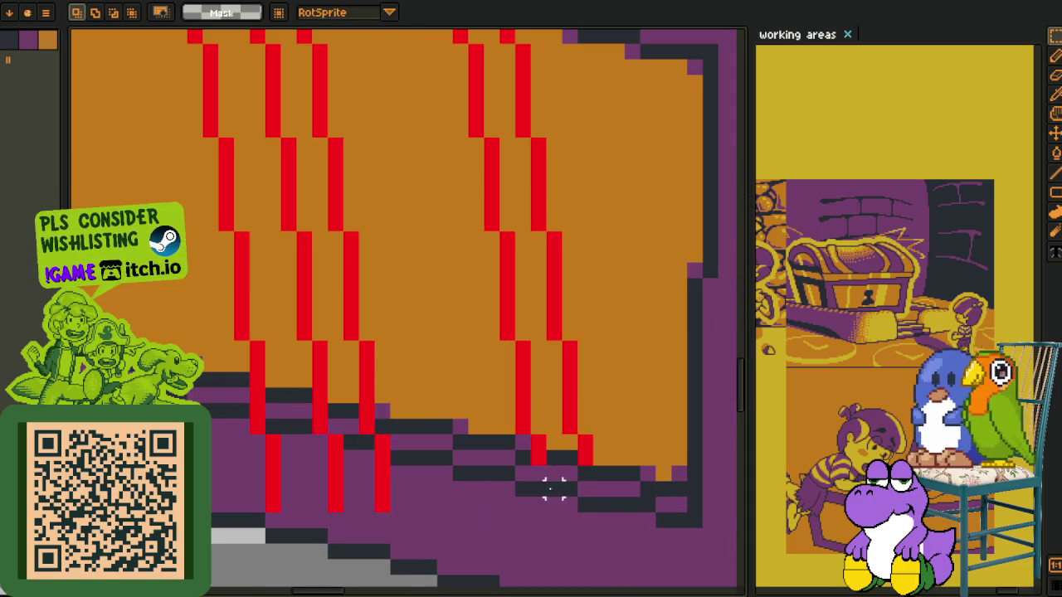
drag(582, 455, 491, 471)
drag(380, 412, 249, 556)
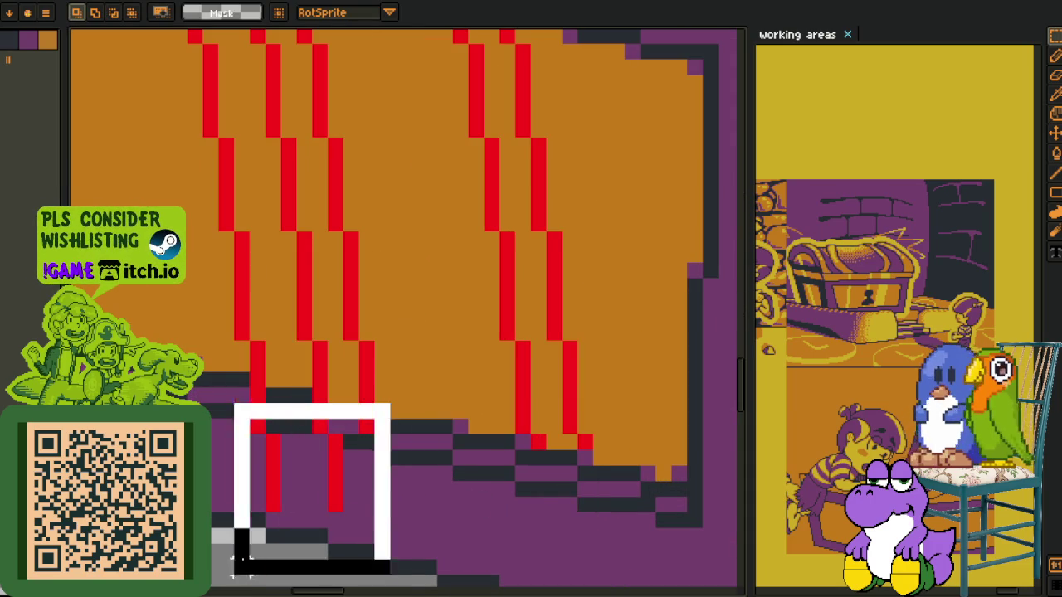
drag(324, 387, 208, 493)
scroll(433, 345, down, 2)
scroll(433, 345, down, 2)
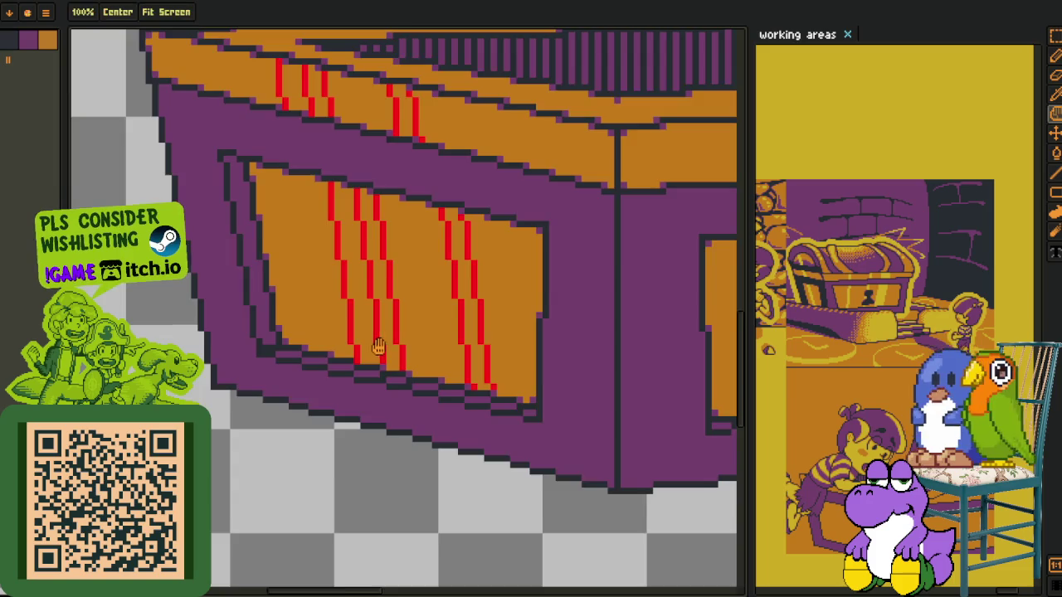
Bucket-fill the six orange gaps between the paired red lines with red
scroll(379, 391, up, 1)
scroll(362, 413, up, 3)
key(g)
click(379, 445)
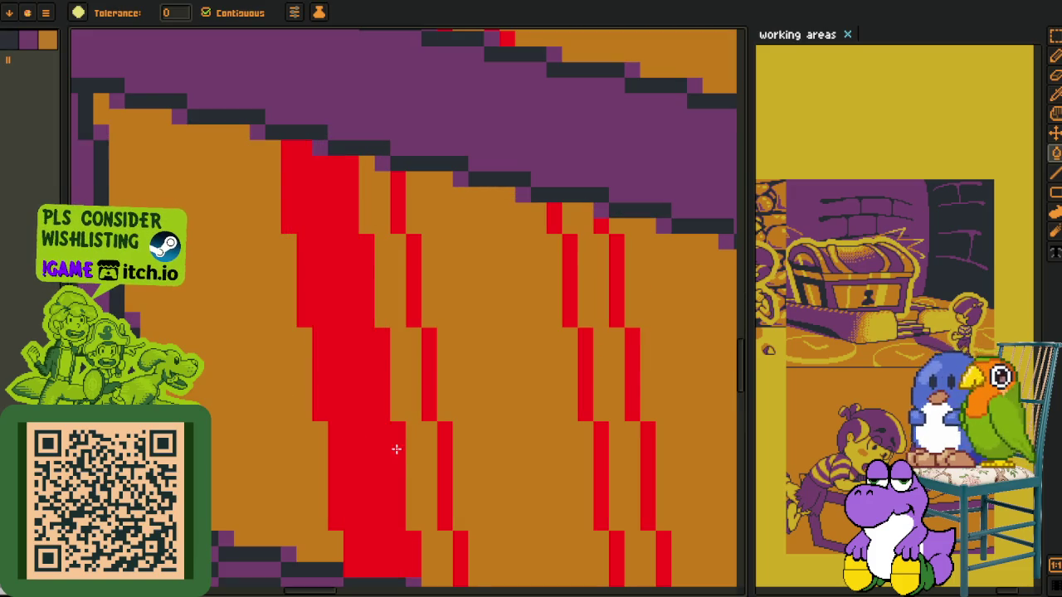
click(417, 455)
scroll(542, 446, down, 2)
click(528, 457)
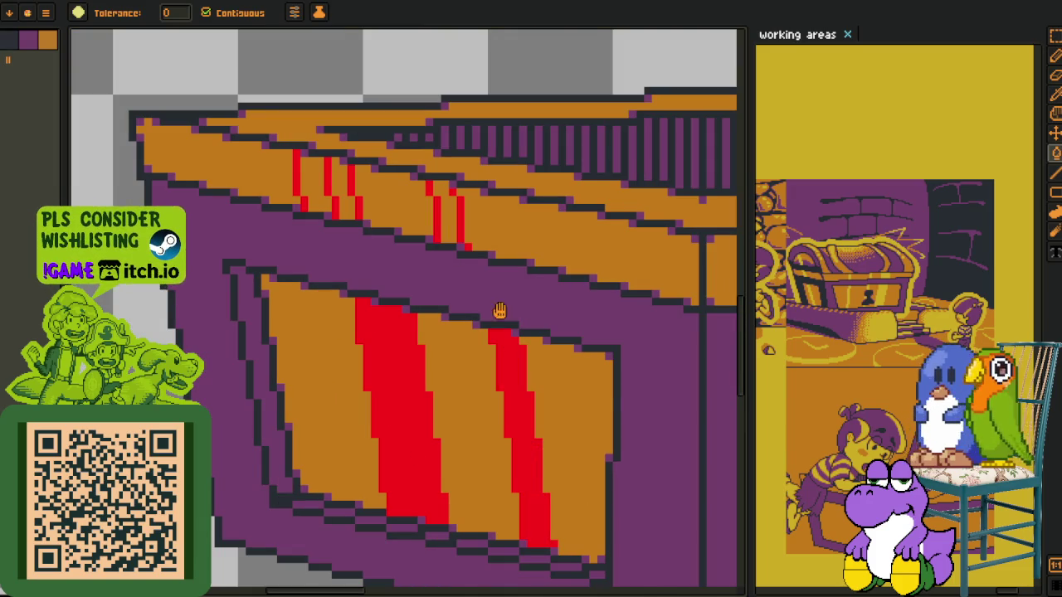
scroll(500, 311, up, 2)
scroll(481, 332, up, 1)
click(470, 341)
click(320, 309)
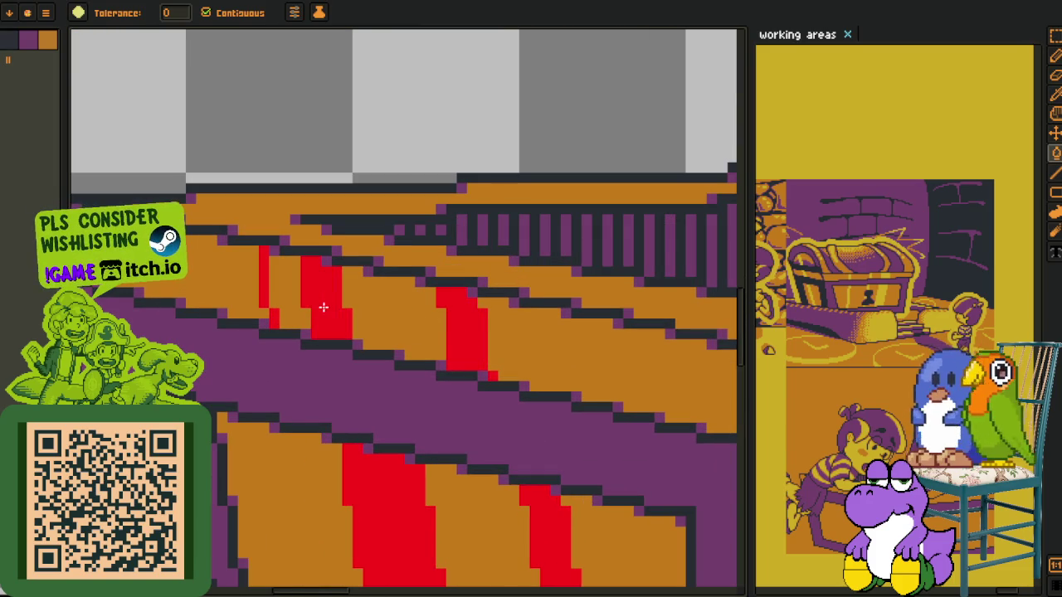
click(286, 294)
scroll(316, 204, down, 3)
Eyedrop the red stripe colour as the colour to replace
key(i)
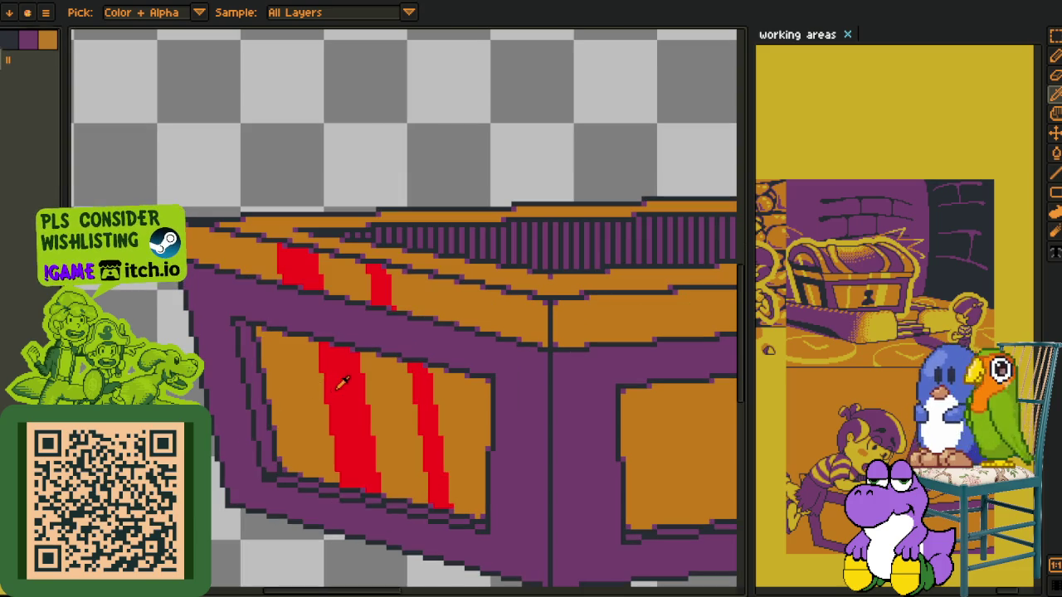
click(341, 381)
key(shift+r)
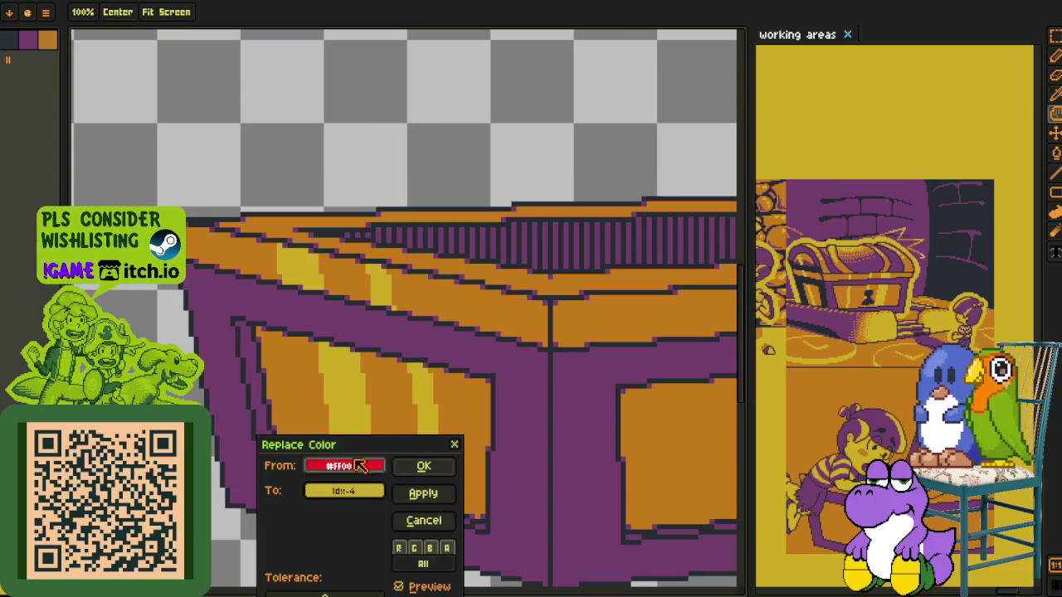
Replace the red stripes with yellow, then open and dismiss the layer menu without changes
click(423, 465)
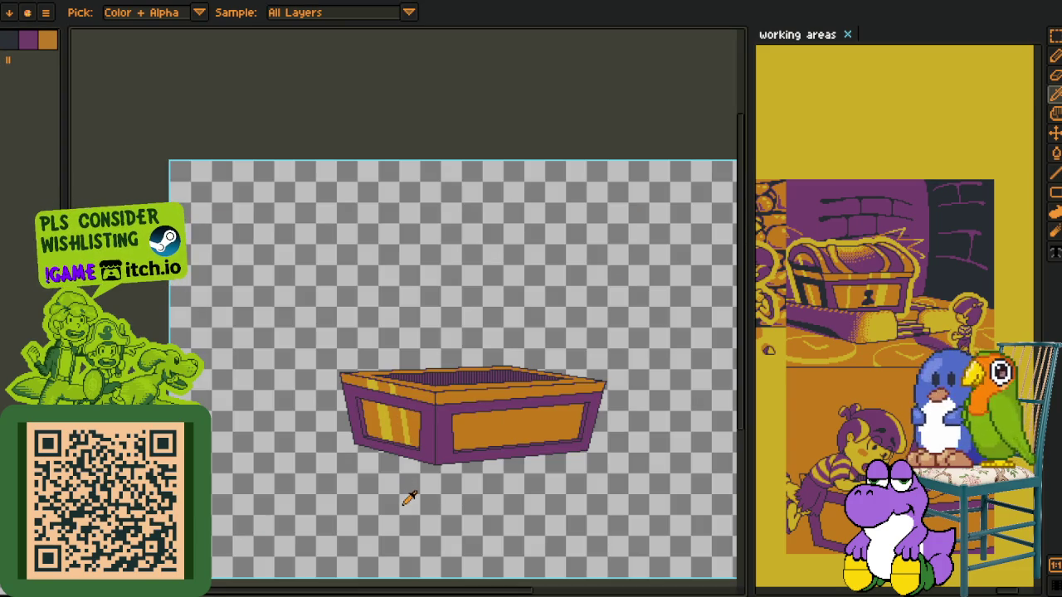
key(Tab)
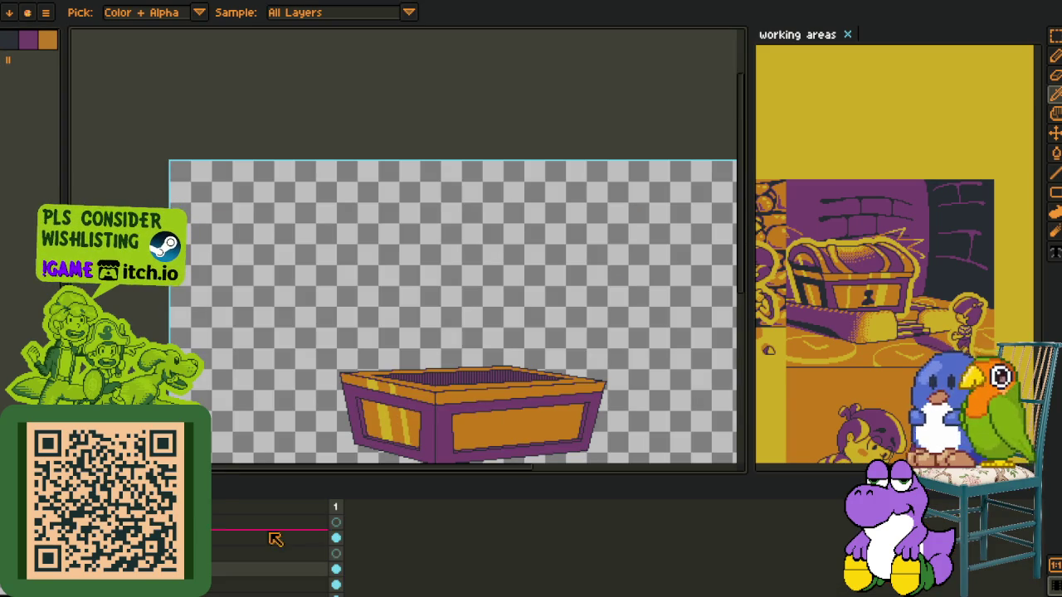
right_click(208, 577)
click(248, 577)
right_click(209, 573)
click(336, 516)
key(Tab)
scroll(286, 391, up, 3)
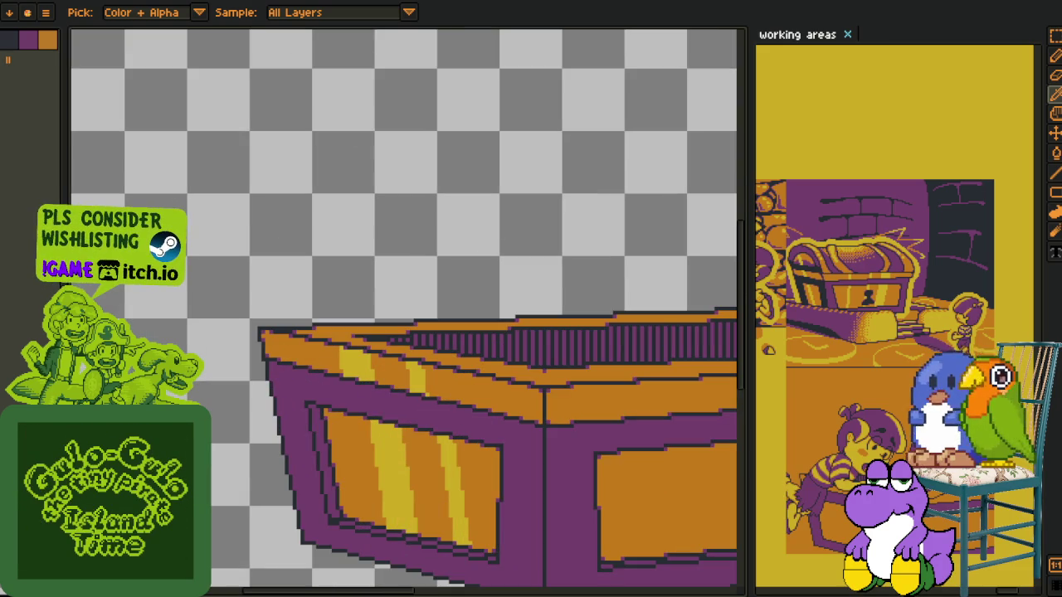
Draw four parallel red slanted guide lines across the box's back rim
scroll(214, 424, up, 1)
scroll(214, 425, up, 1)
scroll(214, 425, up, 1)
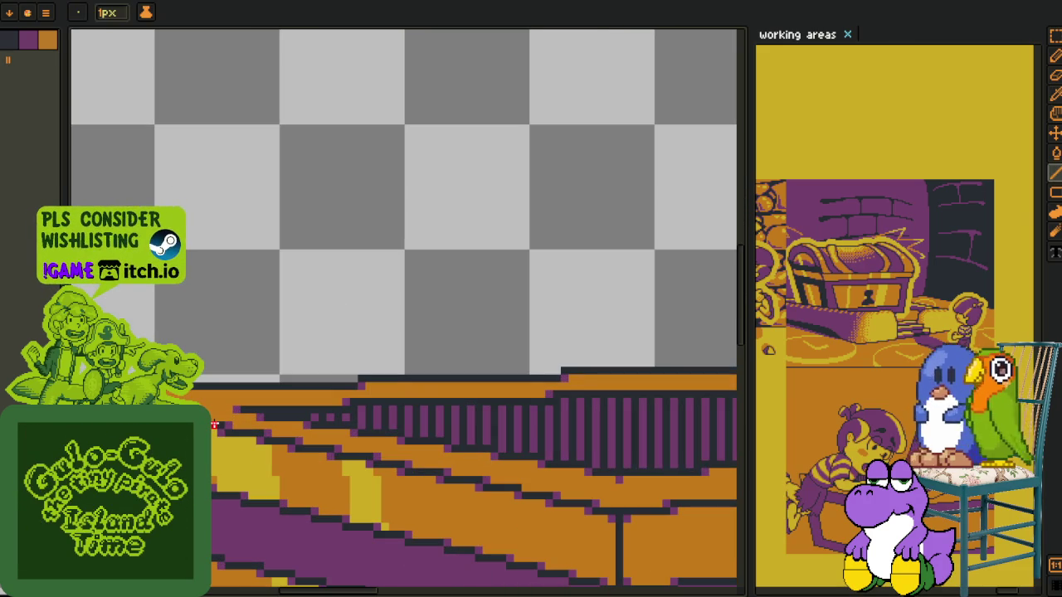
mouse_move(214, 425)
mouse_down()
mouse_move(439, 337)
mouse_move(533, 349)
mouse_move(514, 347)
mouse_up()
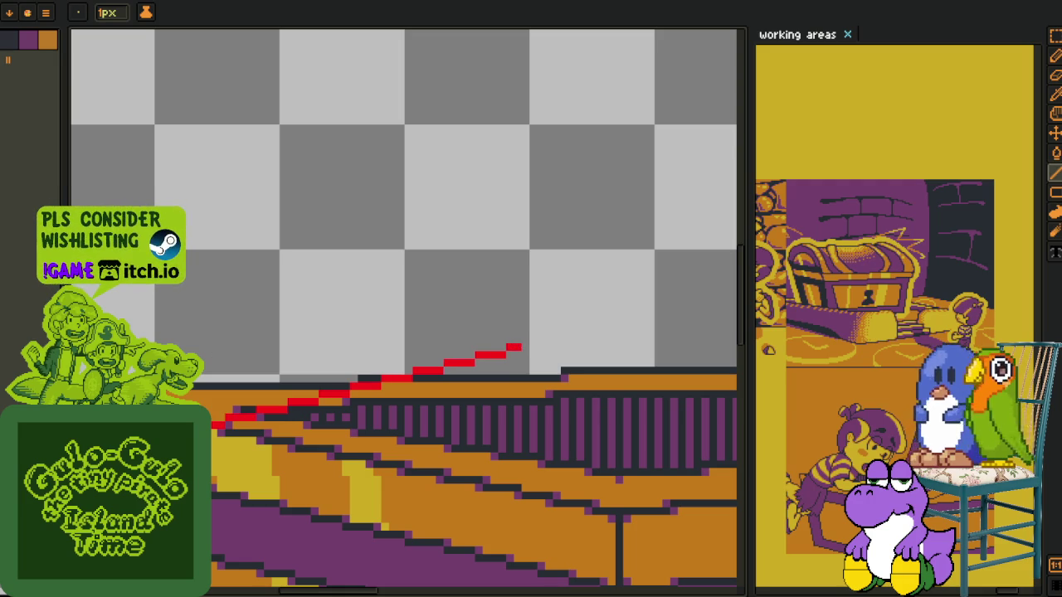
scroll(229, 316, down, 1)
scroll(273, 419, up, 1)
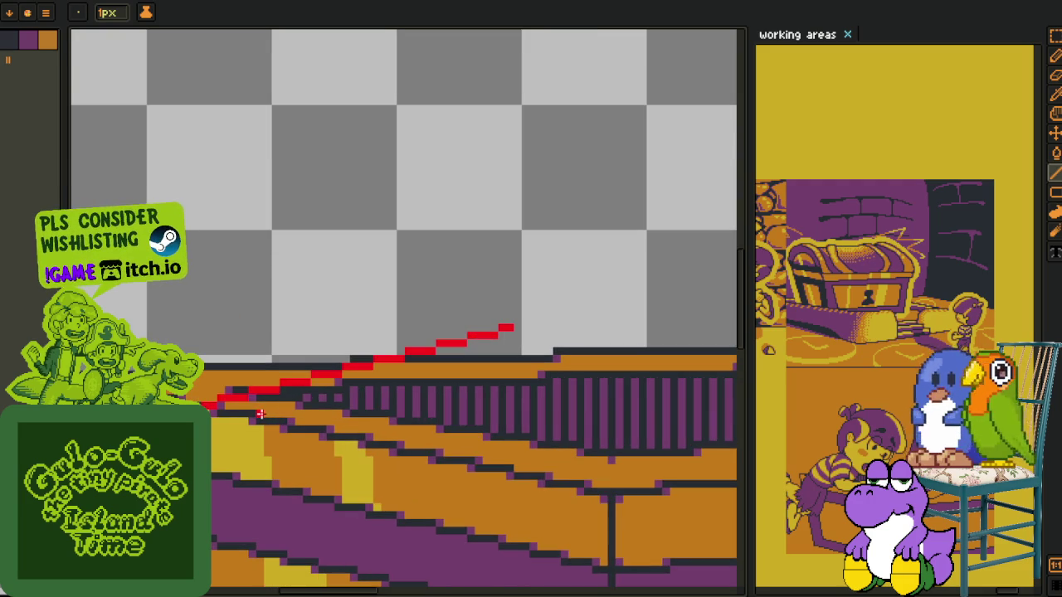
mouse_move(260, 421)
mouse_down()
mouse_move(570, 356)
mouse_move(585, 335)
mouse_move(420, 374)
mouse_up()
drag(214, 463, 513, 375)
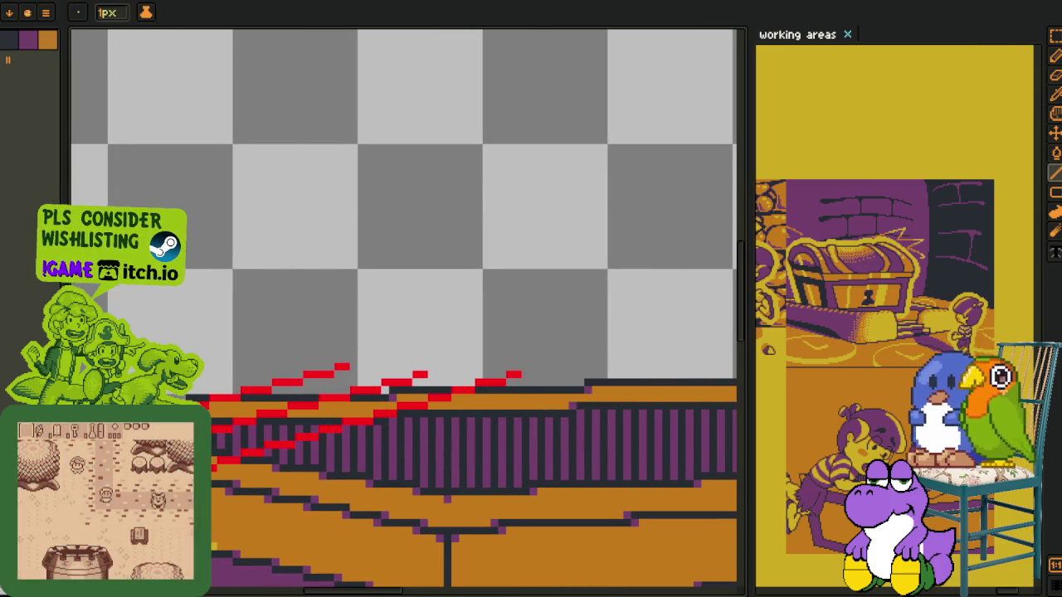
drag(214, 472, 581, 375)
Fill an orange band between the red guide lines, undoing a second unwanted fill
key(z)
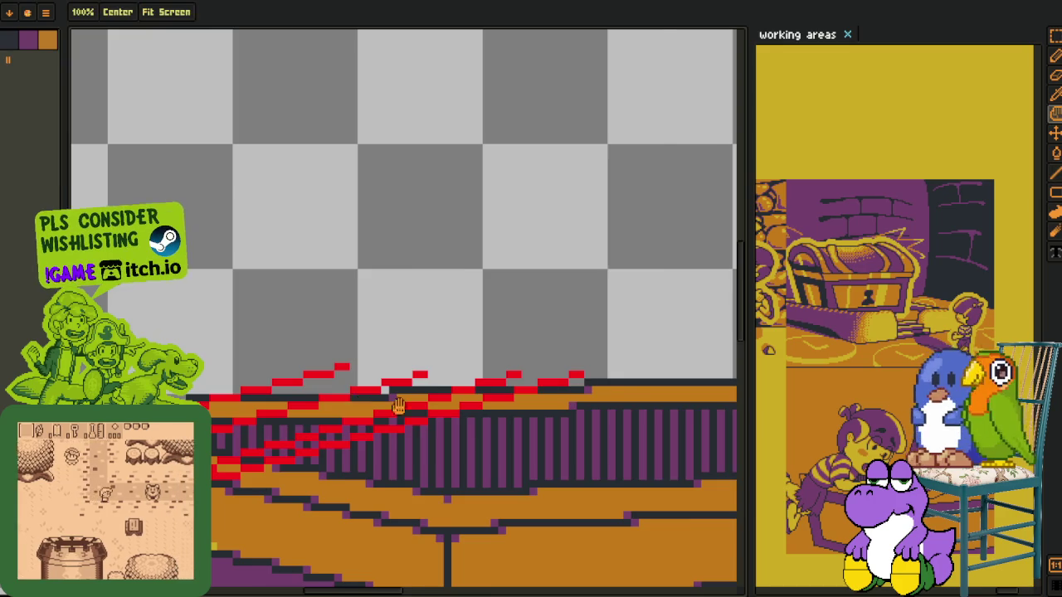
click(300, 485)
click(301, 485)
key(g)
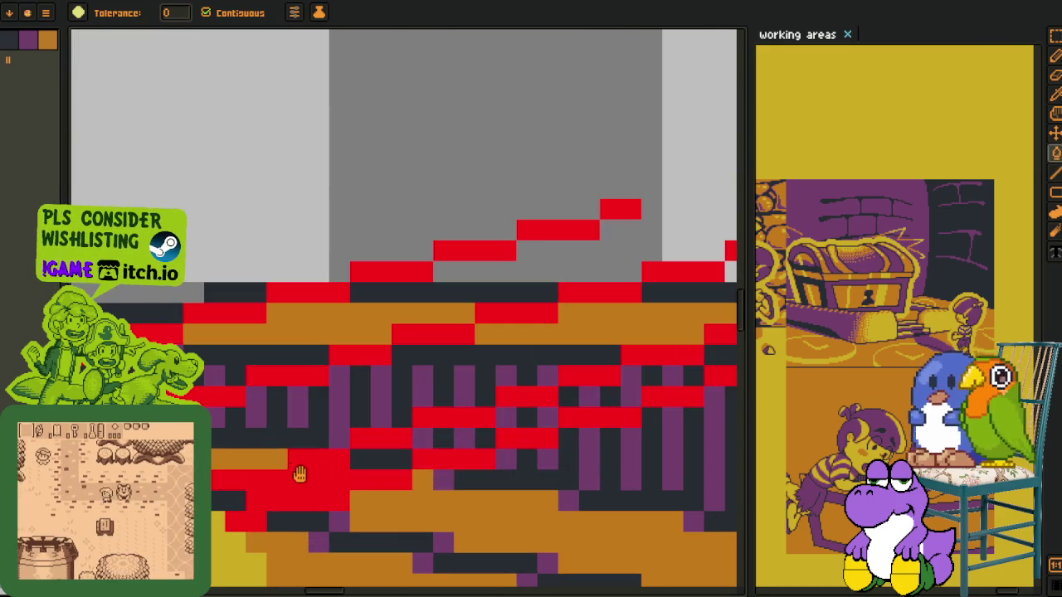
scroll(300, 485, up, 2)
scroll(303, 486, right, 1)
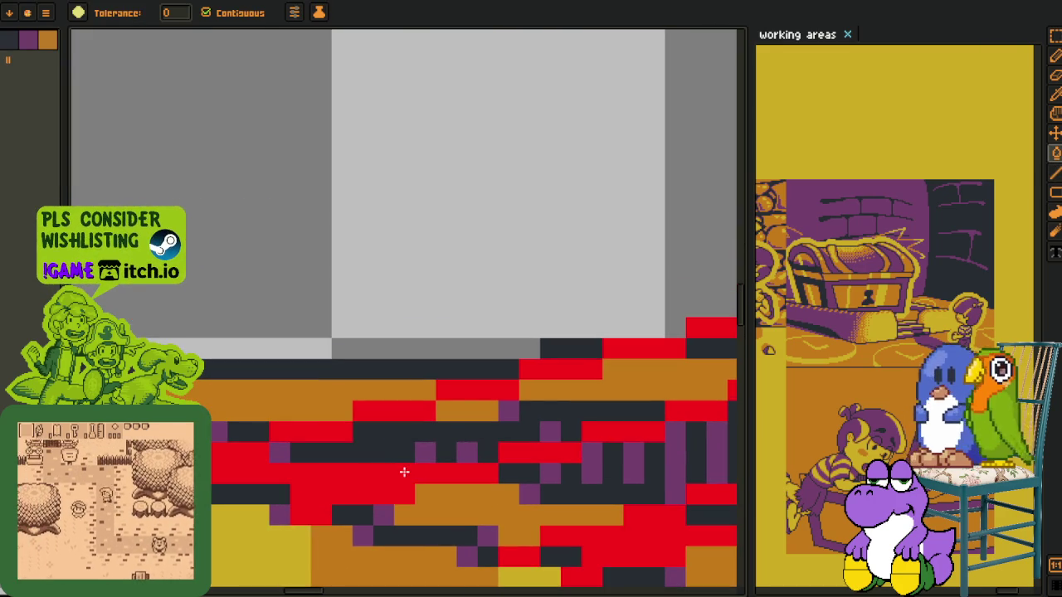
scroll(323, 449, right, 4)
scroll(323, 448, up, 1)
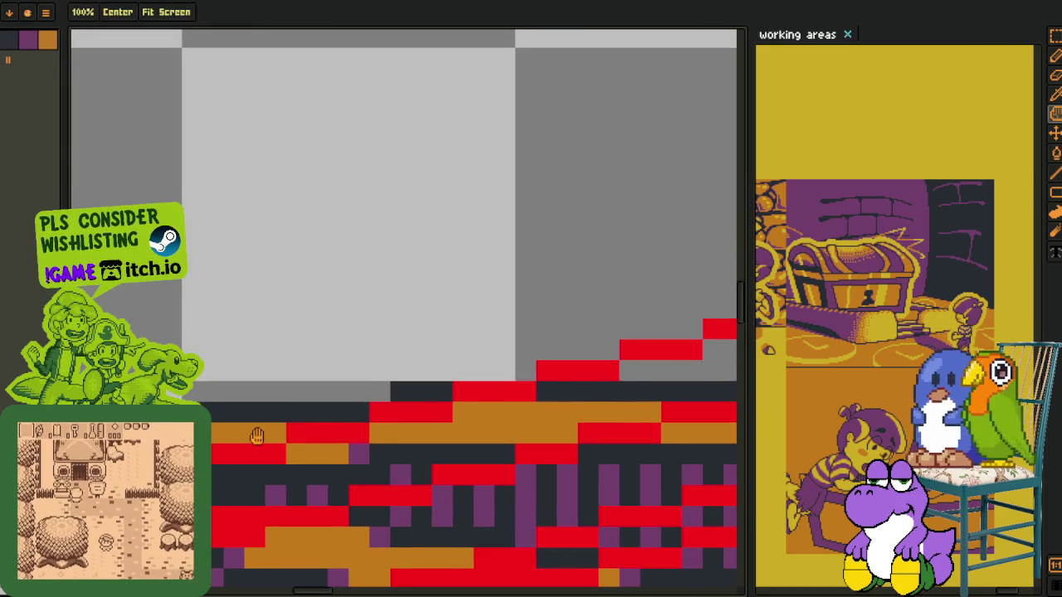
click(598, 412)
scroll(371, 403, left, 4)
click(515, 408)
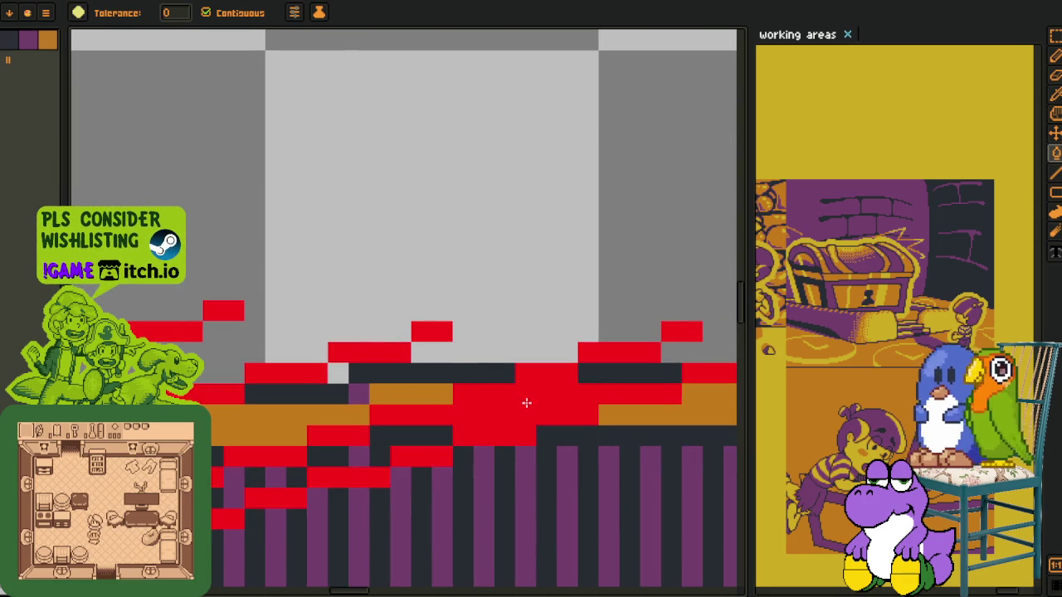
key(ctrl+z)
Select and delete the red staircase of guide pixels above the rim
key(o)
key(r)
scroll(471, 380, right, 1)
key(Delete)
drag(438, 388, 195, 316)
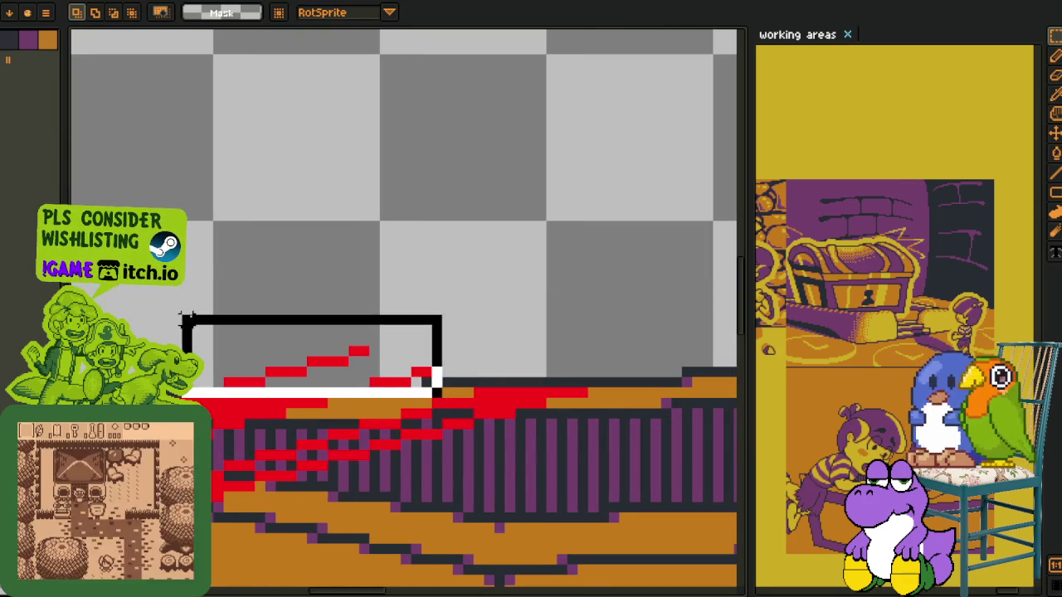
key(Delete)
scroll(228, 359, down, 1)
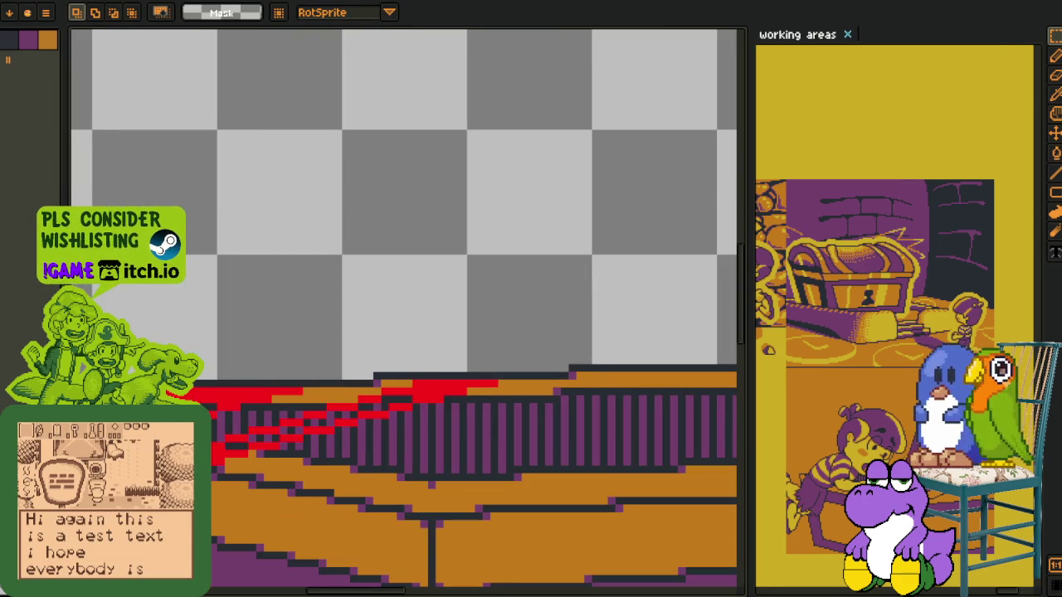
scroll(322, 360, up, 1)
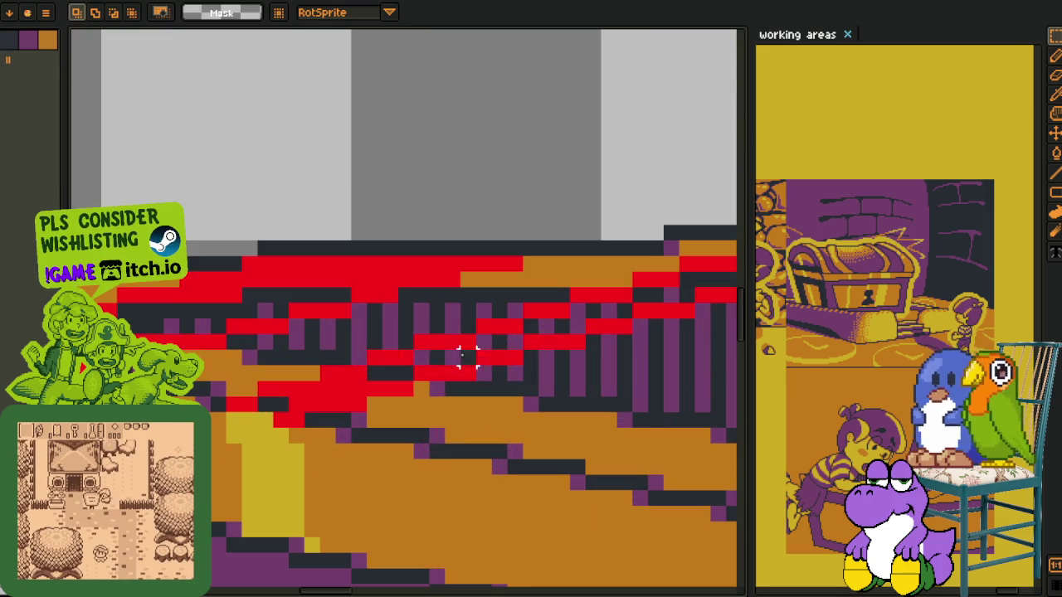
scroll(327, 338, left, 4)
scroll(296, 343, up, 2)
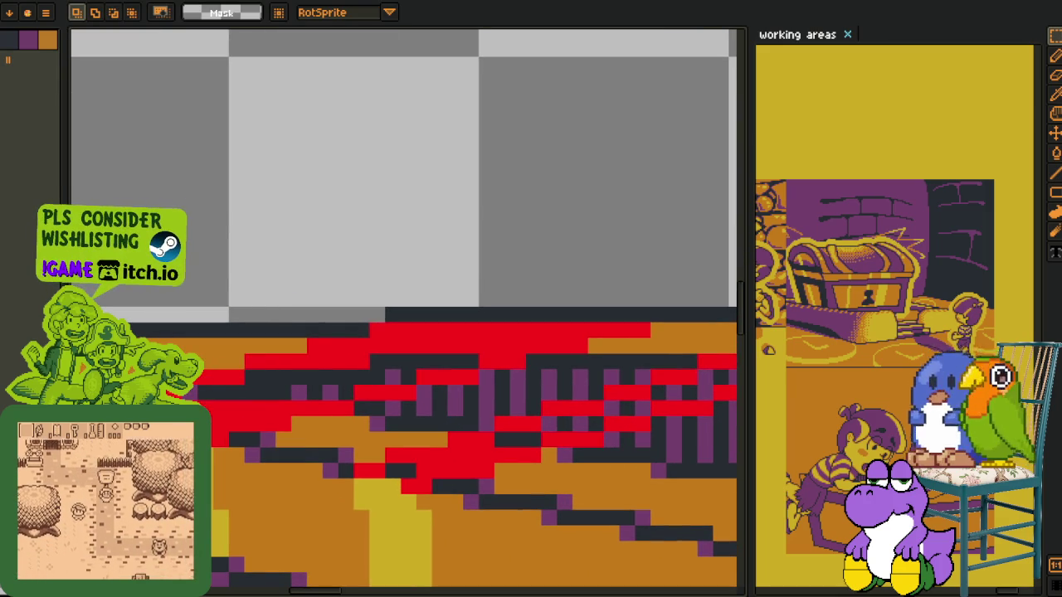
Copy strips of the purple-striped inner wall along the rim over the red guides
drag(184, 378, 469, 388)
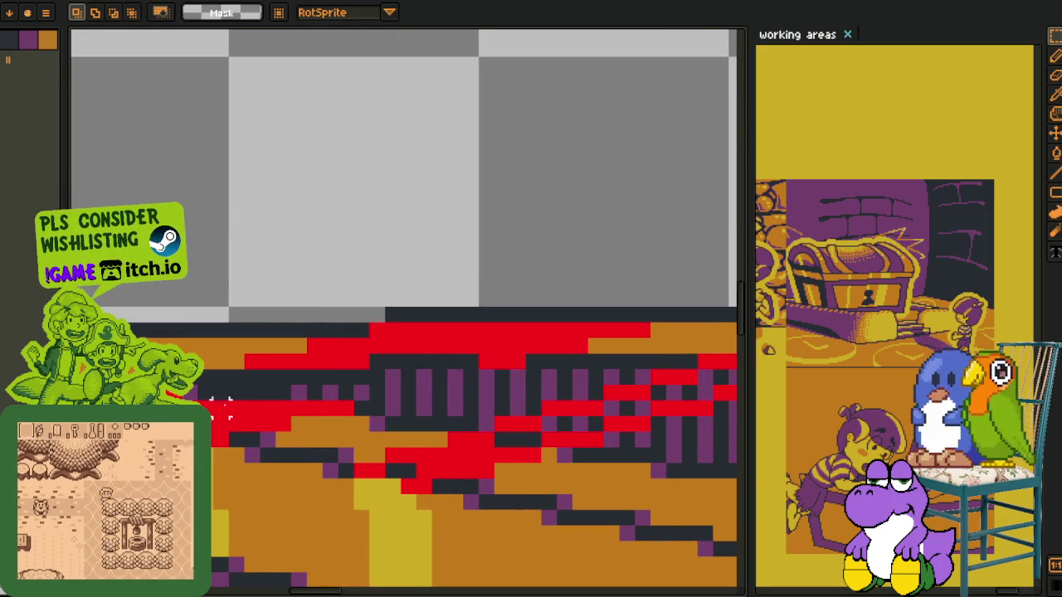
drag(207, 401, 384, 401)
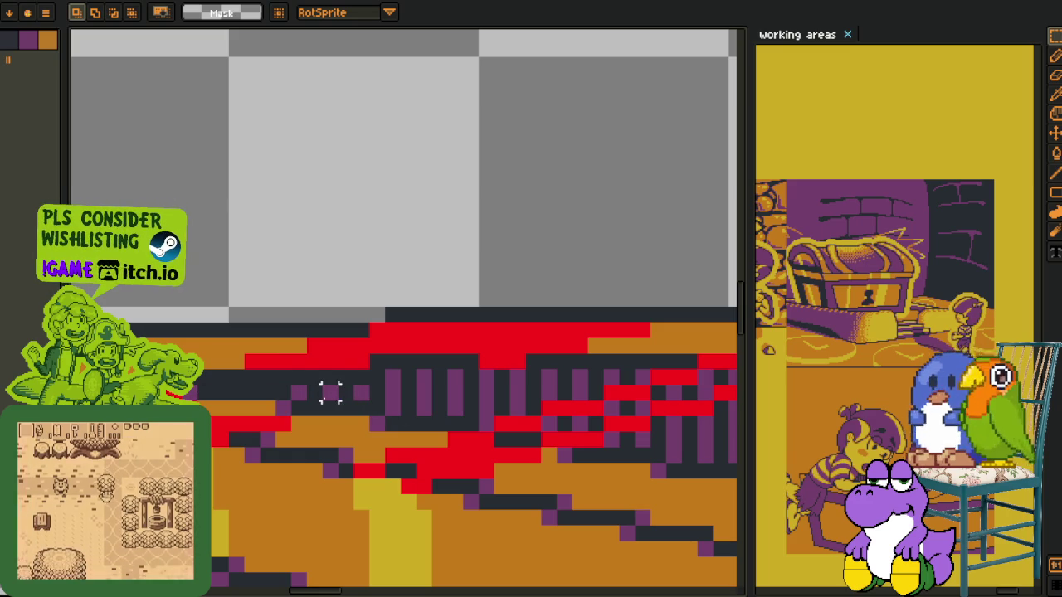
key(ctrl+z)
mouse_move(402, 390)
mouse_down()
mouse_move(287, 403)
mouse_move(314, 394)
mouse_up()
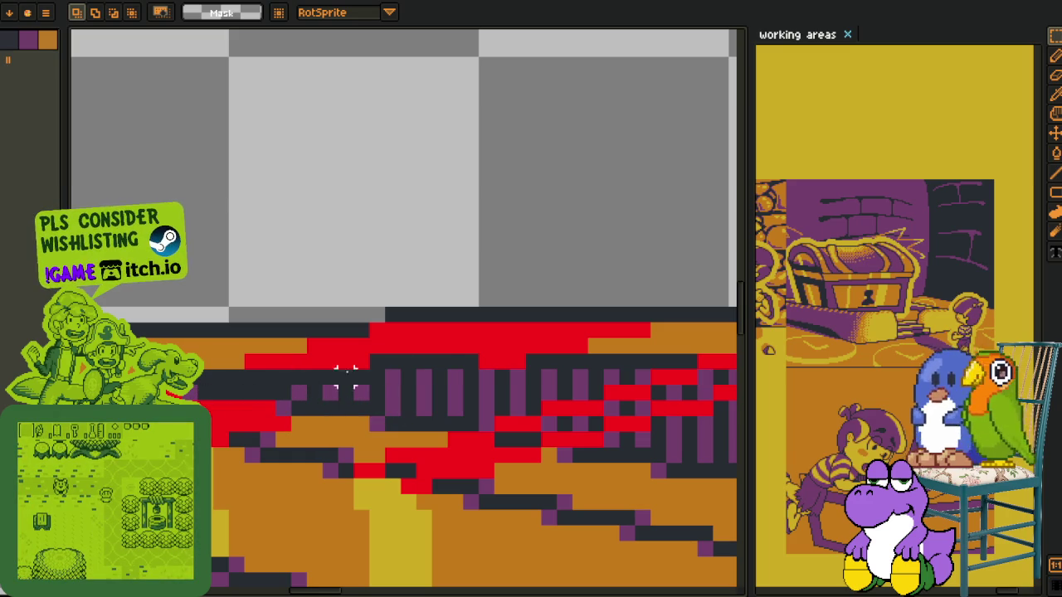
mouse_move(365, 365)
mouse_down()
mouse_move(572, 373)
mouse_move(541, 346)
mouse_up()
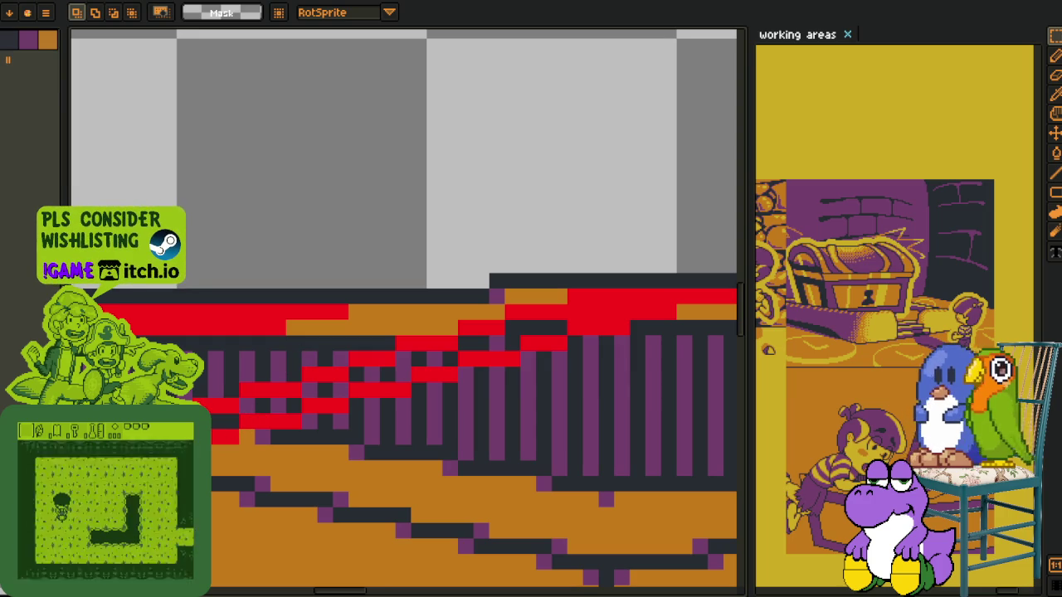
drag(211, 421, 579, 355)
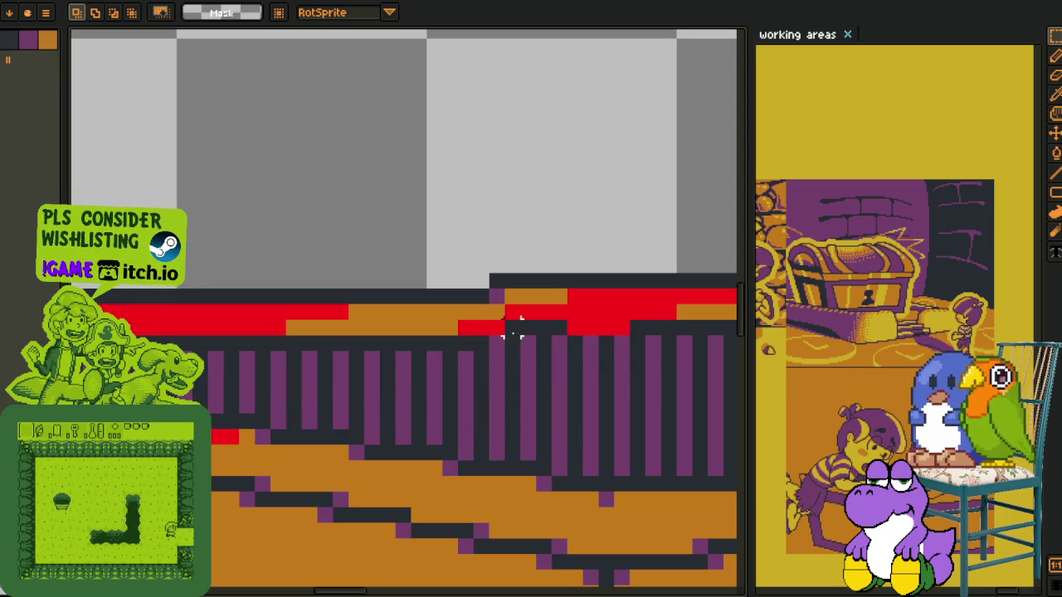
mouse_move(484, 332)
mouse_down()
mouse_move(672, 367)
mouse_move(512, 360)
mouse_move(524, 363)
mouse_up()
scroll(639, 379, down, 2)
Erase a stray pixel left on the rim
key(h)
key(r)
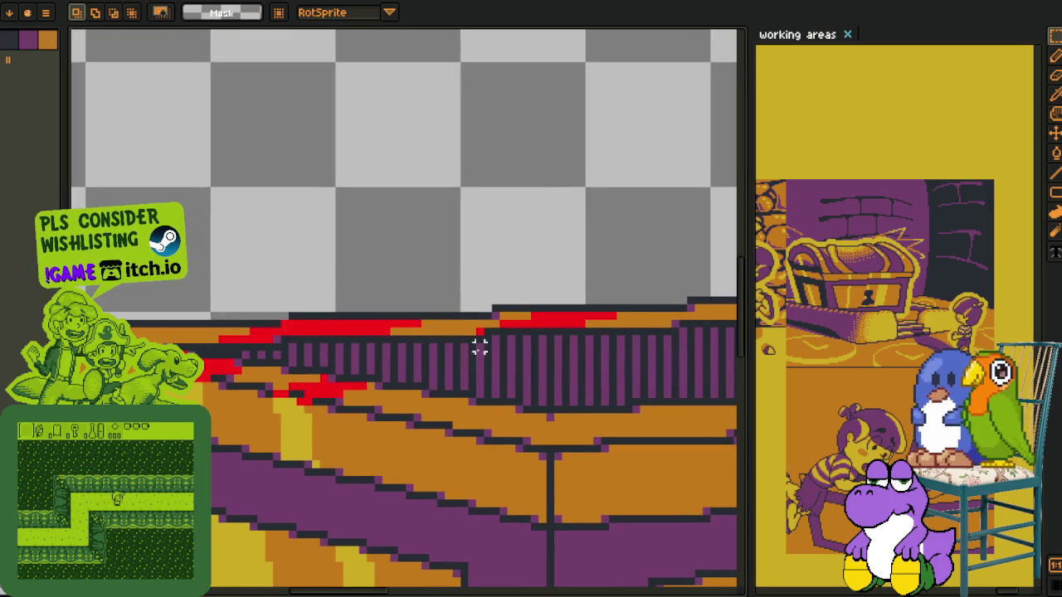
scroll(472, 360, up, 3)
key(e)
click(469, 326)
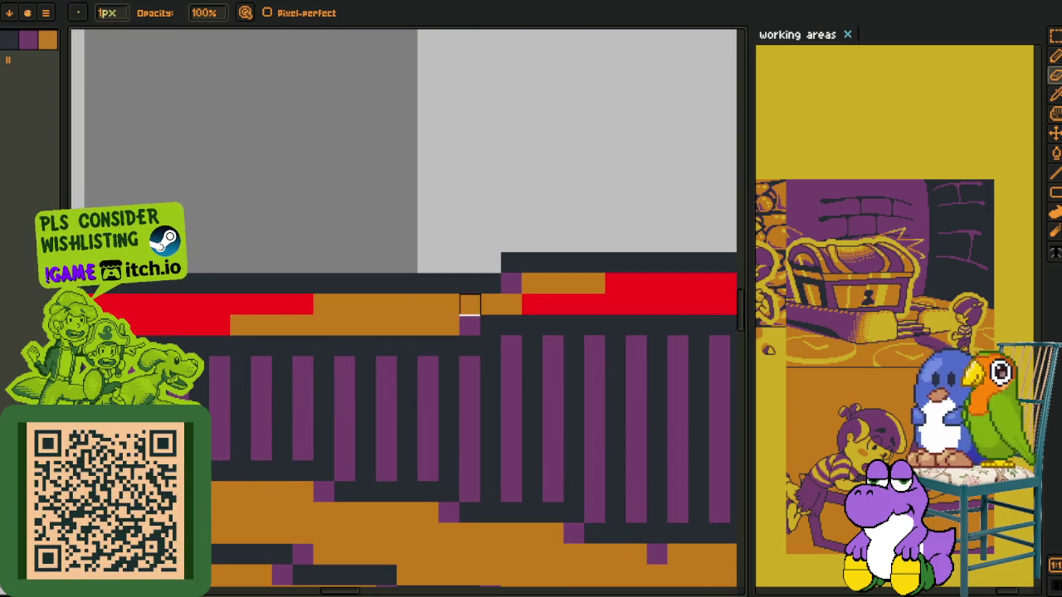
Erase stray red pixels along two rows of the rim
scroll(428, 304, down, 3)
scroll(406, 410, up, 5)
mouse_move(404, 442)
mouse_down()
mouse_move(373, 410)
mouse_move(230, 415)
mouse_move(421, 491)
mouse_up()
key(h)
key(e)
drag(374, 391, 249, 391)
scroll(241, 386, down, 2)
scroll(217, 361, up, 2)
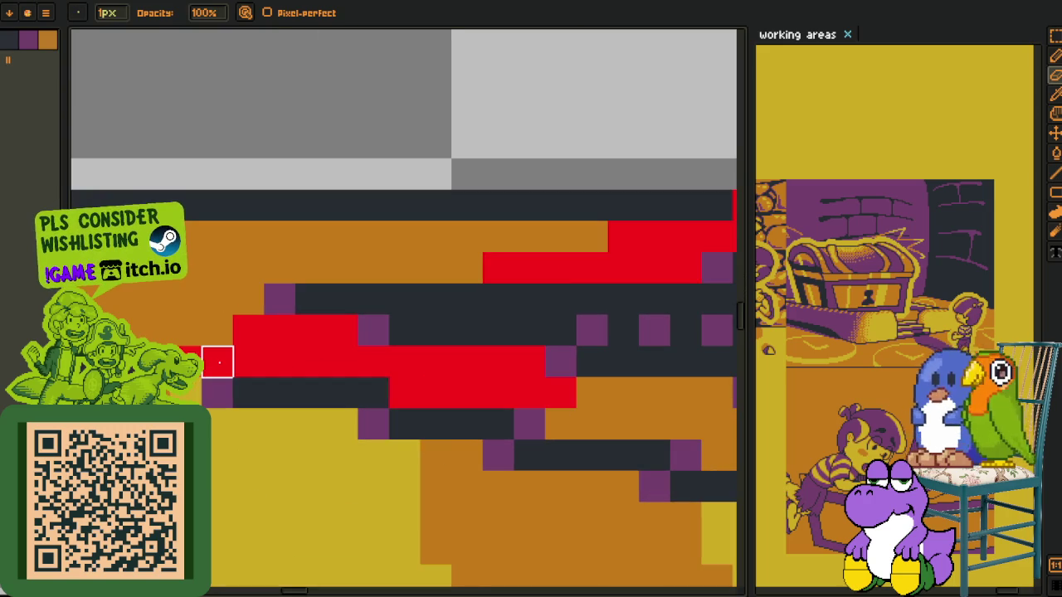
scroll(217, 361, down, 2)
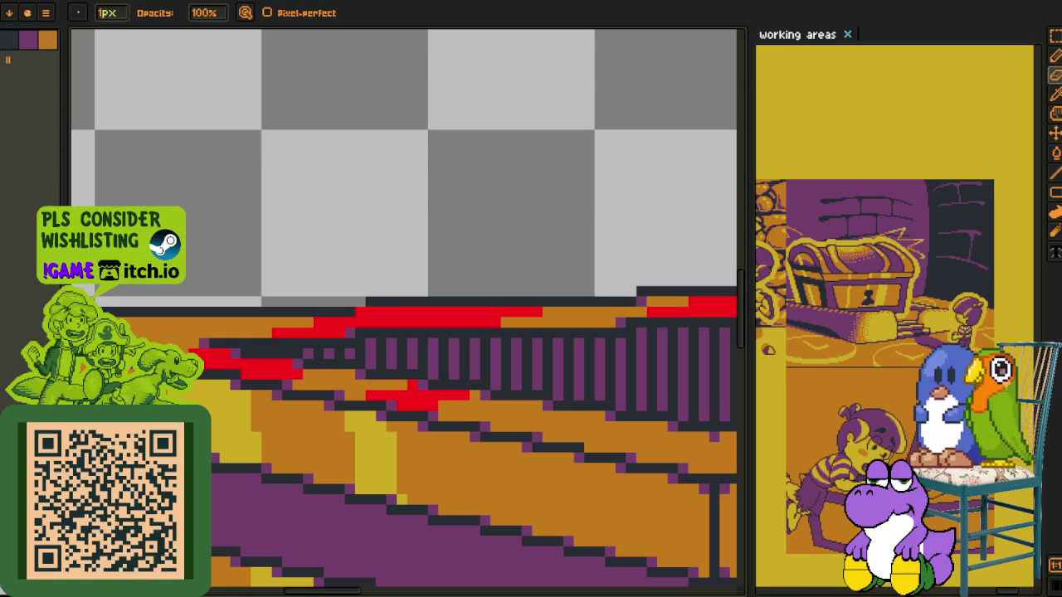
scroll(432, 407, up, 1)
scroll(420, 389, up, 1)
Eyedrop the red guide colour, repaint one pixel red, and start Replace Color from #FF0000 to yellow
key(i)
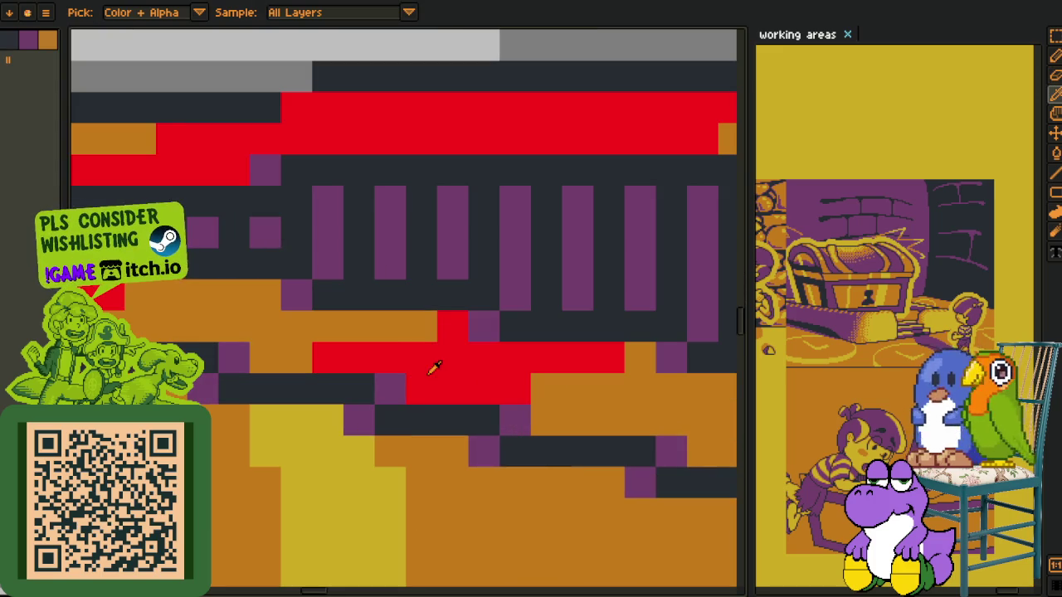
click(407, 379)
key(b)
click(399, 387)
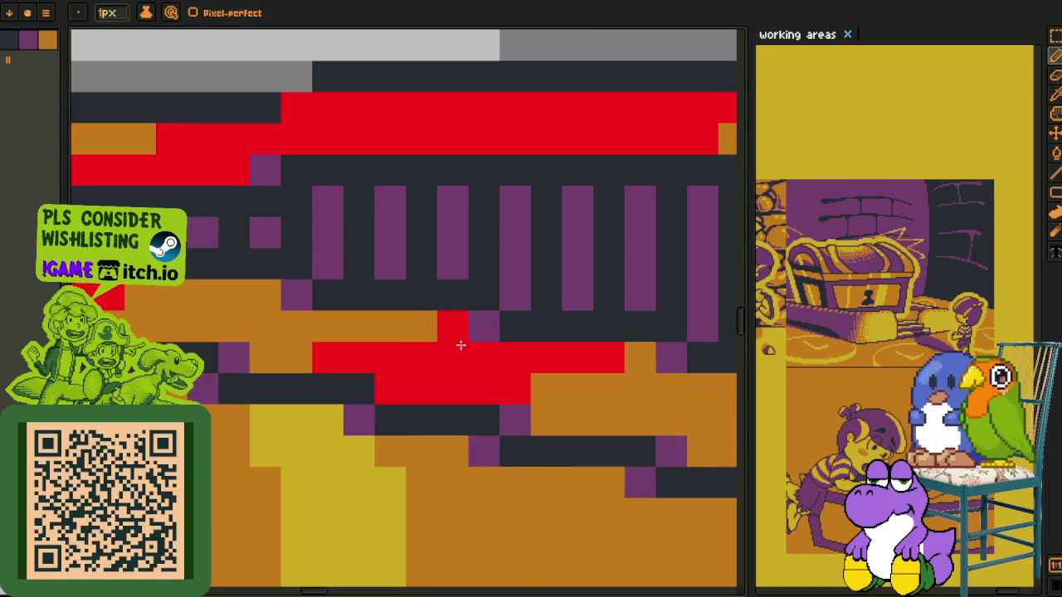
scroll(476, 331, down, 3)
key(i)
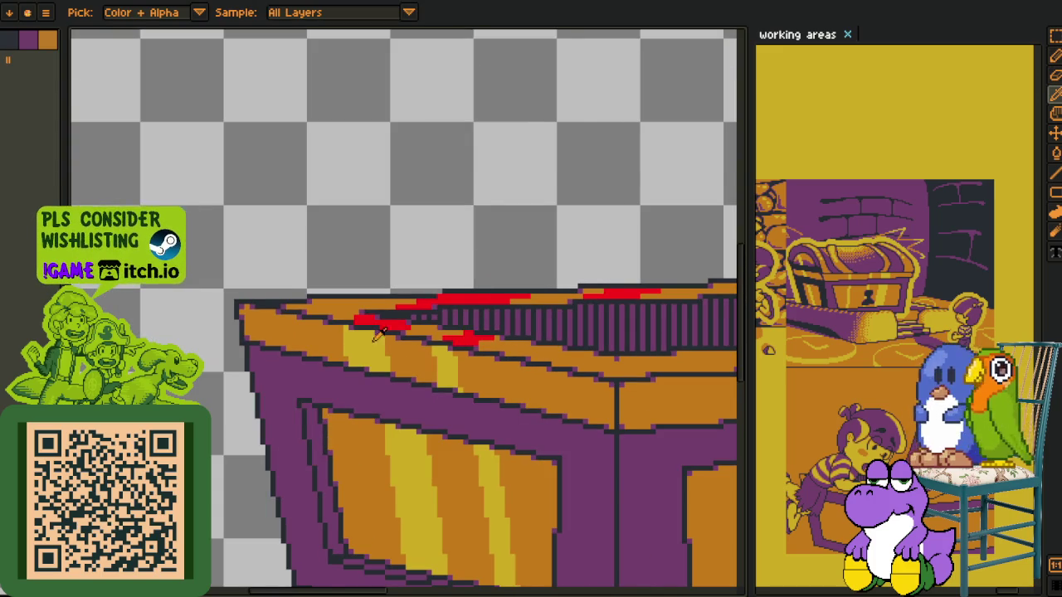
scroll(390, 329, up, 1)
key(shift+r)
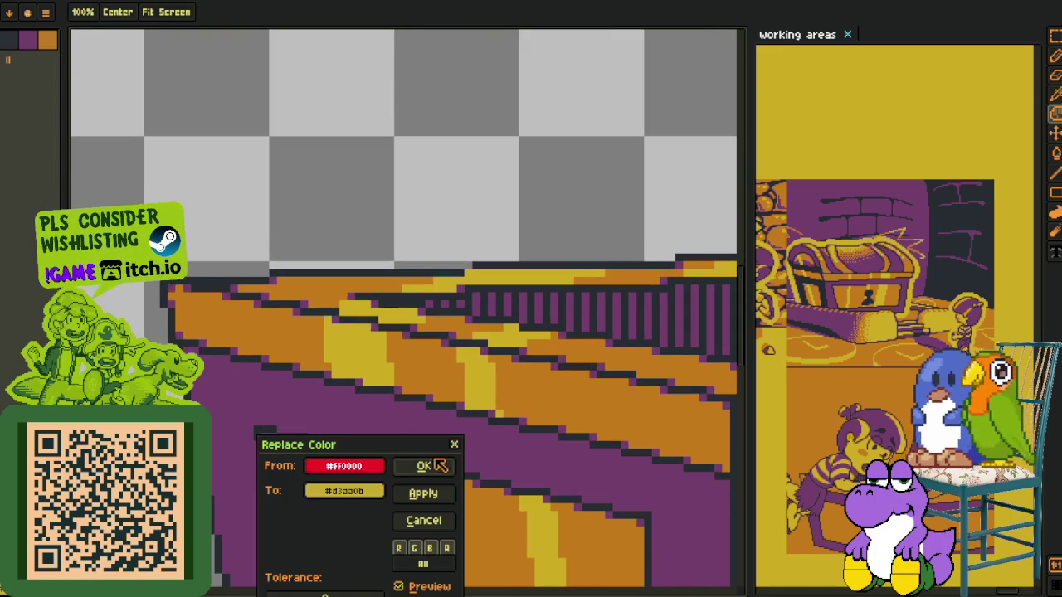
Apply the red-to-yellow recolour, zoom out to the whole box, and show the timeline
click(438, 467)
scroll(407, 365, down, 2)
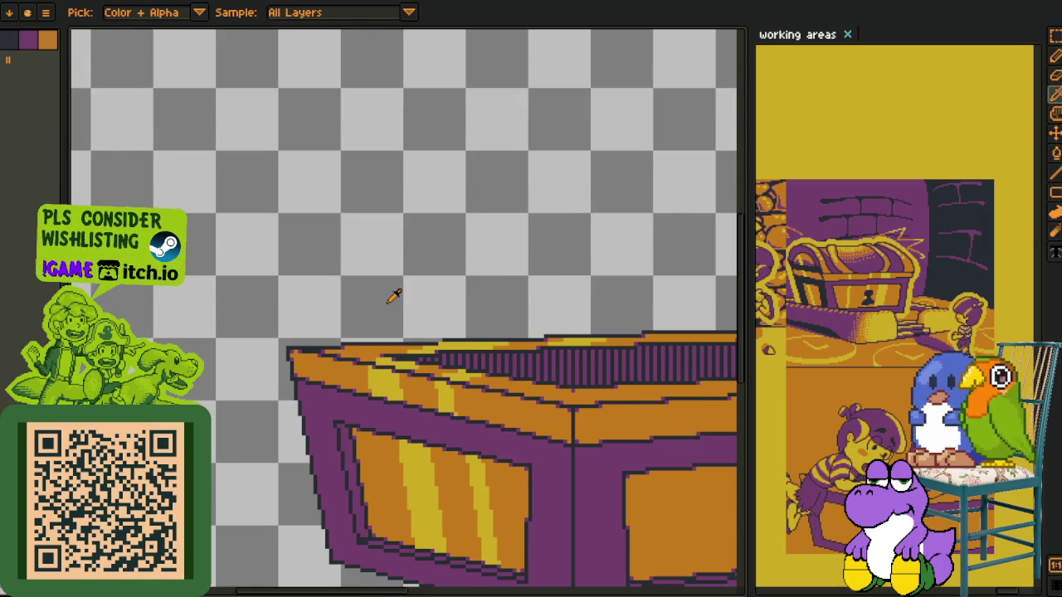
scroll(394, 297, down, 1)
scroll(395, 299, down, 2)
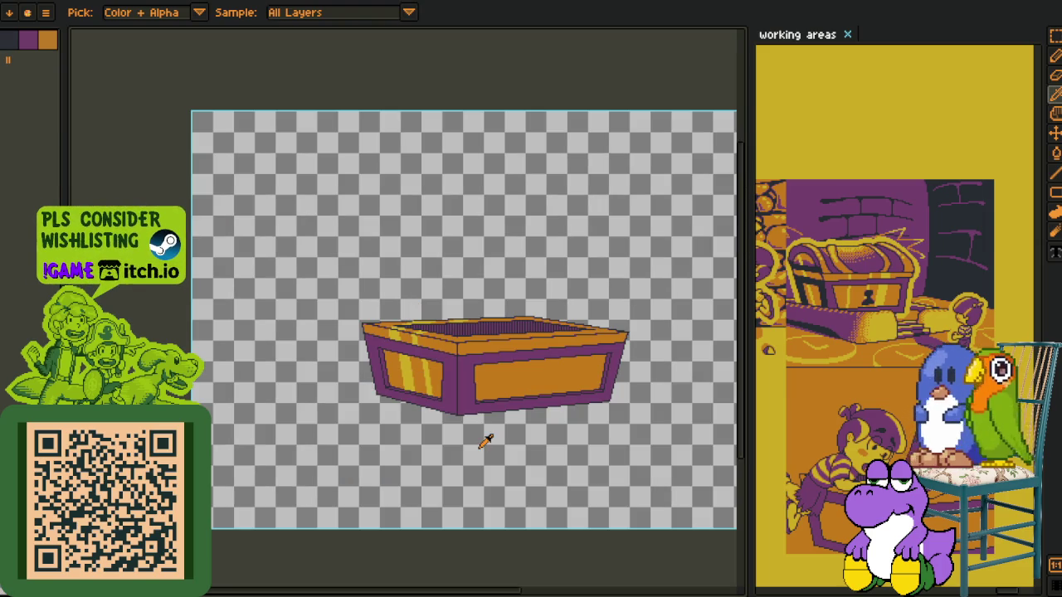
key(Tab)
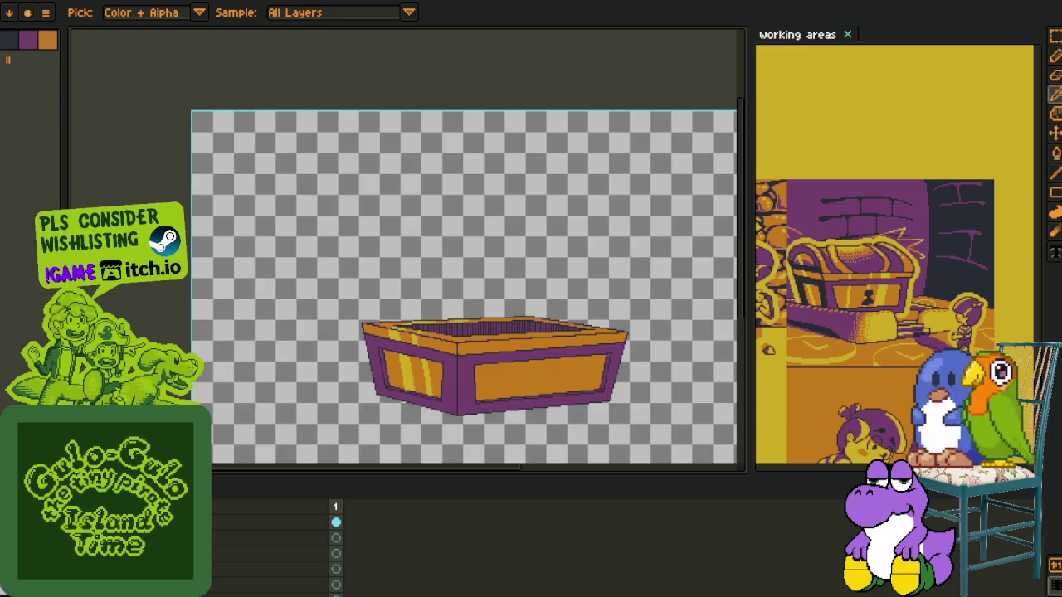
Save the box sprite with Ctrl+S
scroll(398, 400, up, 1)
scroll(382, 327, up, 1)
scroll(397, 306, up, 2)
key(ctrl+s)
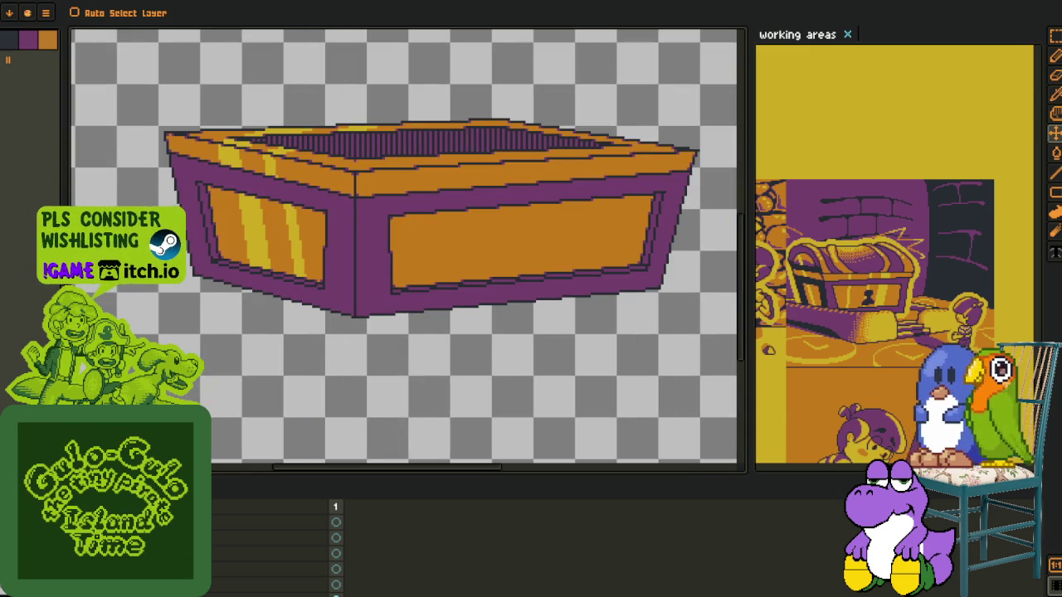
Add a new empty layer via the layers panel's right-click menu
key(o)
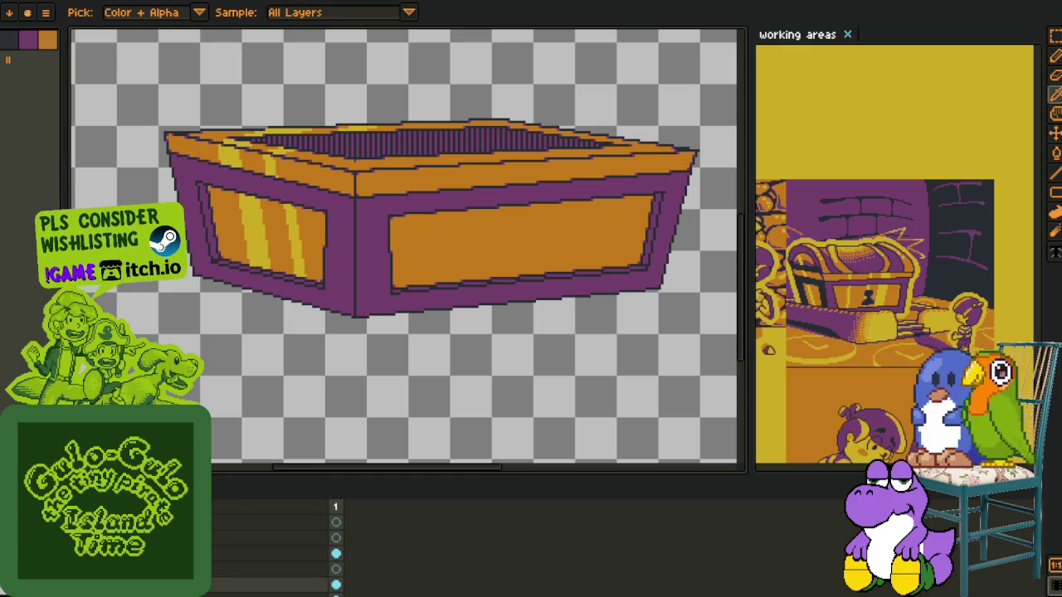
click(265, 554)
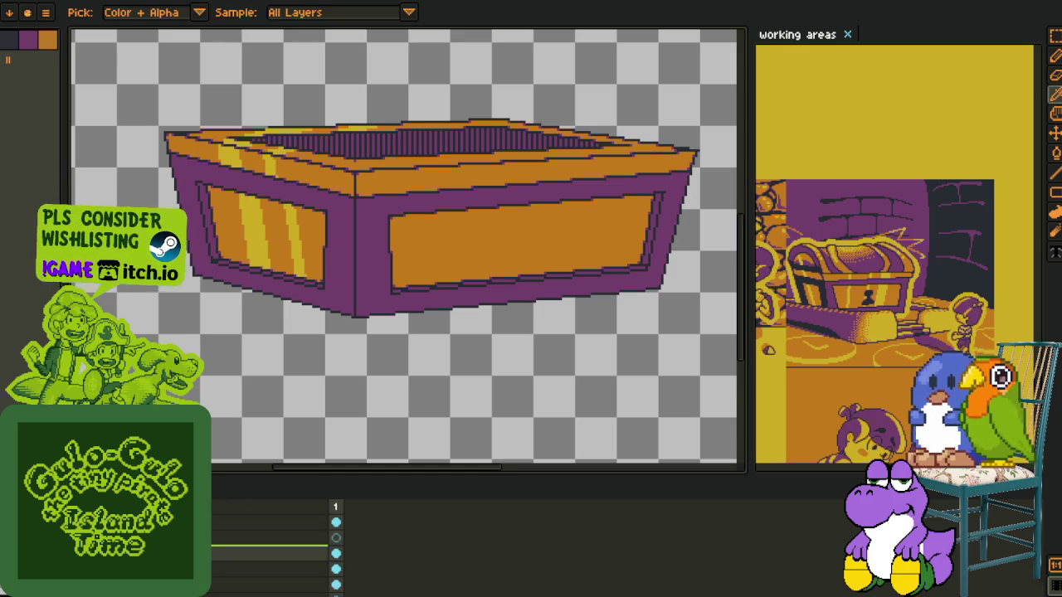
right_click(266, 554)
click(249, 576)
right_click(253, 518)
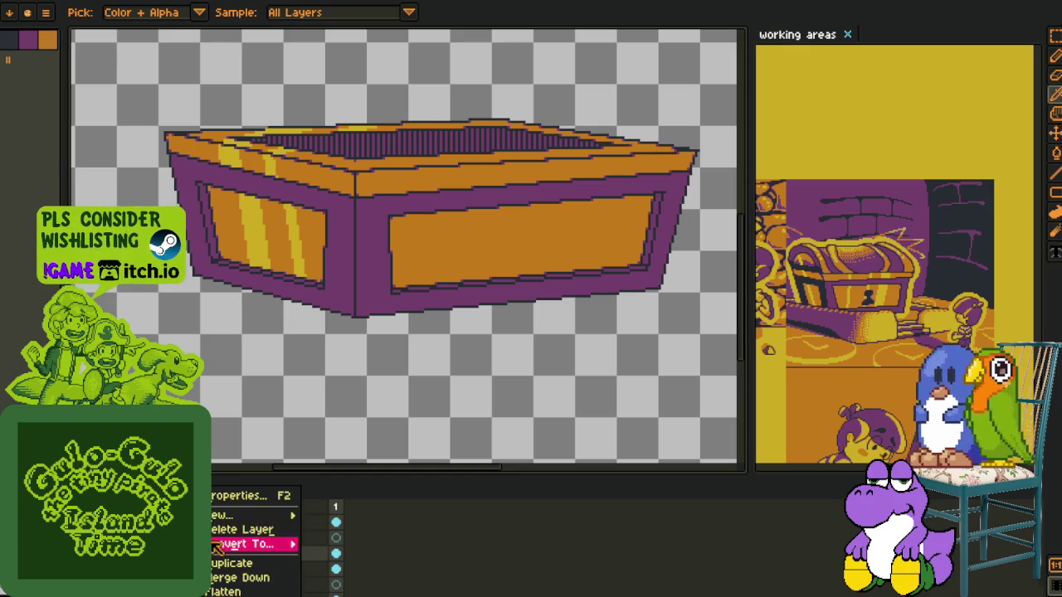
click(404, 514)
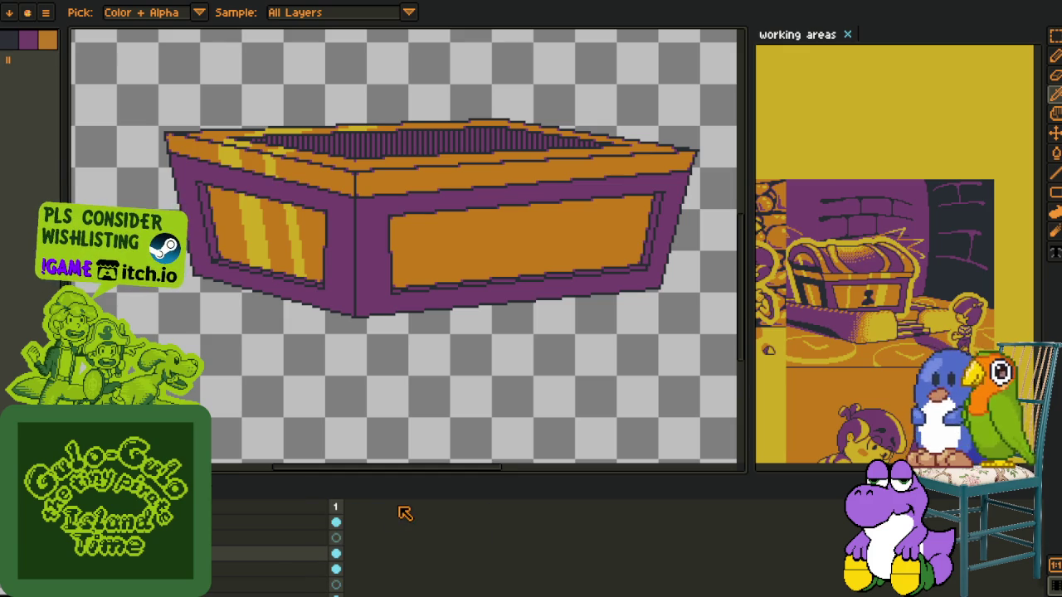
right_click(265, 558)
click(401, 516)
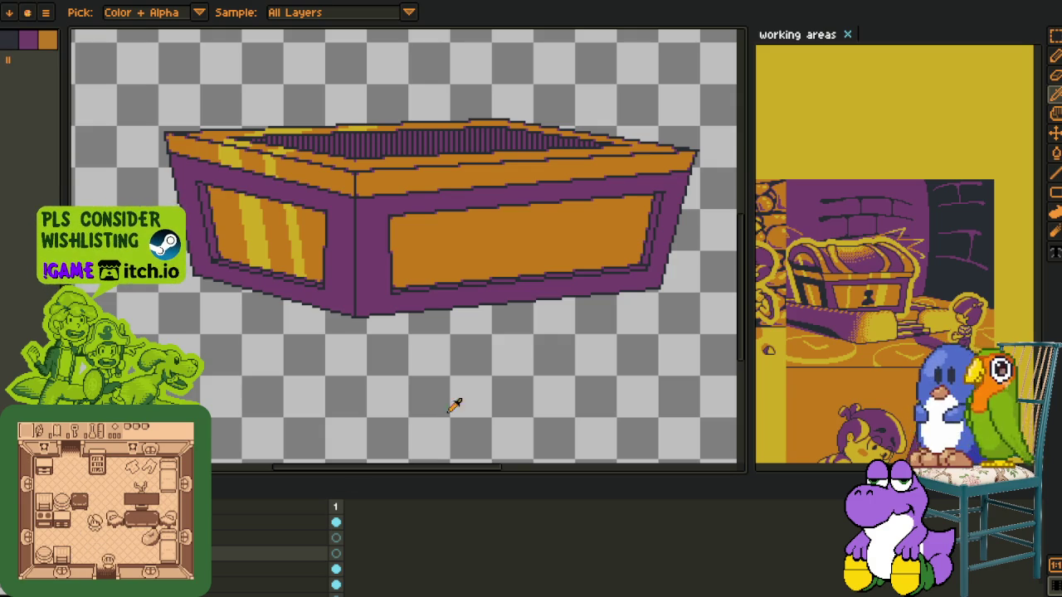
Pan to the box's front corner with the timeline hidden, ready to draw lines
drag(531, 342, 486, 424)
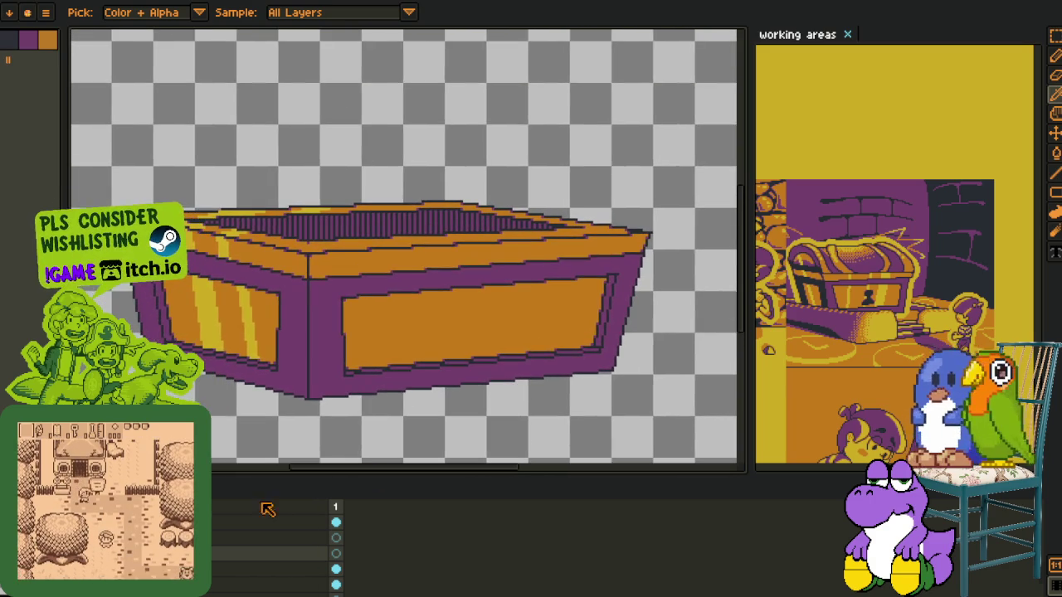
key(ctrl+z)
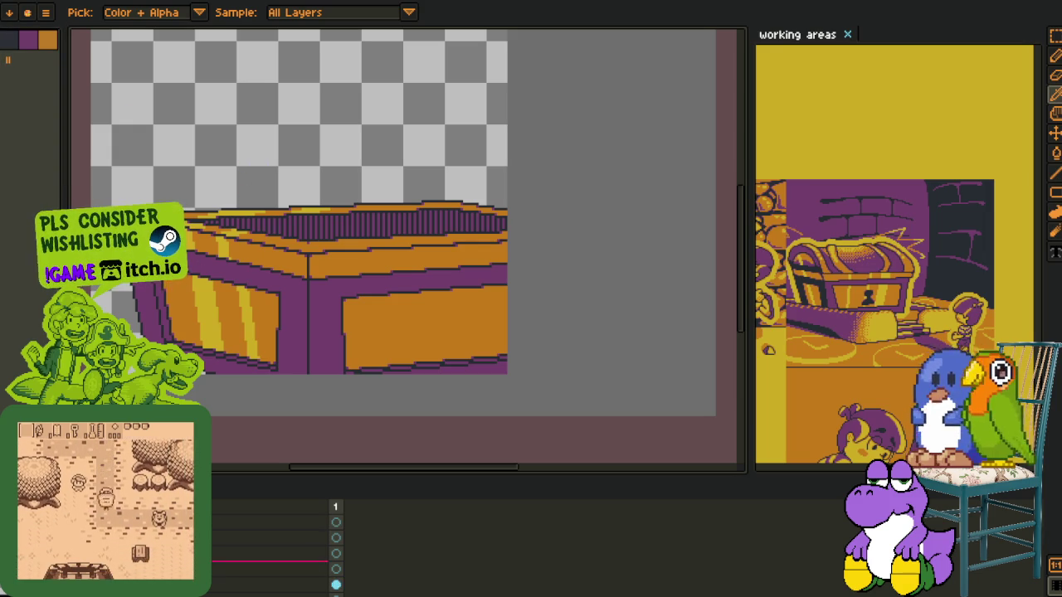
click(213, 586)
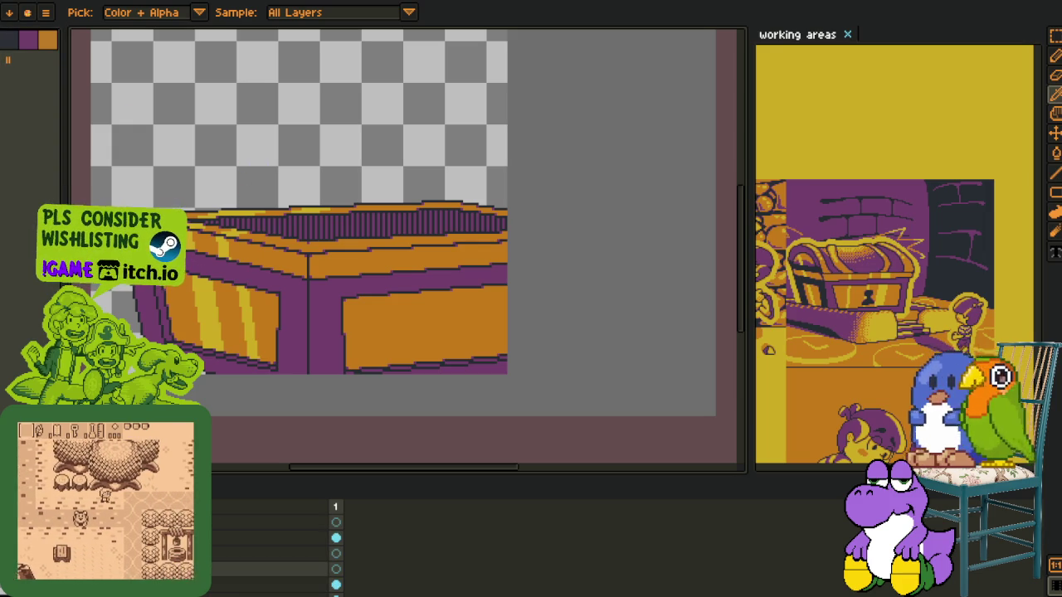
key(Tab)
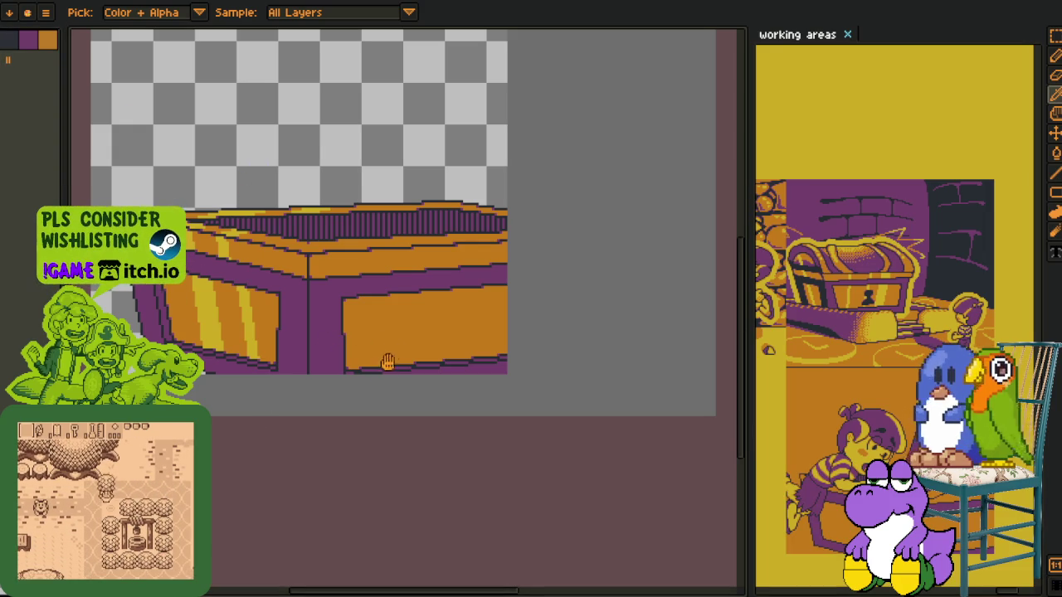
drag(390, 356, 375, 409)
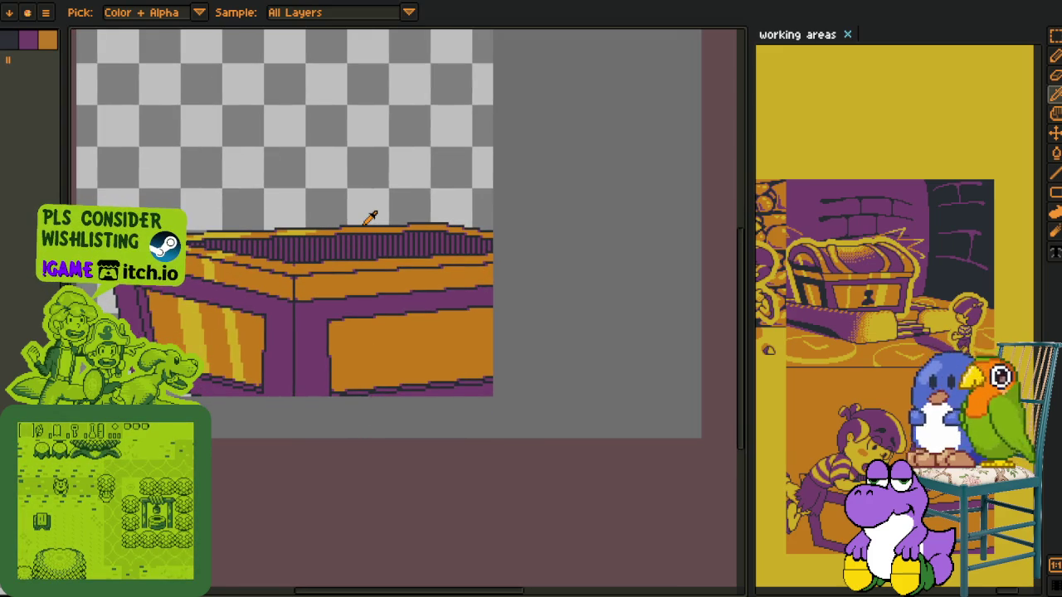
key(l)
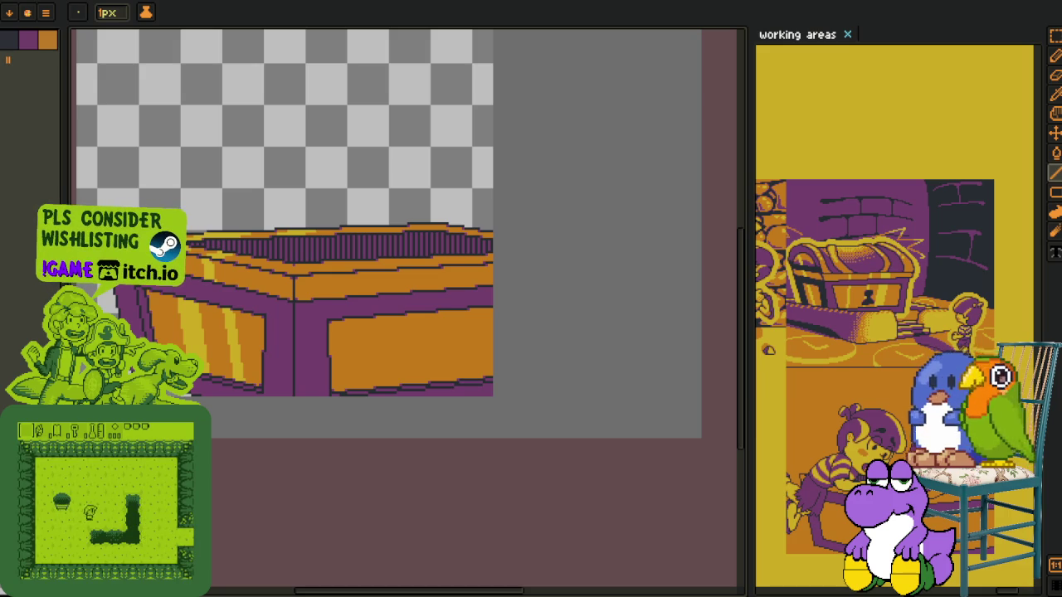
Draw two parallel red diagonal guide lines across the front panel, undoing misplaced attempts
drag(290, 156, 421, 503)
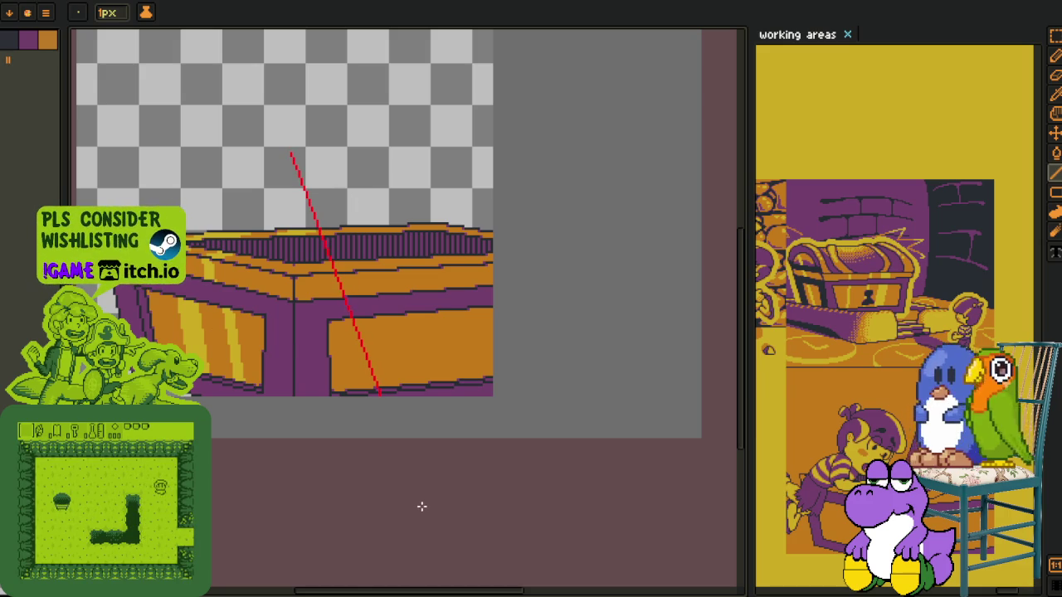
key(ctrl+z)
drag(384, 394, 305, 86)
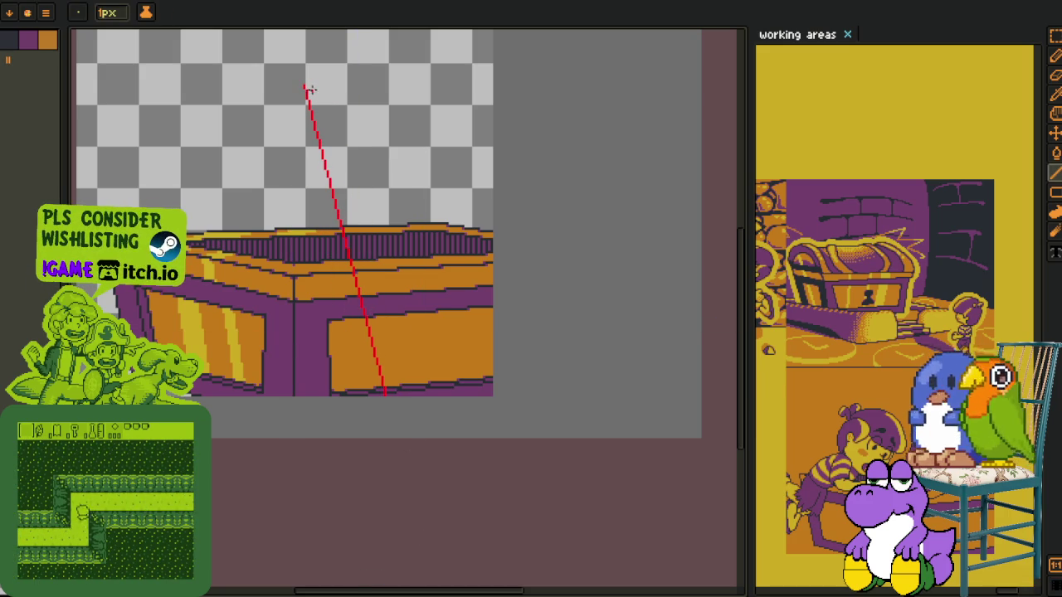
drag(325, 85, 407, 394)
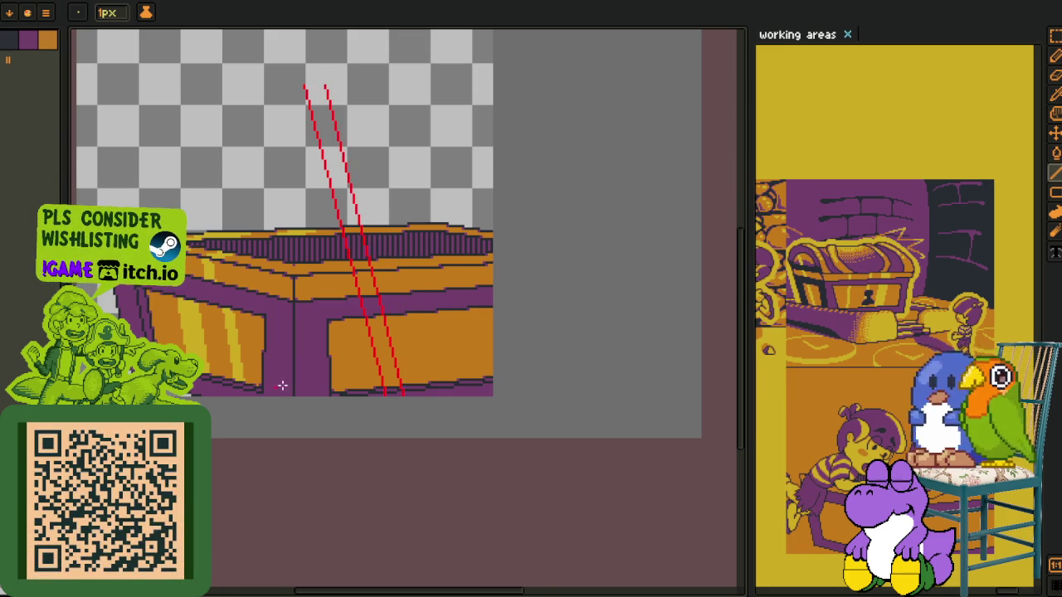
drag(393, 344, 319, 376)
mouse_move(333, 189)
mouse_down()
mouse_move(410, 543)
mouse_move(333, 158)
mouse_move(415, 498)
mouse_move(426, 498)
mouse_up()
key(ctrl+z)
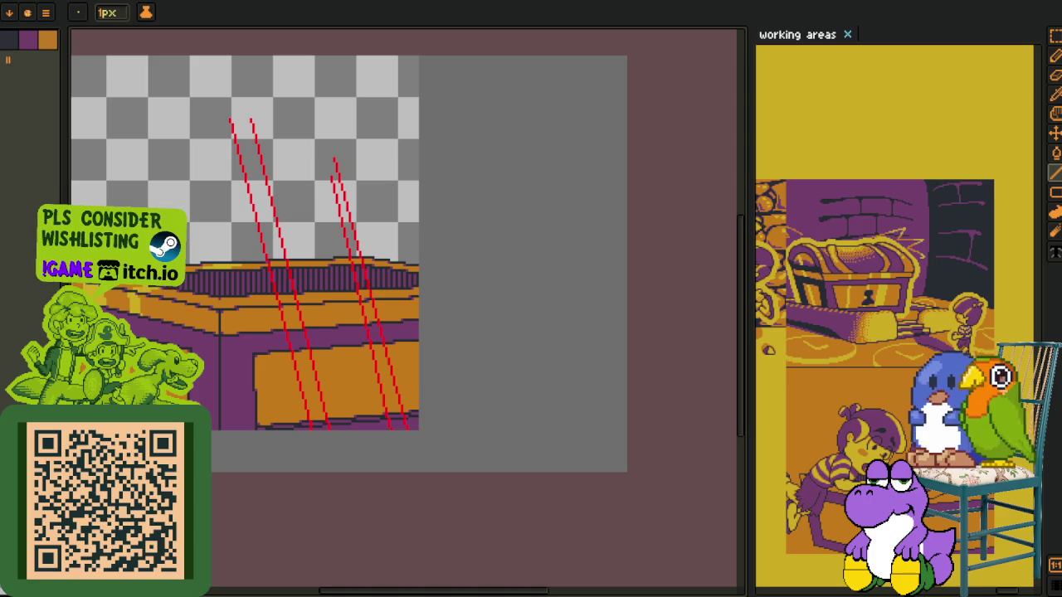
Undo the last guide and redraw the parallel red line on the right panel
key(ctrl+shift+t)
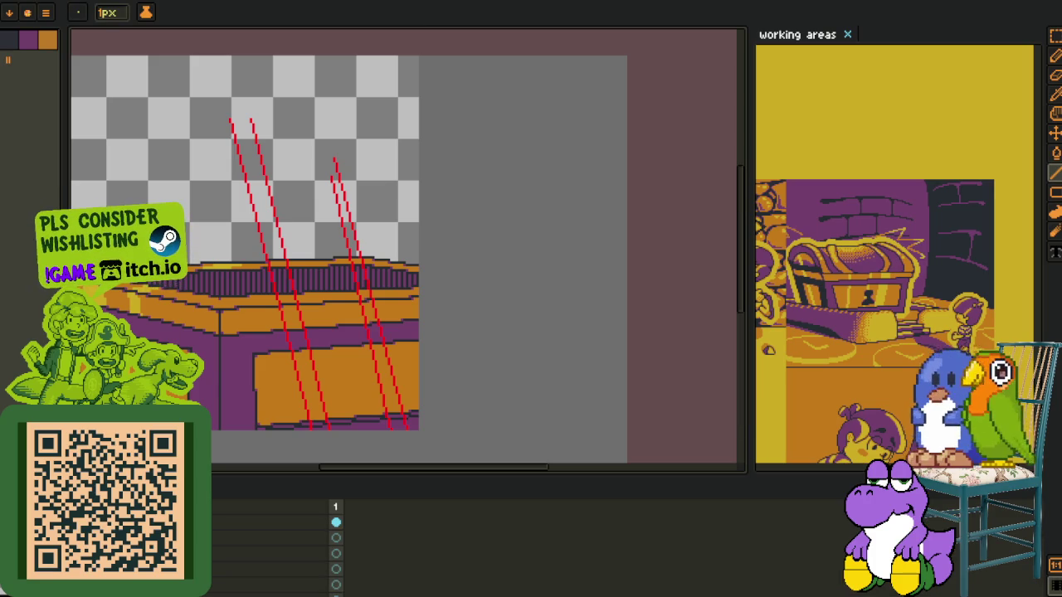
key(ctrl+shift+t)
key(o)
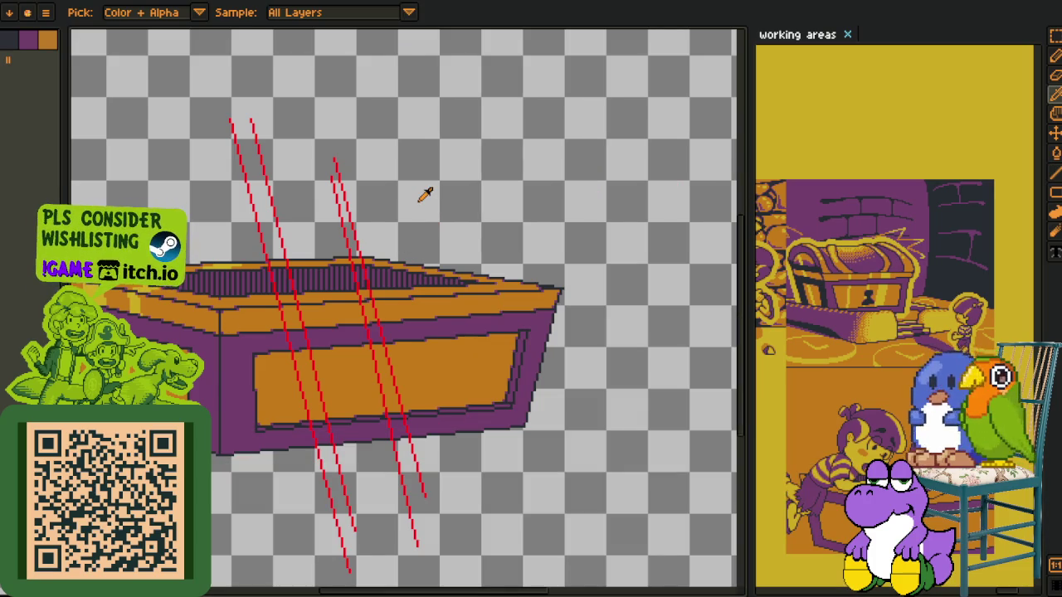
key(ctrl+z)
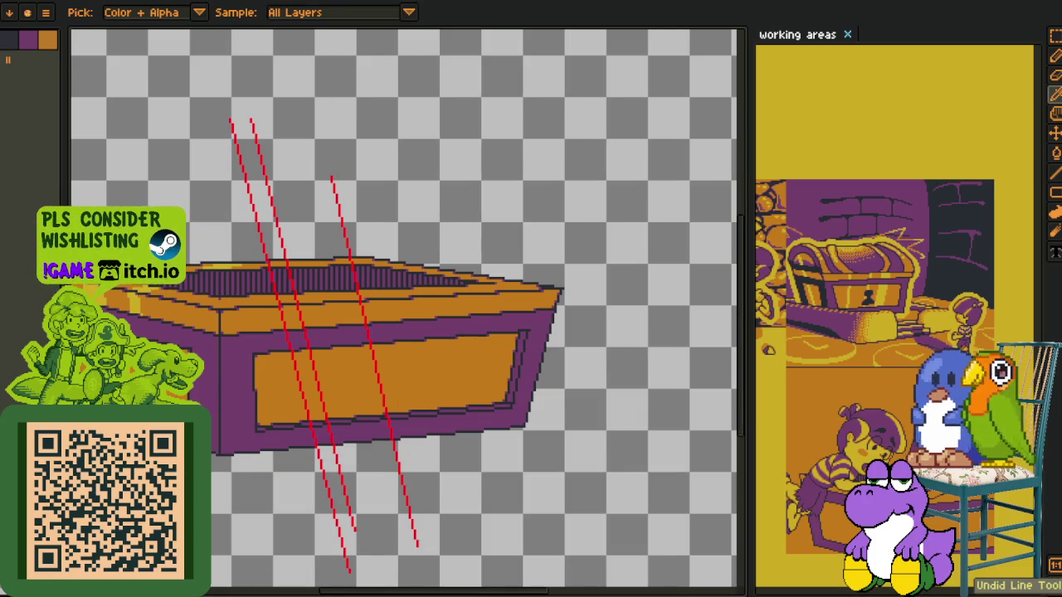
scroll(344, 208, up, 1)
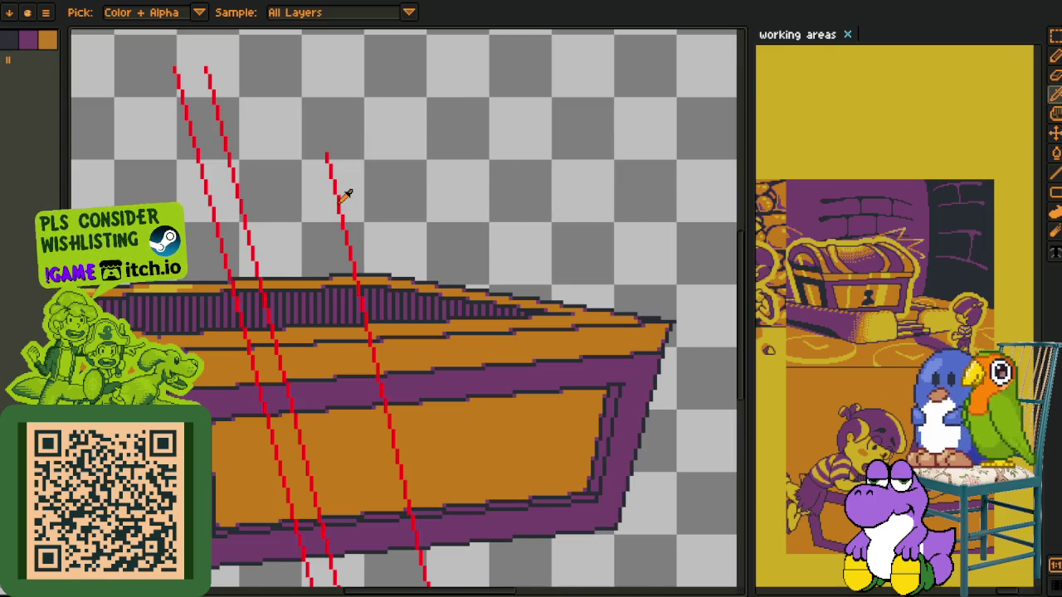
key(l)
drag(338, 156, 461, 561)
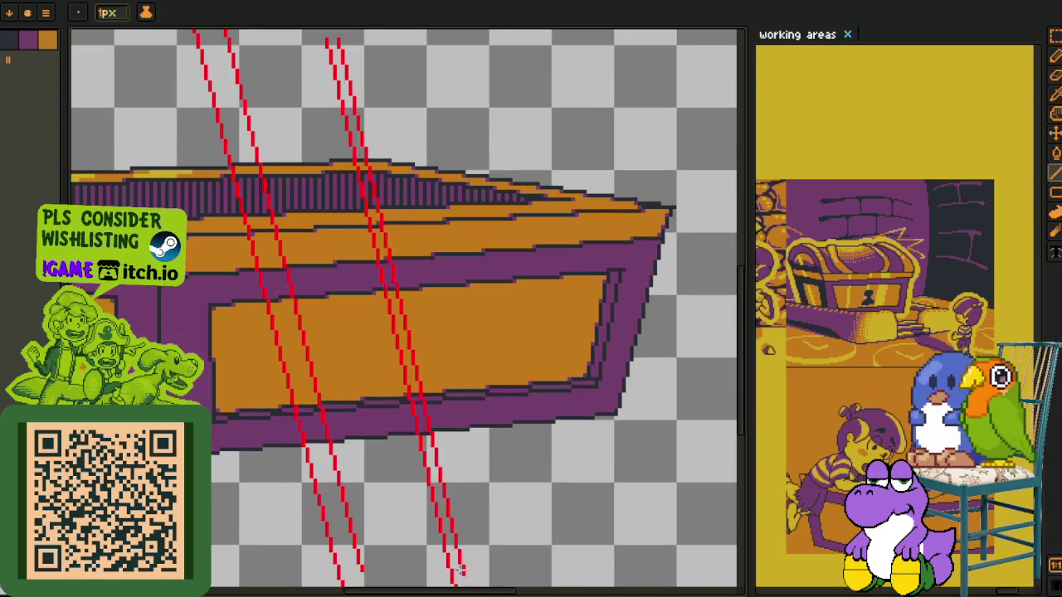
key(i)
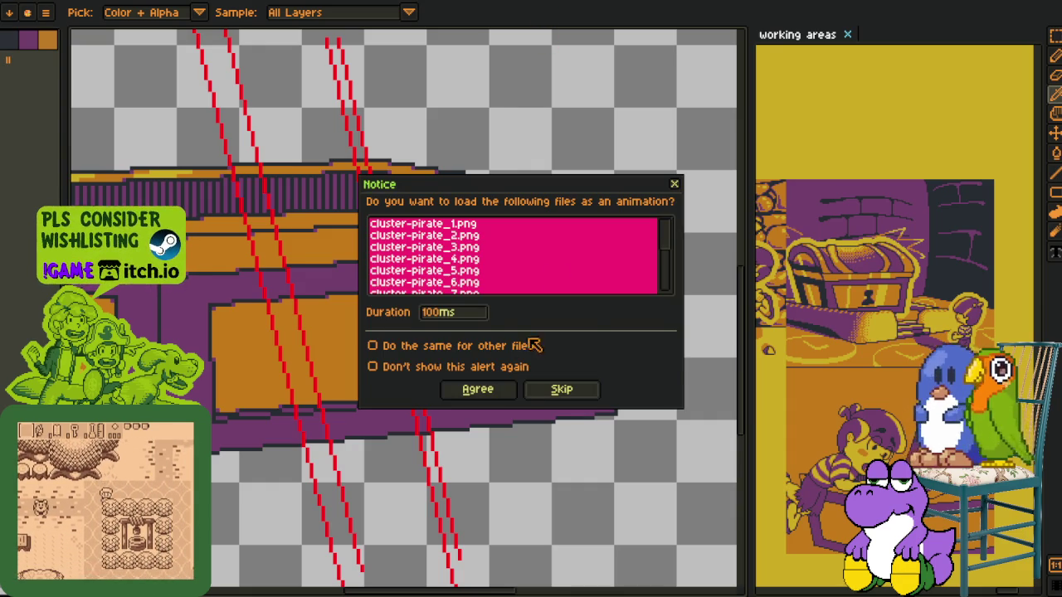
Load the cluster-pirate PNGs as one animation, zoom in, and collapse the side panel
click(488, 393)
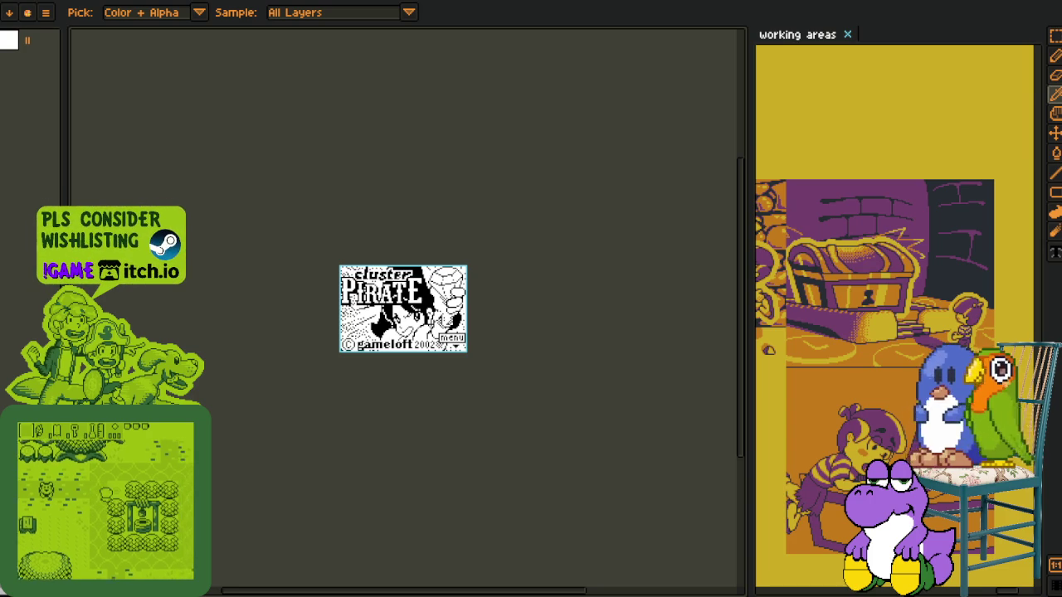
scroll(366, 296, up, 3)
scroll(366, 296, up, 1)
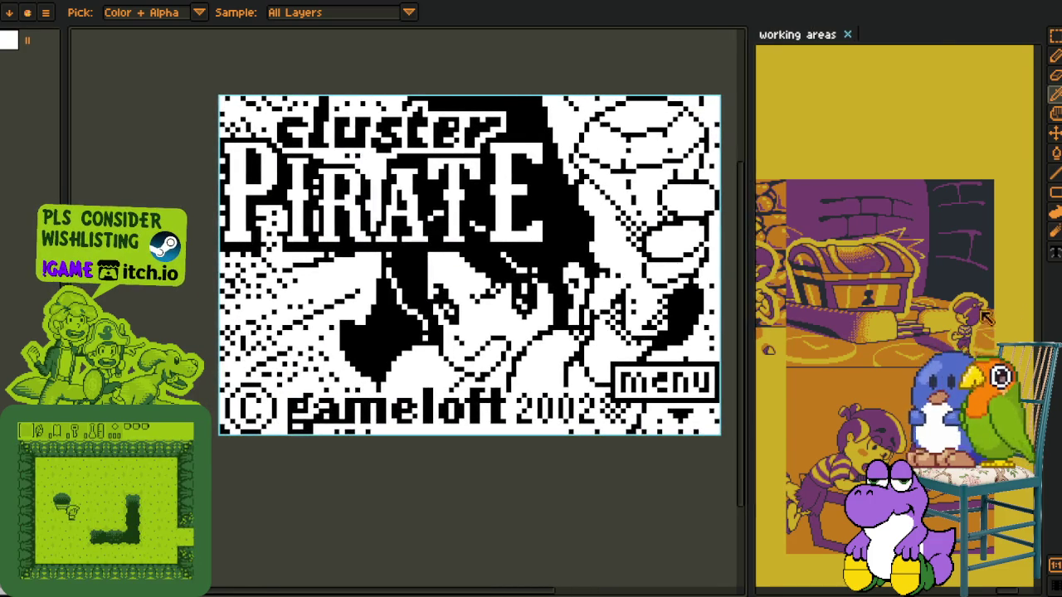
drag(750, 331, 1029, 332)
scroll(730, 315, up, 1)
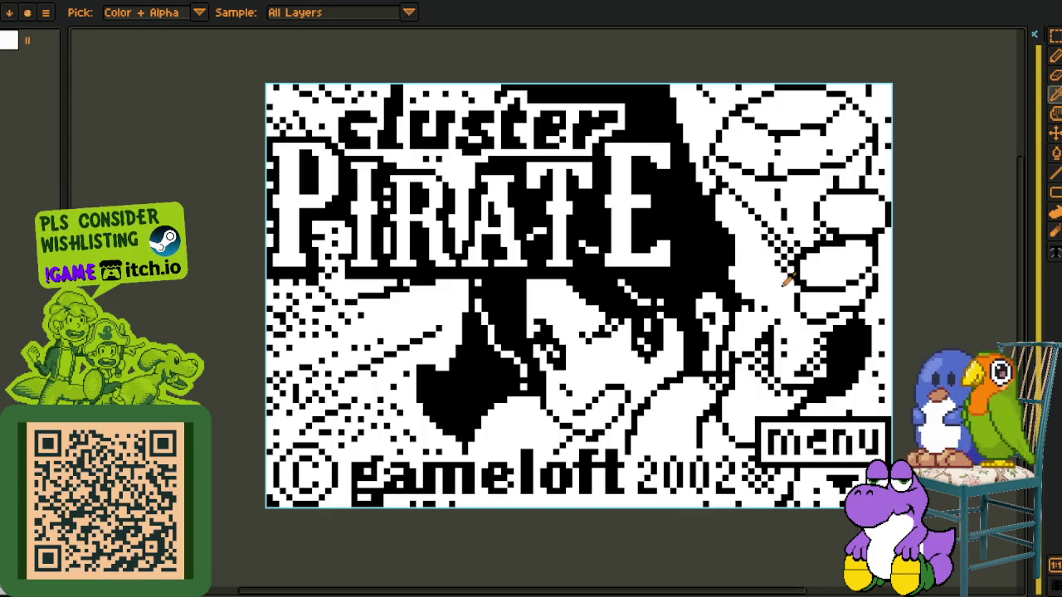
key(Right)
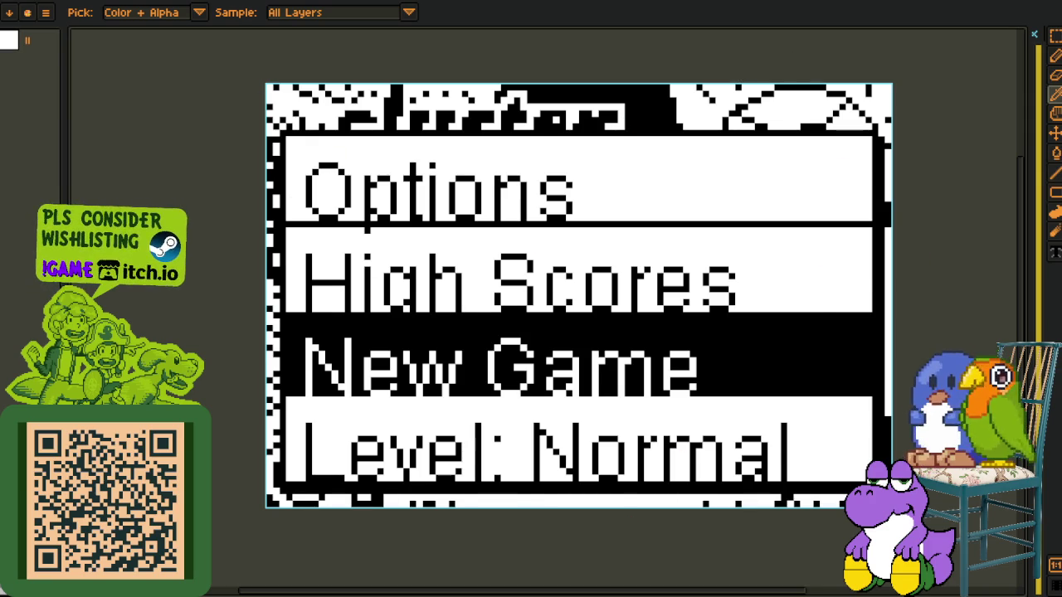
Step back to the title frame, forward to the menu frame, then on to the instructions frame
key(Left)
key(Right)
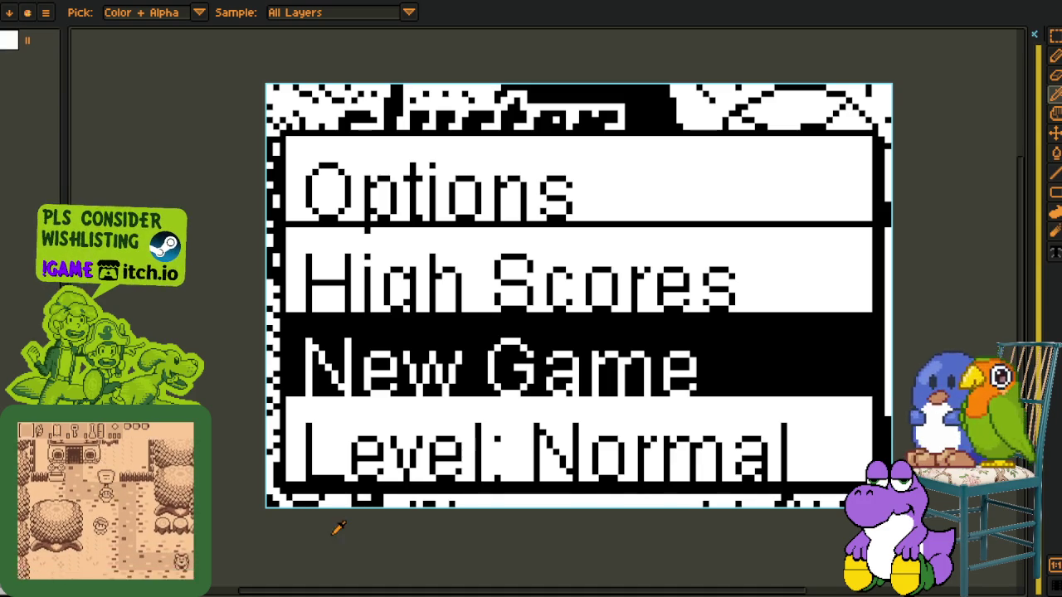
key(Right)
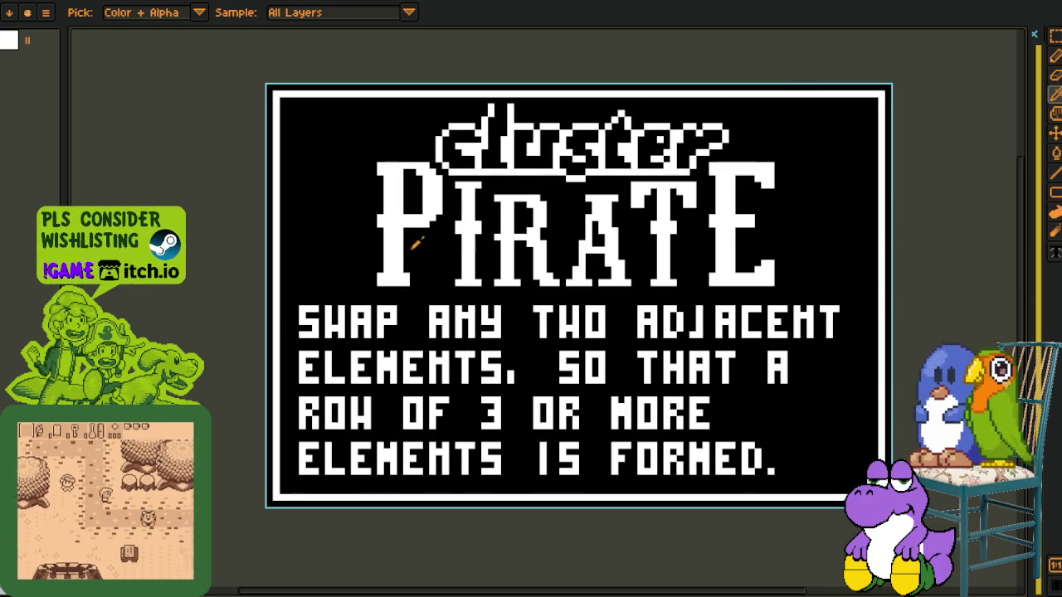
Zoom and pan around the instructions frame, then advance to the symbol-grid game frame
scroll(531, 373, right, 2)
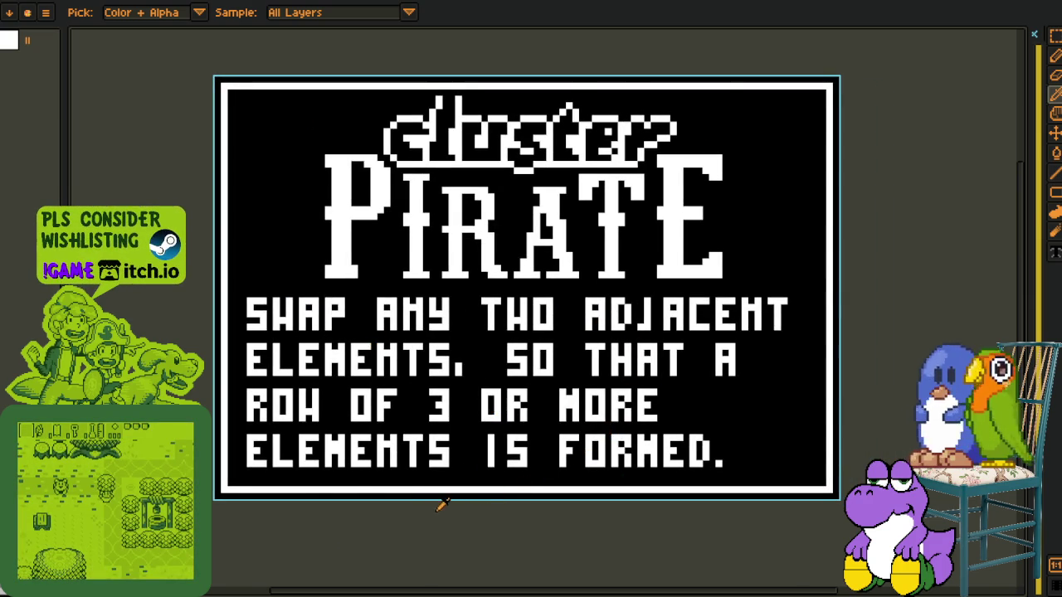
scroll(237, 497, up, 2)
scroll(237, 482, up, 4)
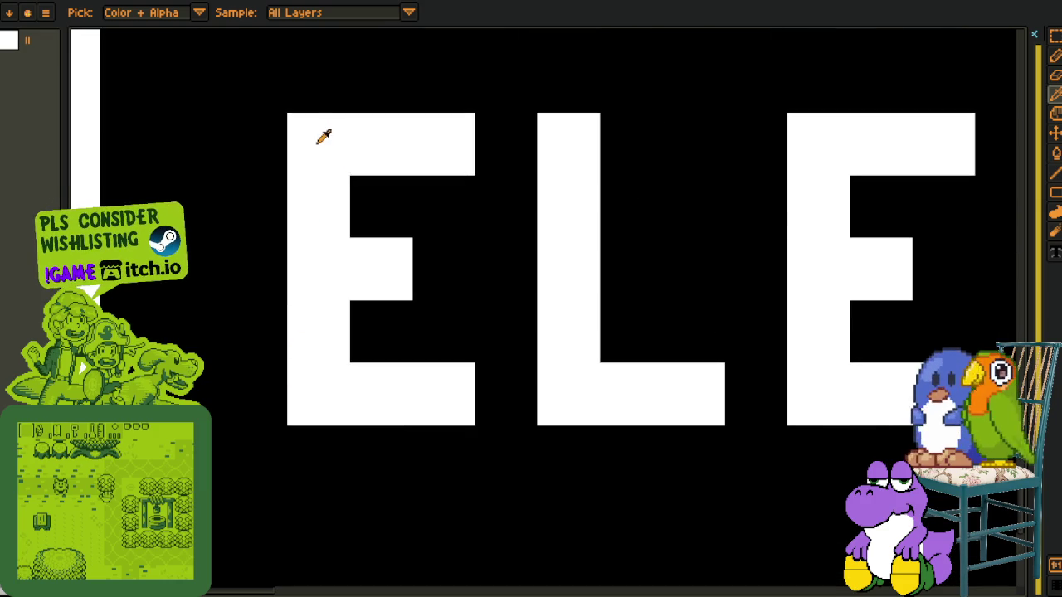
scroll(393, 269, down, 3)
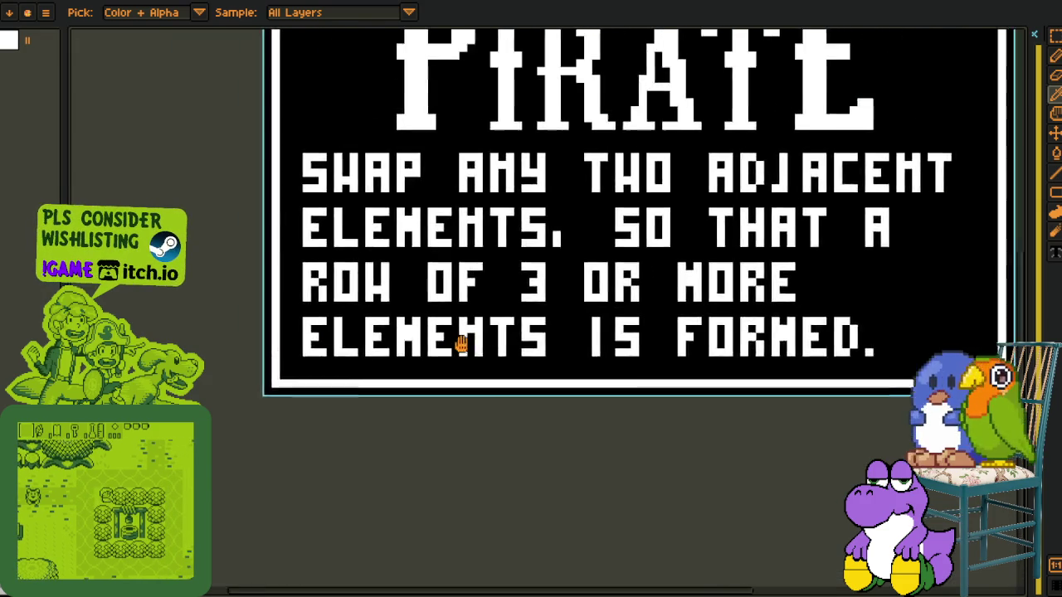
scroll(408, 398, up, 2)
scroll(214, 334, up, 1)
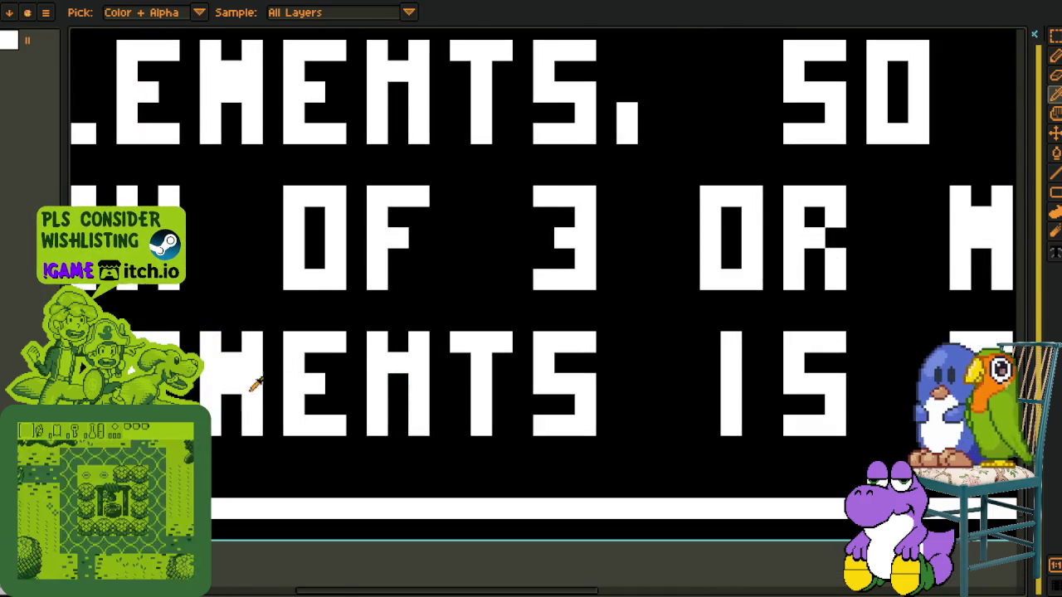
scroll(246, 391, down, 3)
scroll(501, 476, down, 1)
drag(540, 308, 499, 357)
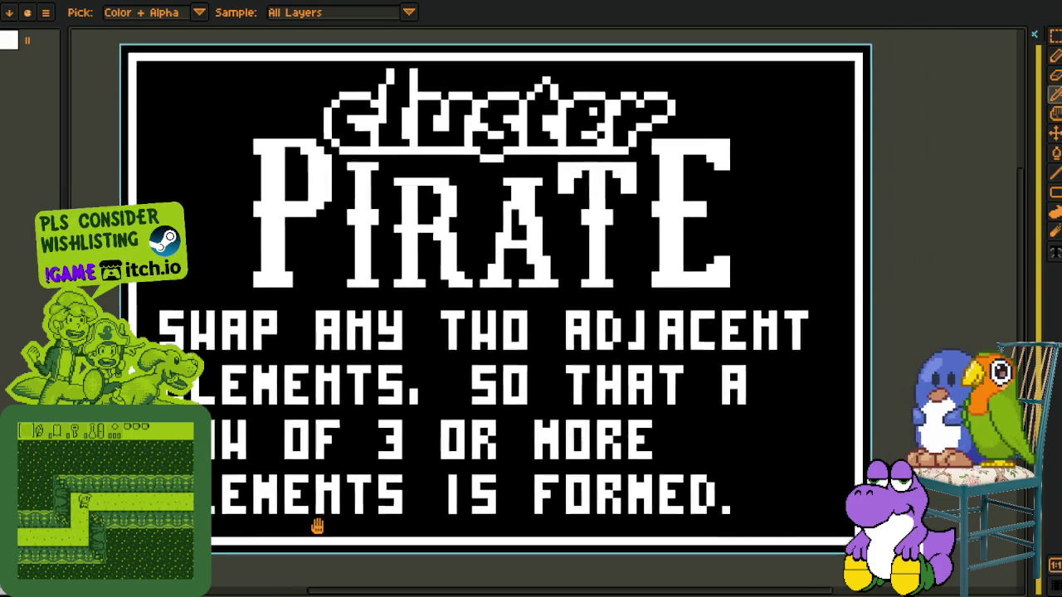
key(ctrl+Tab)
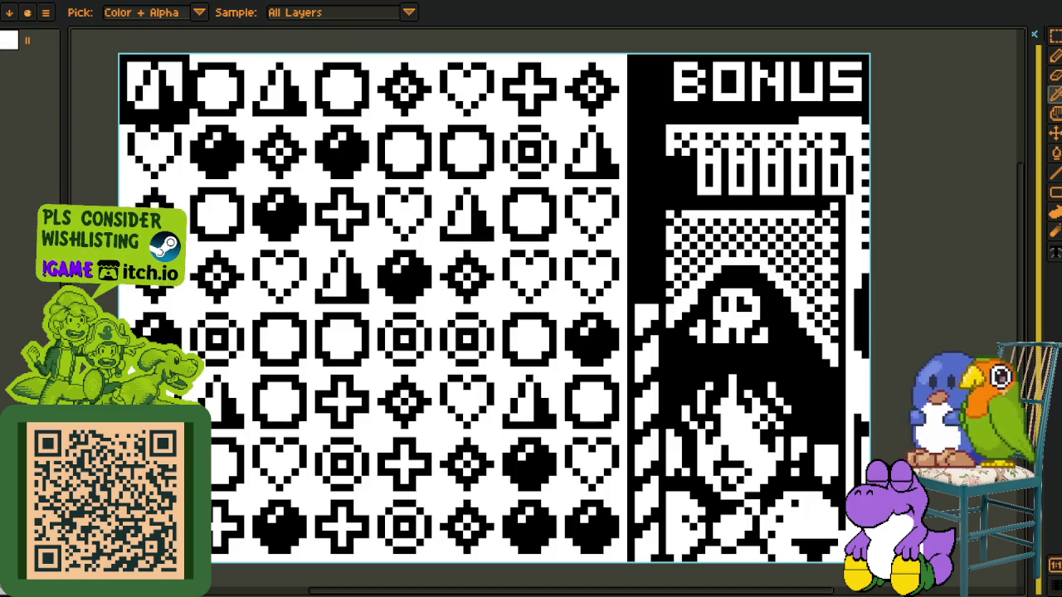
Pan and zoom around the symbol grid until the WOW!!! bonus frame appears
drag(344, 403, 467, 387)
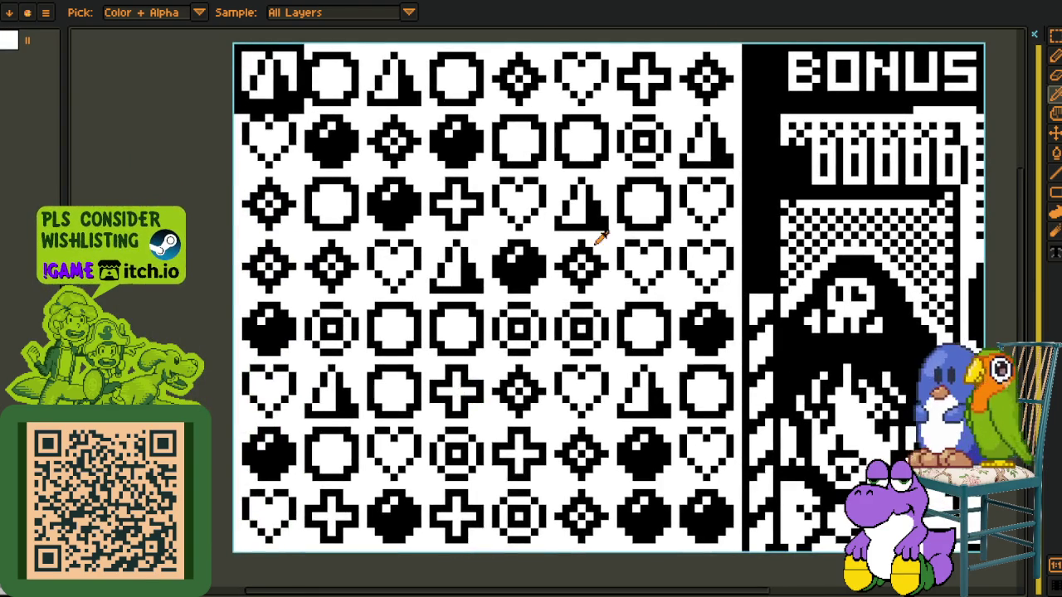
drag(703, 201, 676, 208)
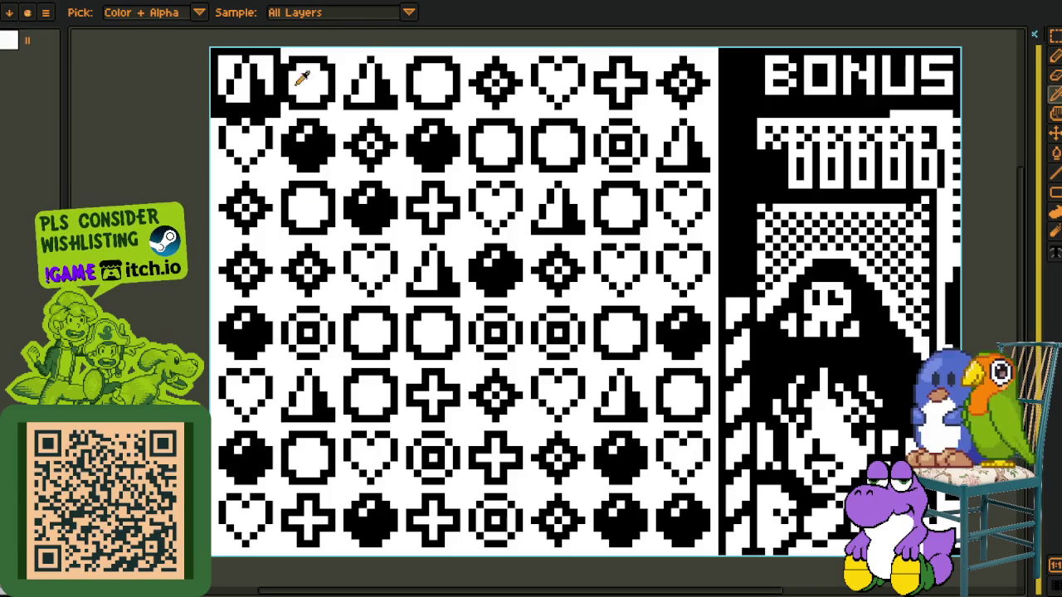
scroll(570, 173, down, 1)
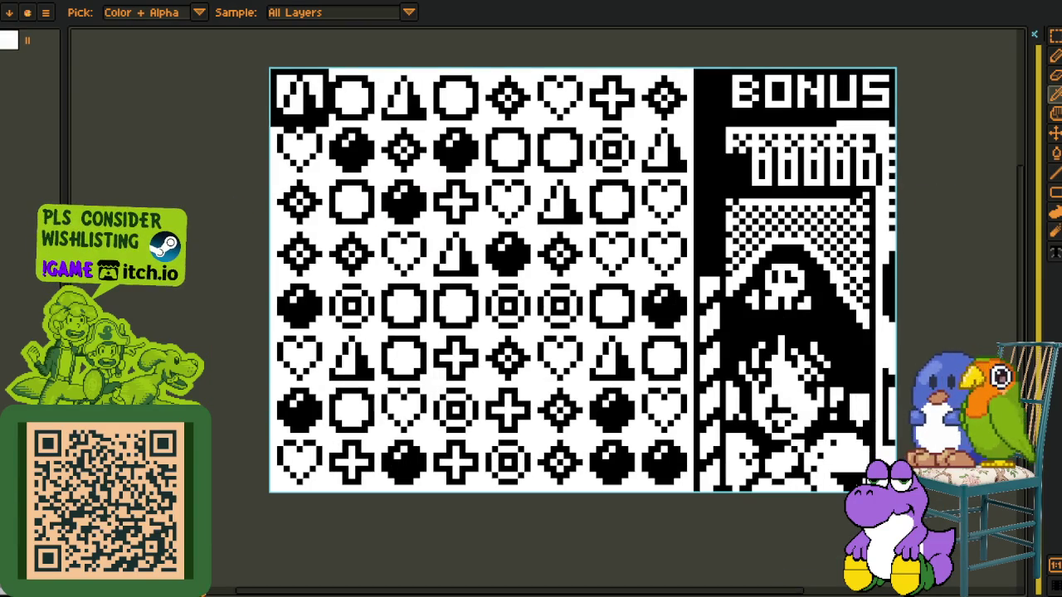
drag(315, 478, 322, 491)
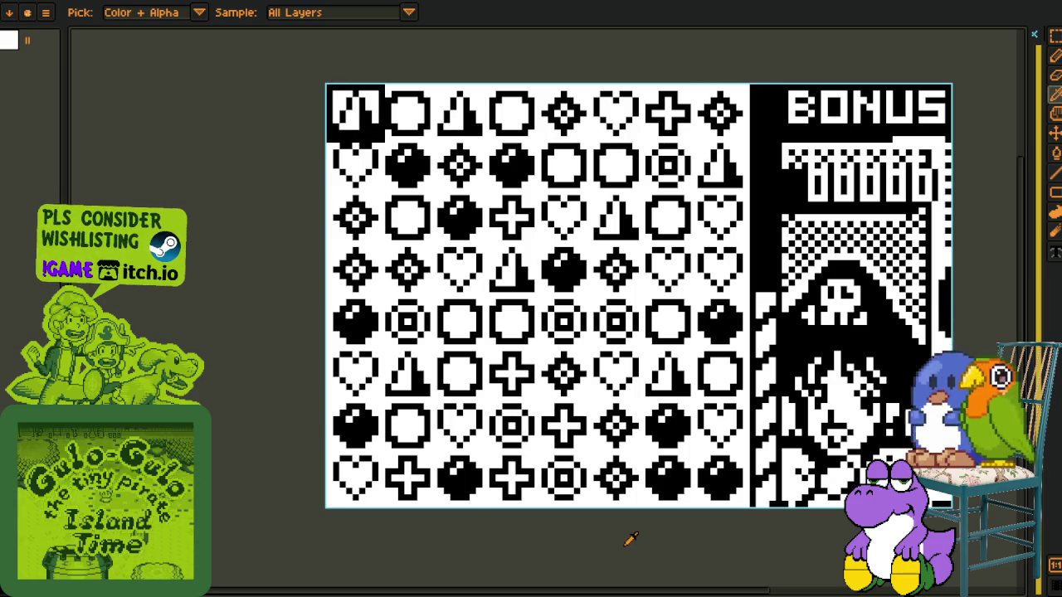
scroll(515, 390, up, 1)
scroll(516, 396, up, 3)
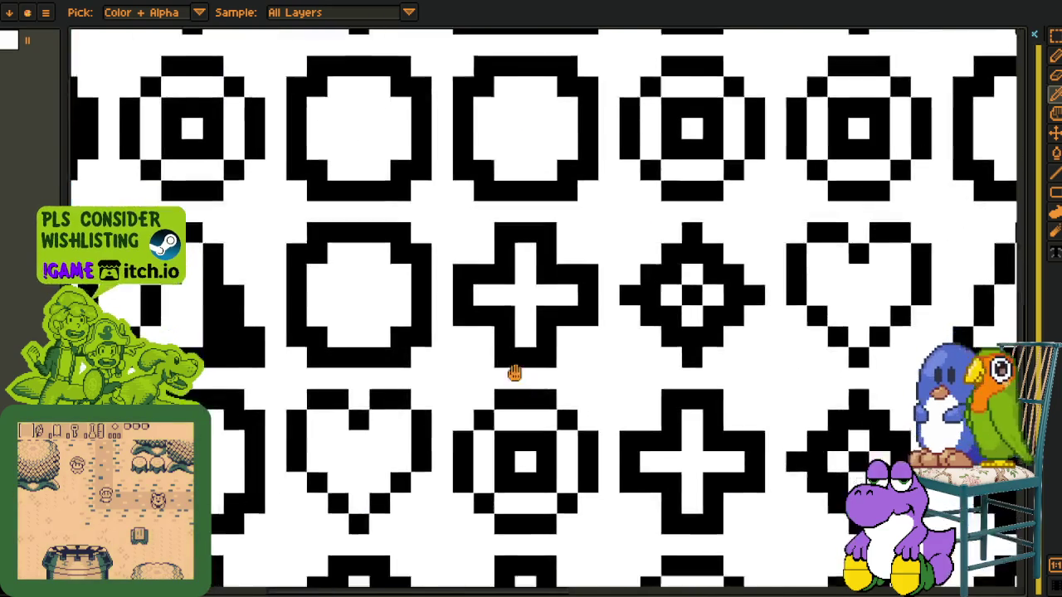
scroll(505, 225, down, 3)
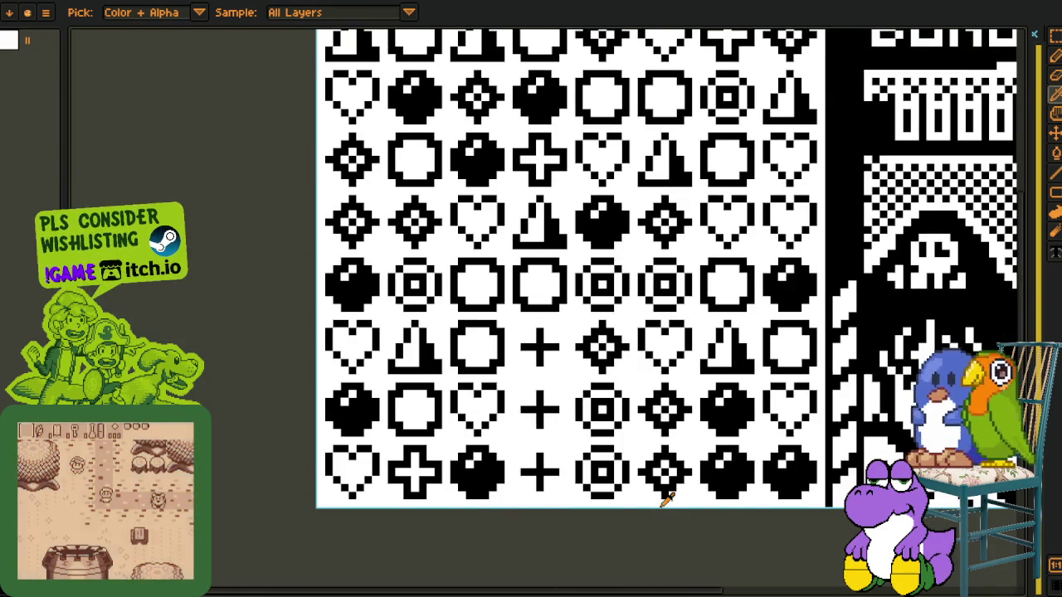
scroll(550, 307, up, 1)
scroll(545, 438, down, 1)
scroll(546, 162, down, 1)
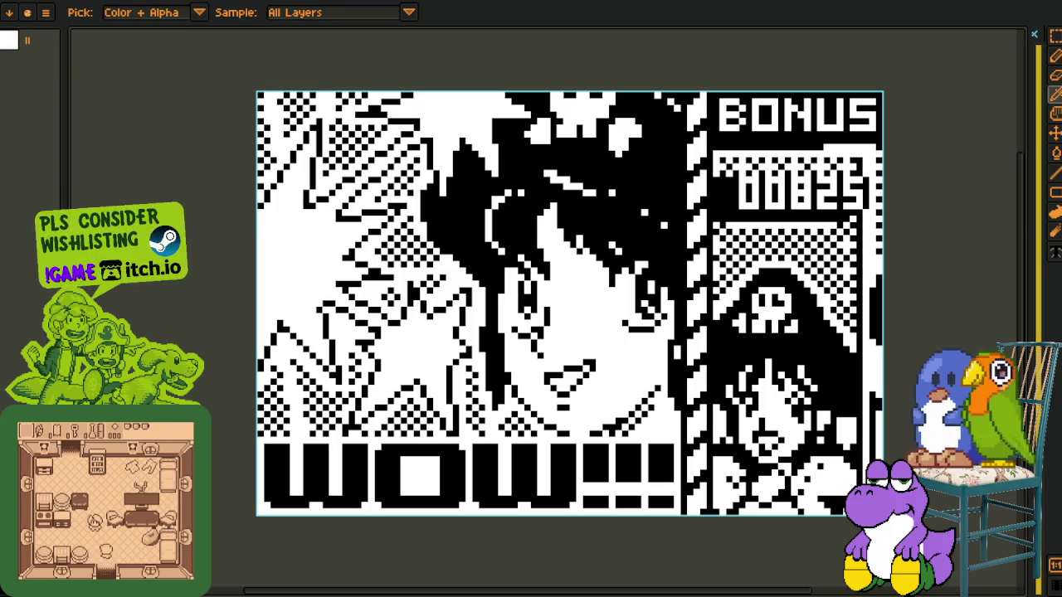
Flip back and forth between the WOW!!! and YEAH! 1000 POINTS frames, ending on the symbol-grid frame
key(Right)
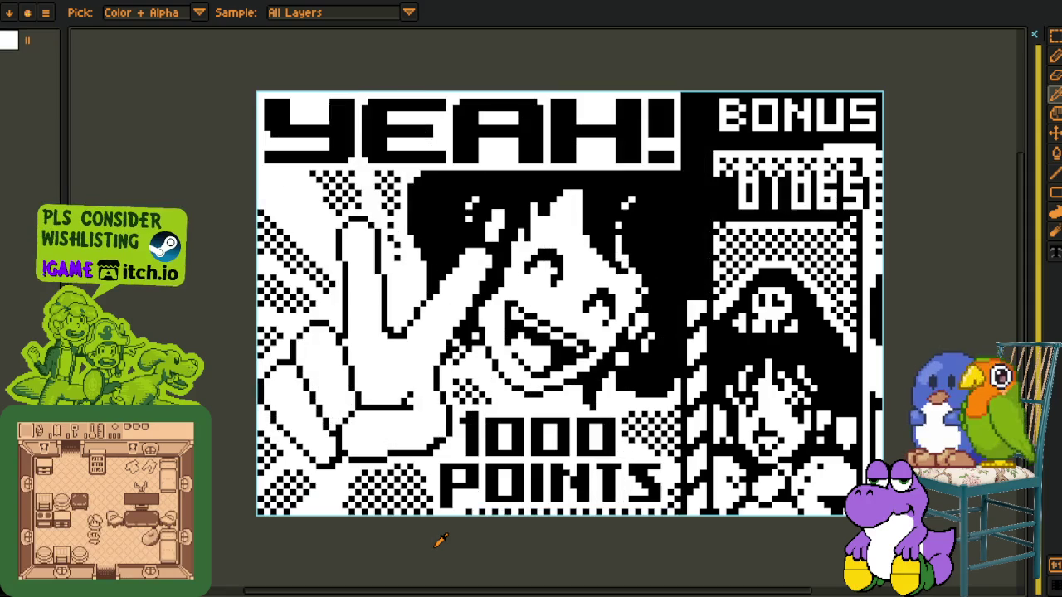
key(Left)
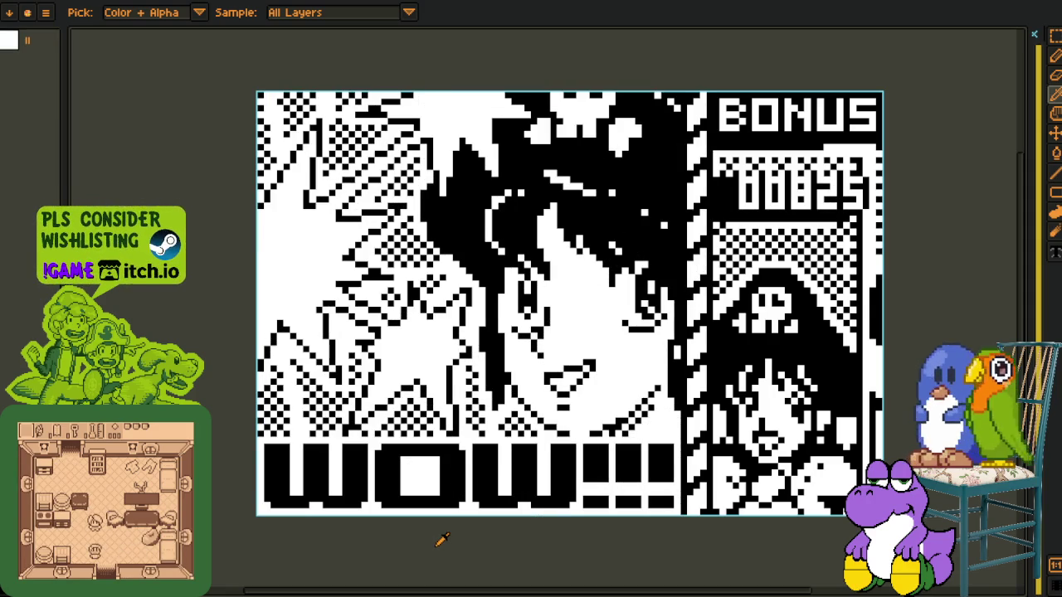
key(Right)
key(Right)
key(Left)
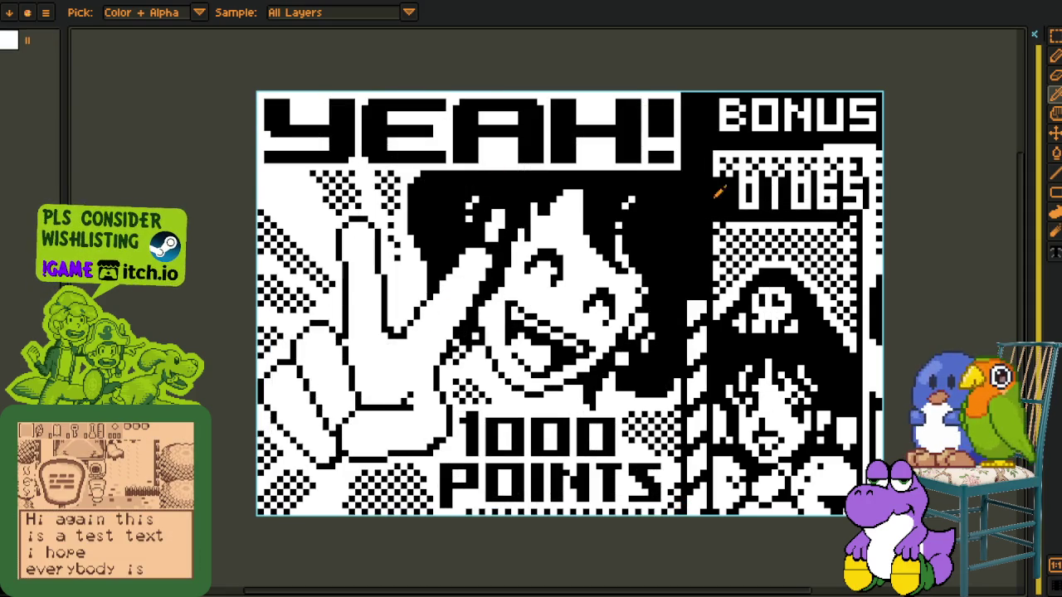
key(Right)
key(Left)
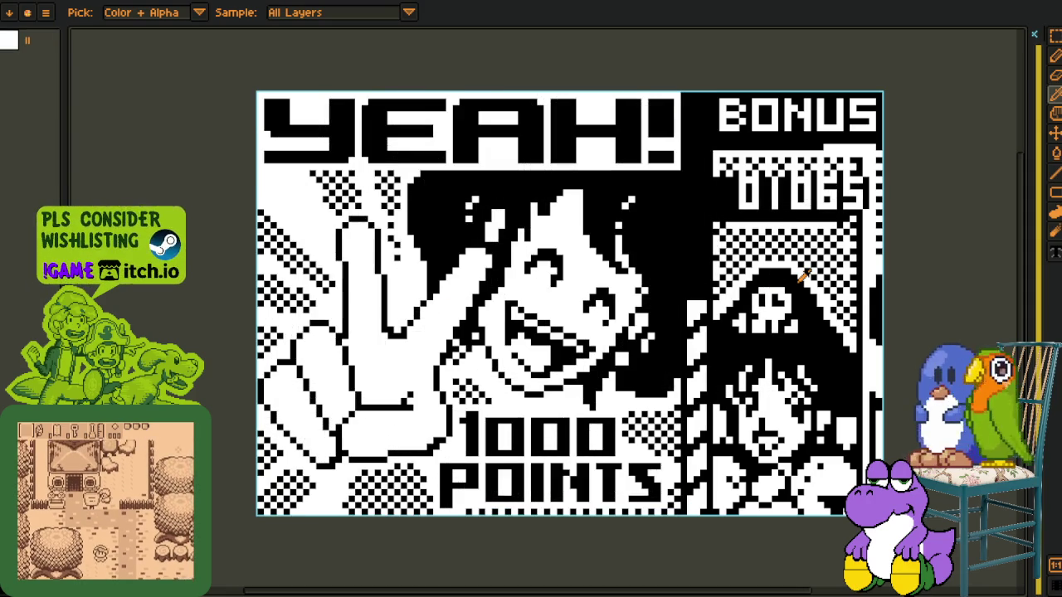
key(Left)
key(Left)
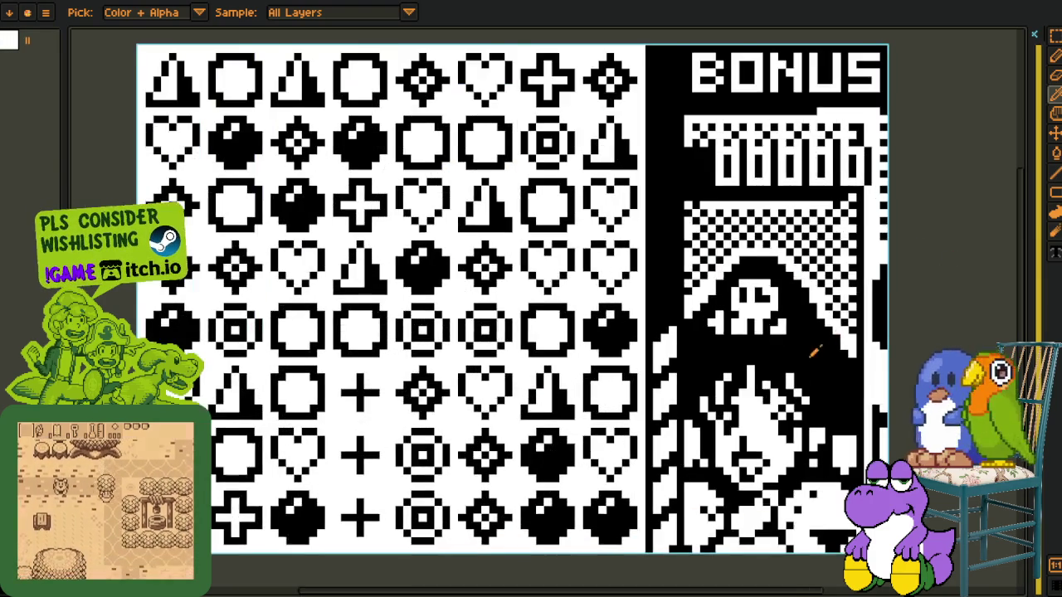
Step through the WOW, YEAH! 1000 POINTS and WANT SOME HELP... KID? frames
drag(967, 246, 838, 309)
key(Right)
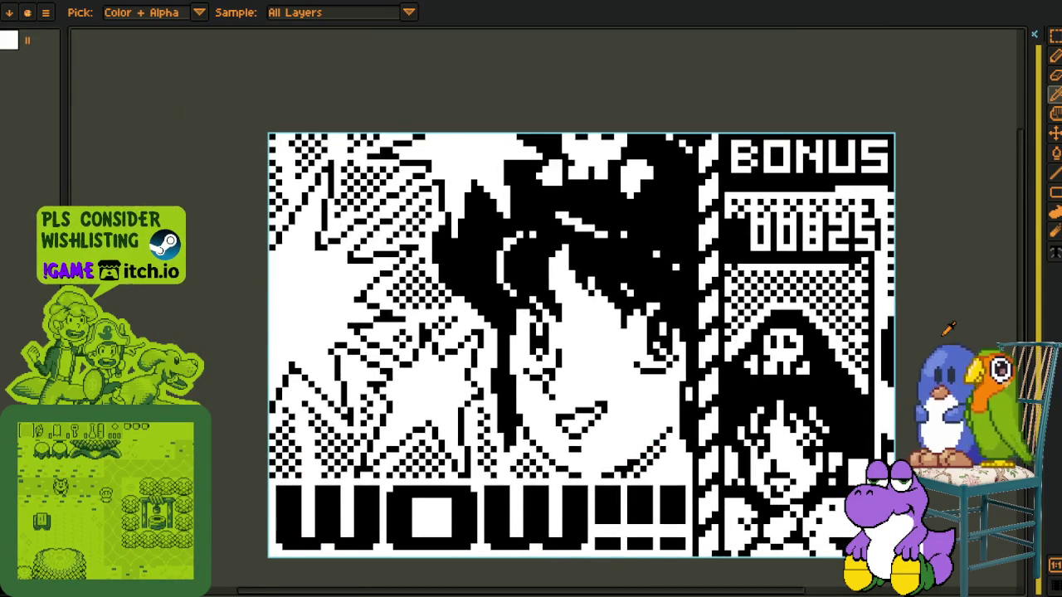
key(Right)
key(Right)
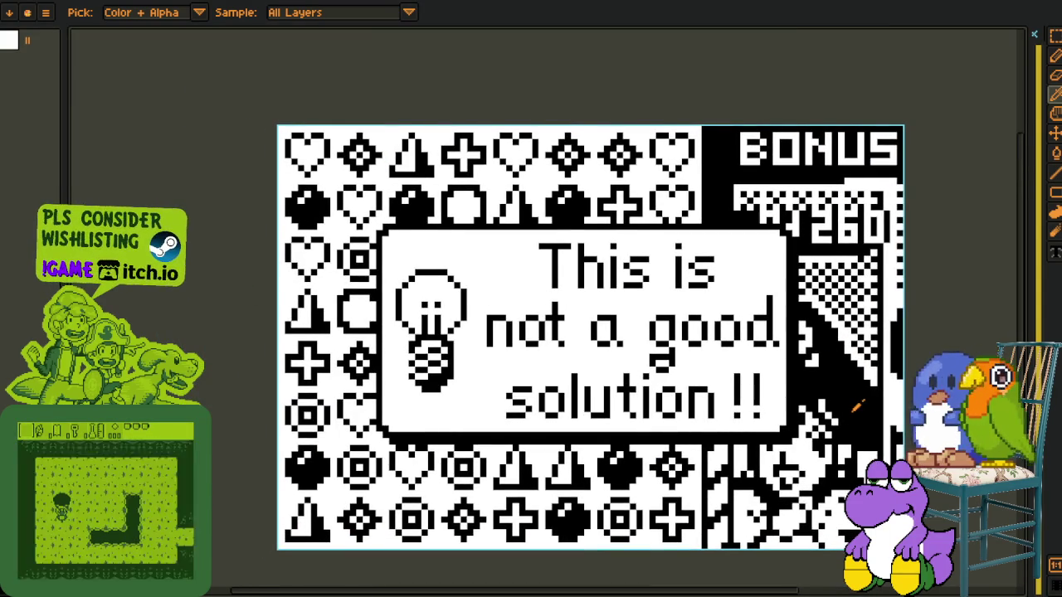
key(Right)
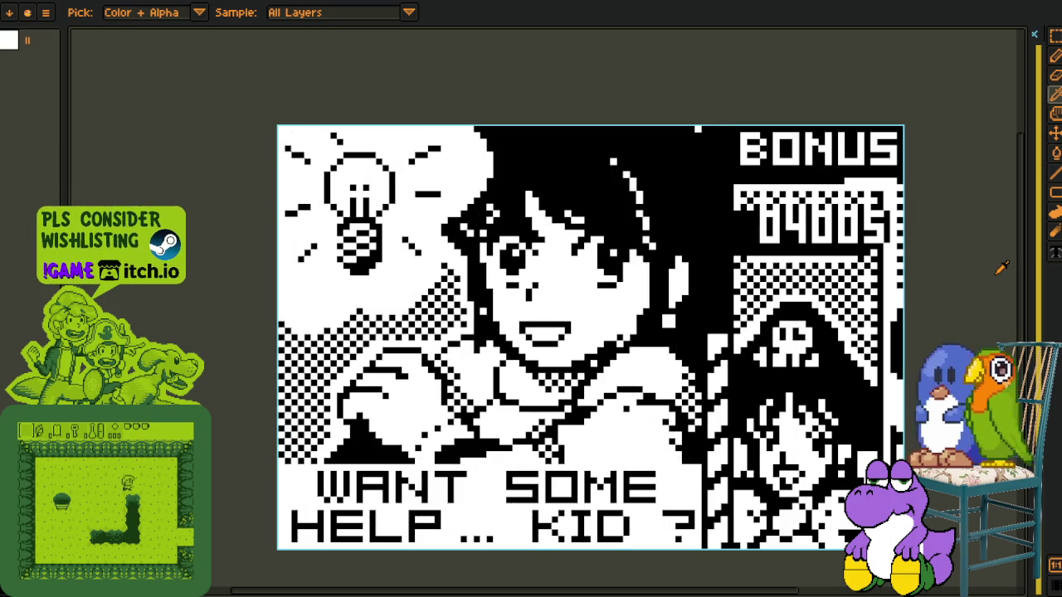
drag(748, 370, 755, 317)
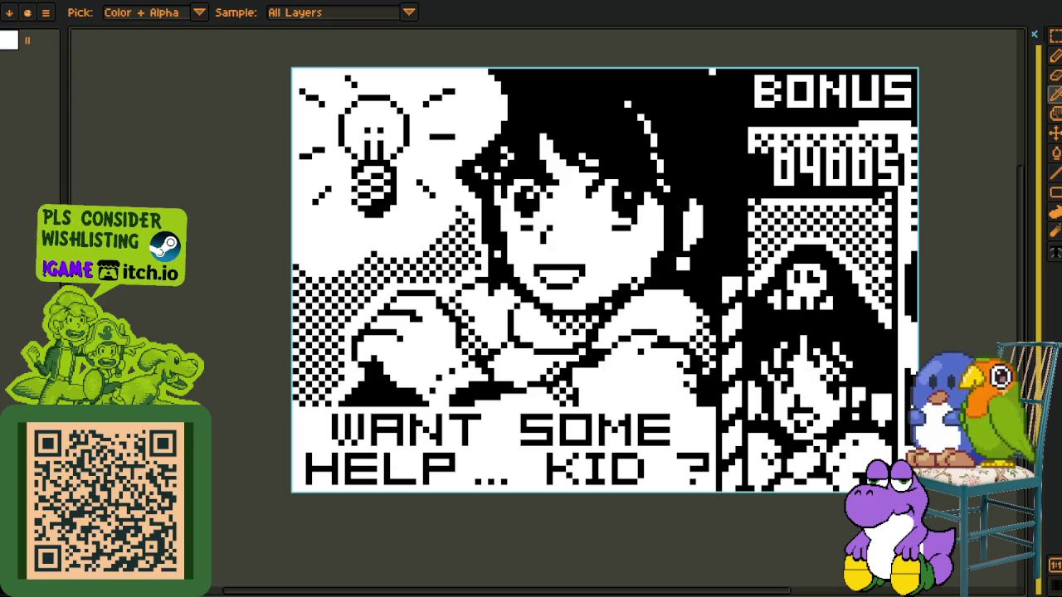
key(period)
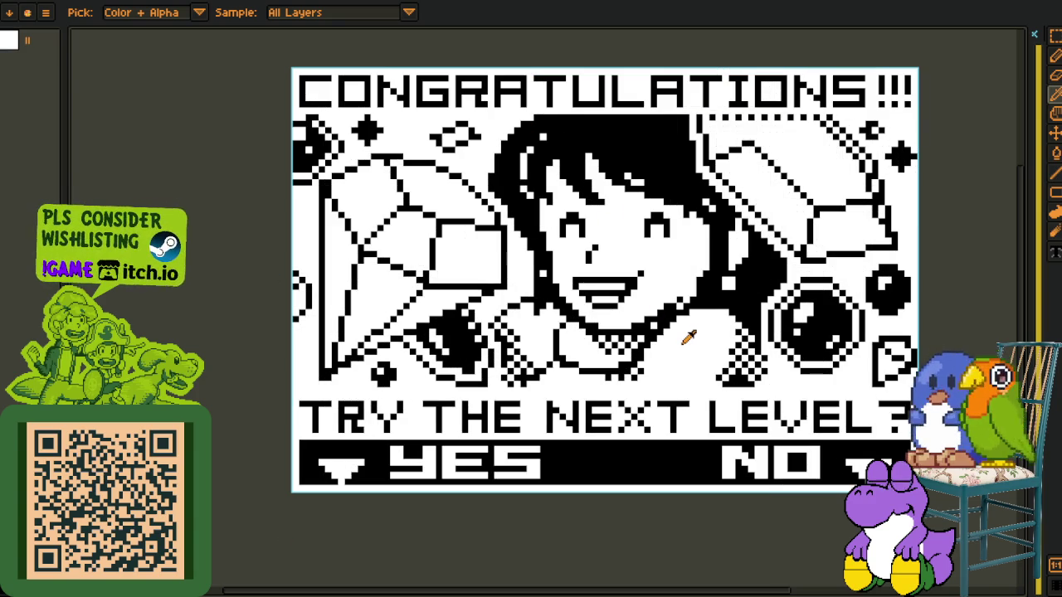
key(comma)
key(comma)
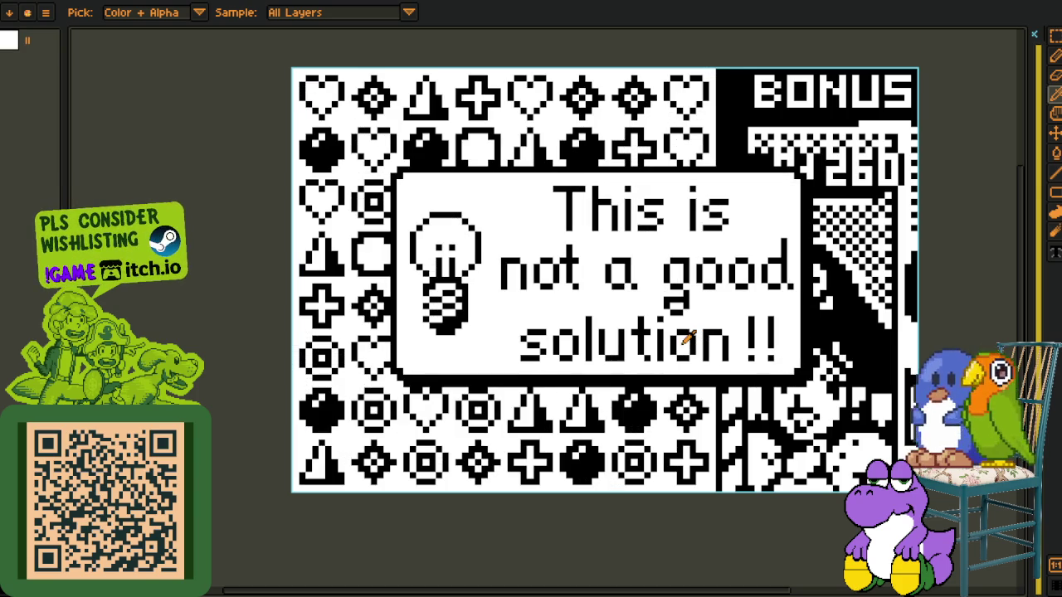
Page past CONGRATULATIONS!!! and Points: 10180 to the BONUS skull symbol-grid frame
key(period)
key(period)
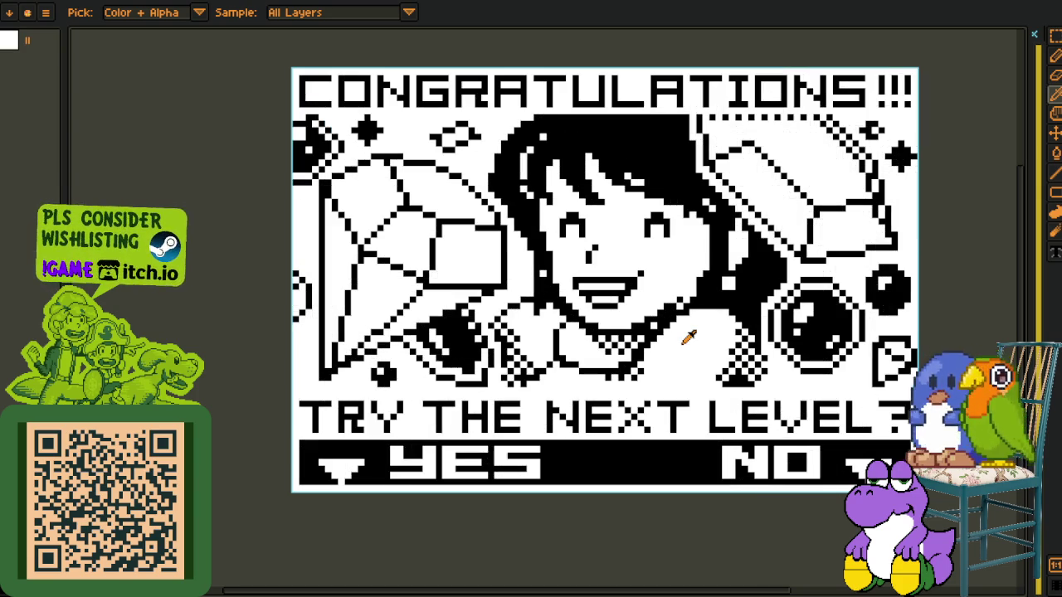
key(period)
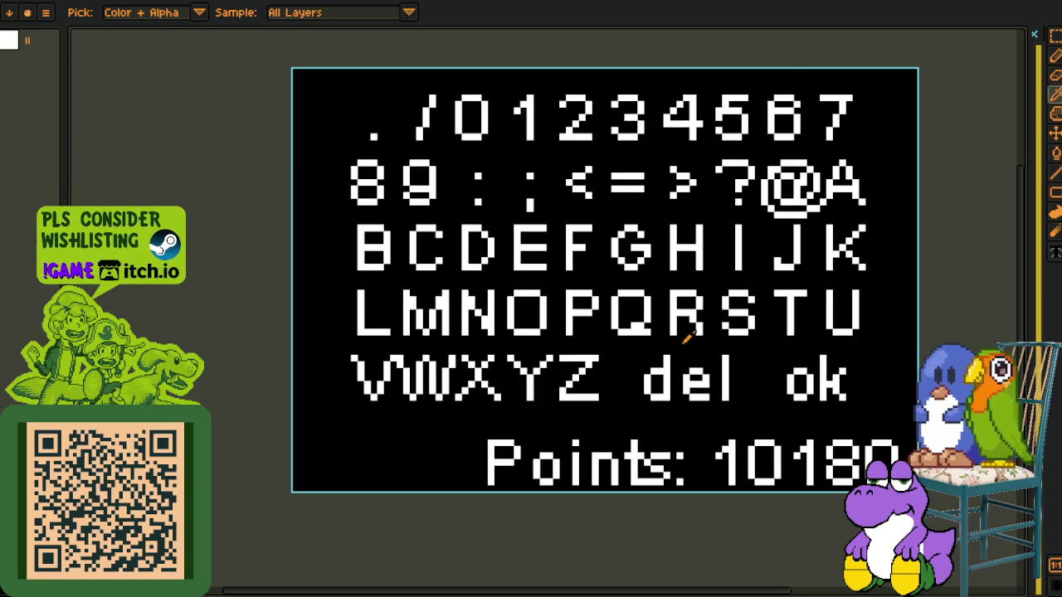
key(period)
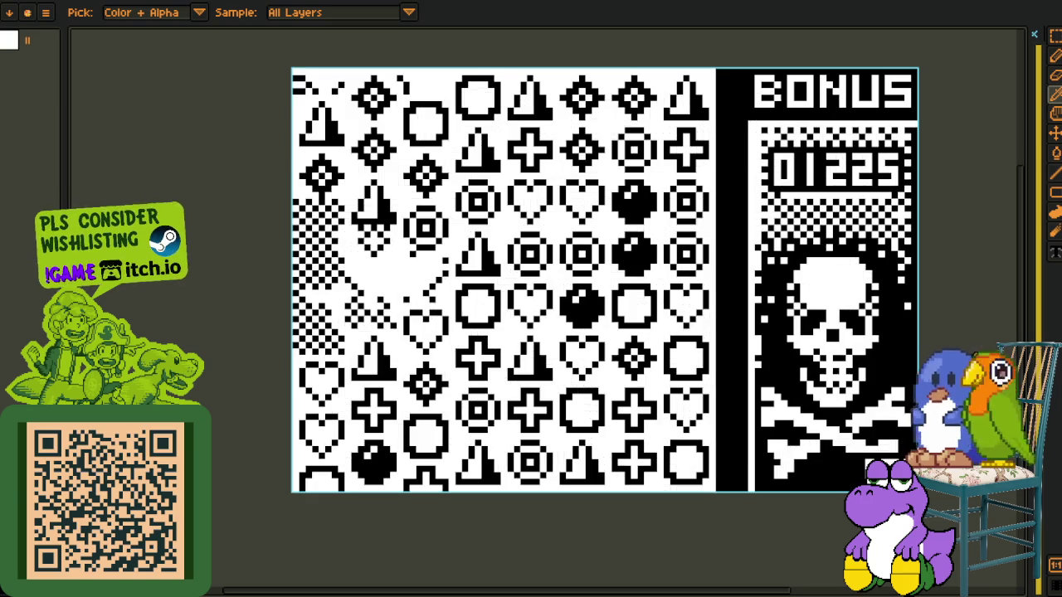
key(comma)
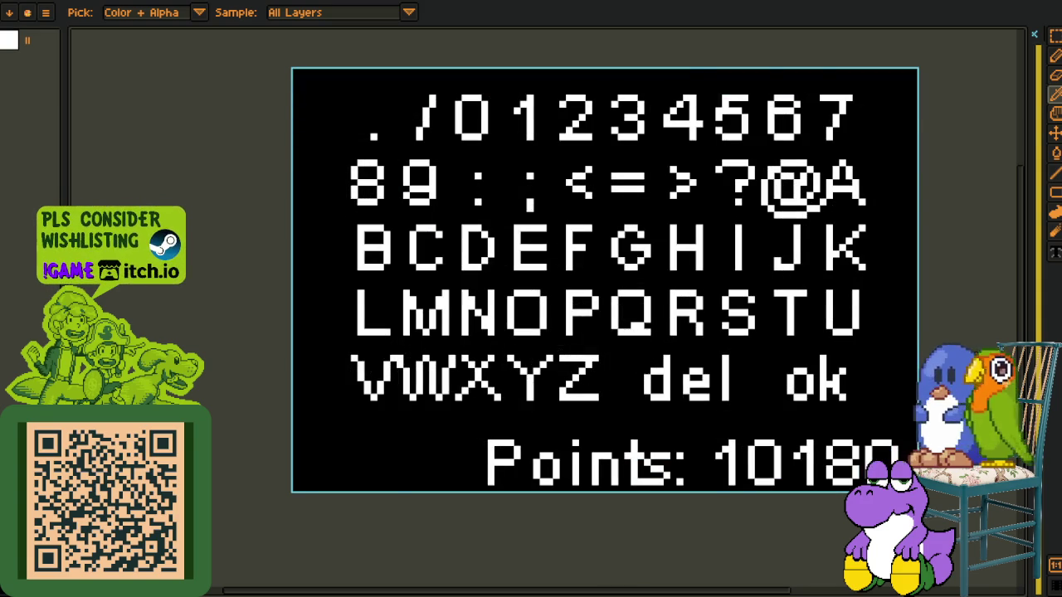
key(period)
key(comma)
key(comma)
key(comma)
key(period)
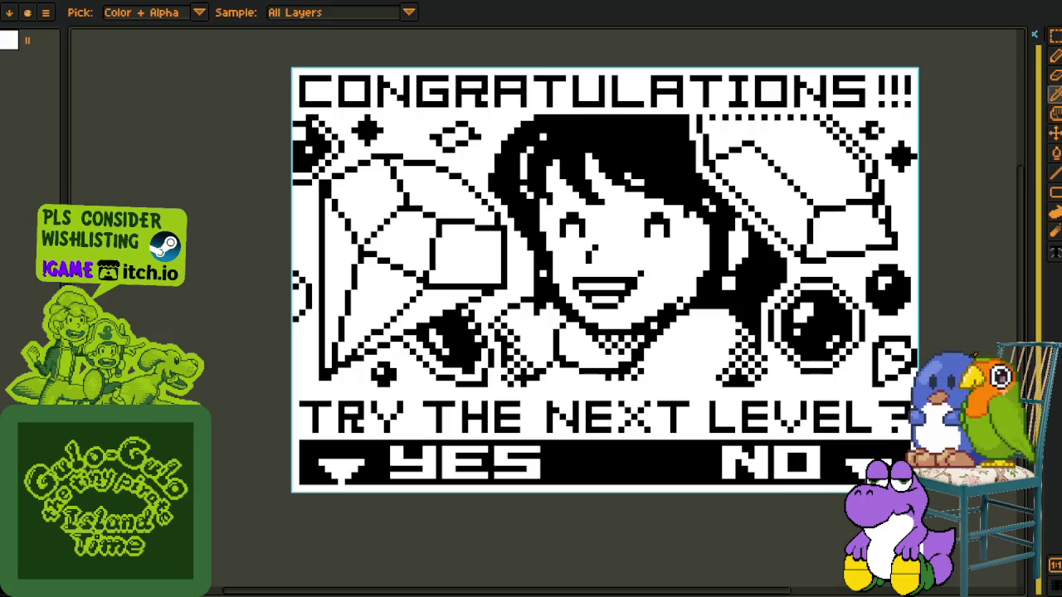
key(period)
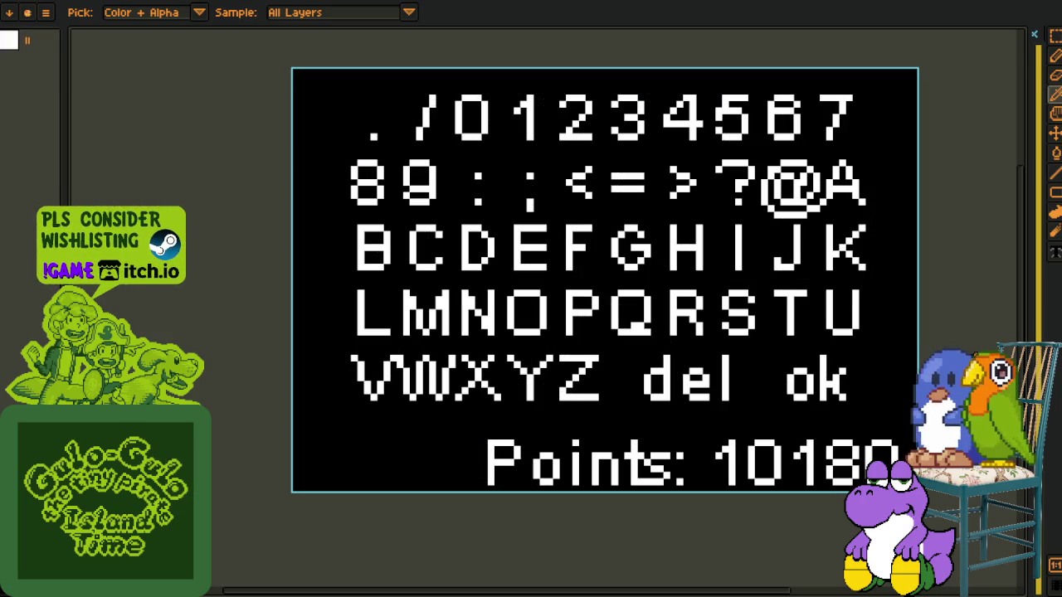
key(period)
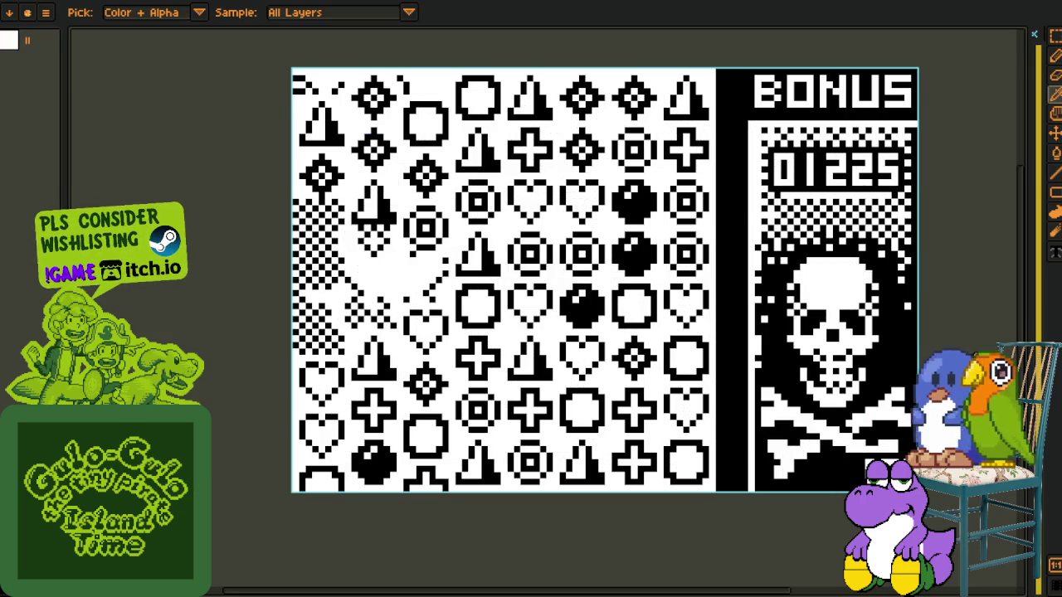
key(period)
key(comma)
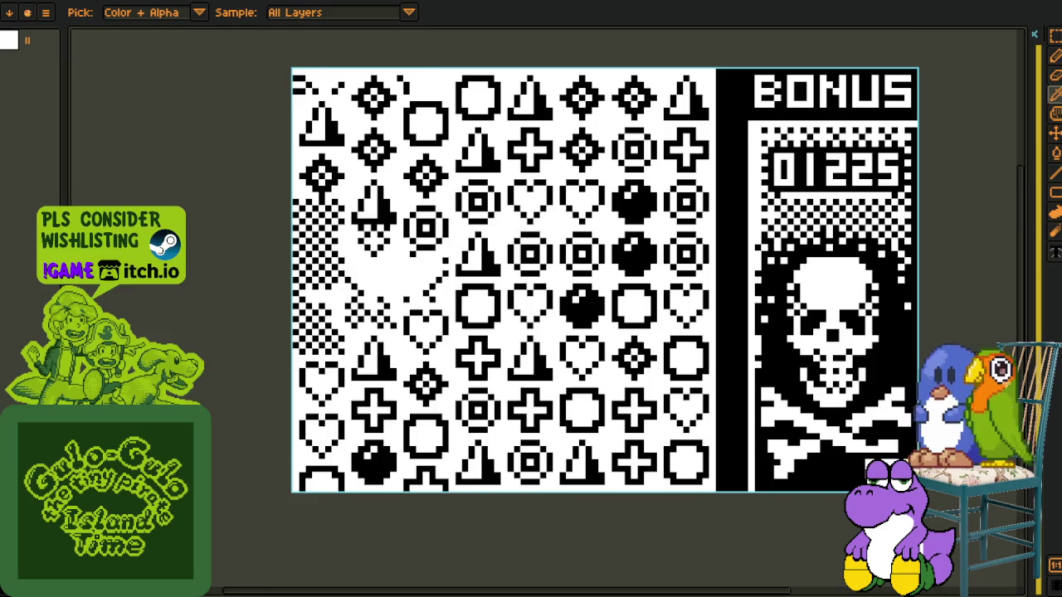
Zoom and pan to centre the DID YOUR BEST, I GUESS frame
scroll(894, 367, up, 1)
scroll(679, 155, up, 2)
scroll(840, 279, down, 2)
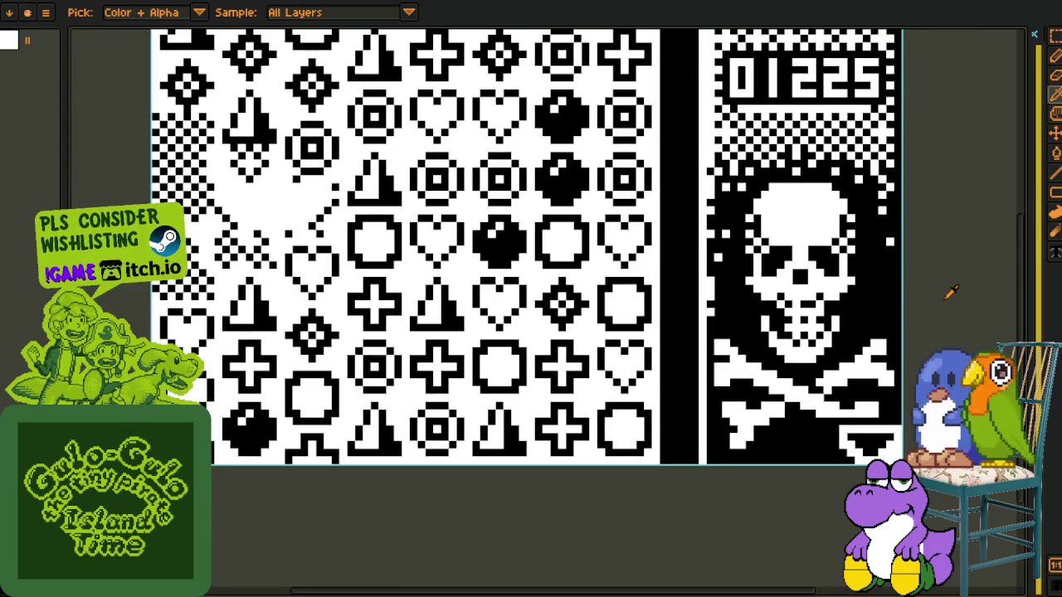
key(period)
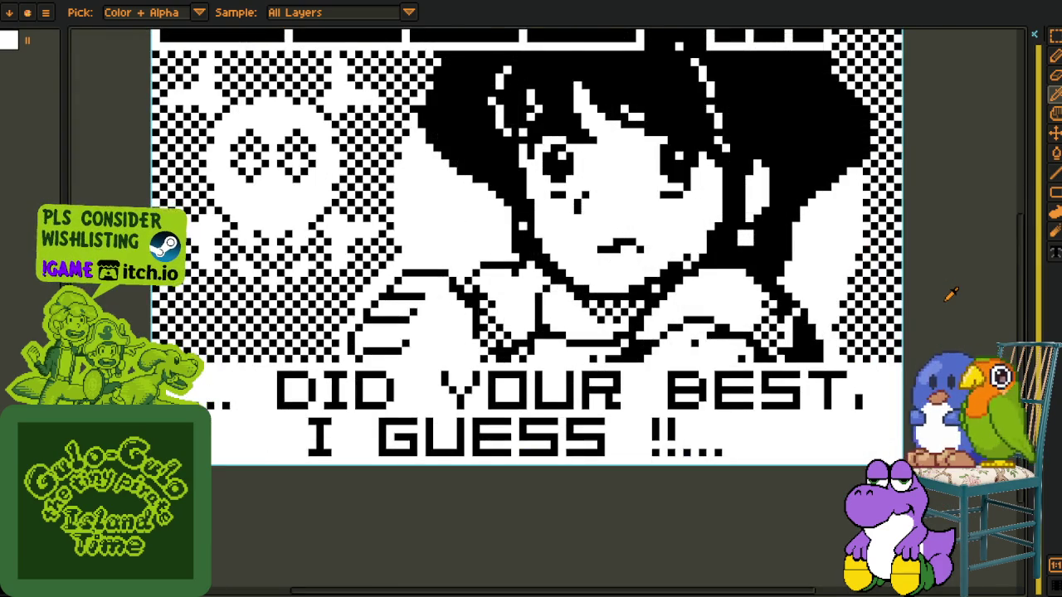
scroll(951, 294, down, 1)
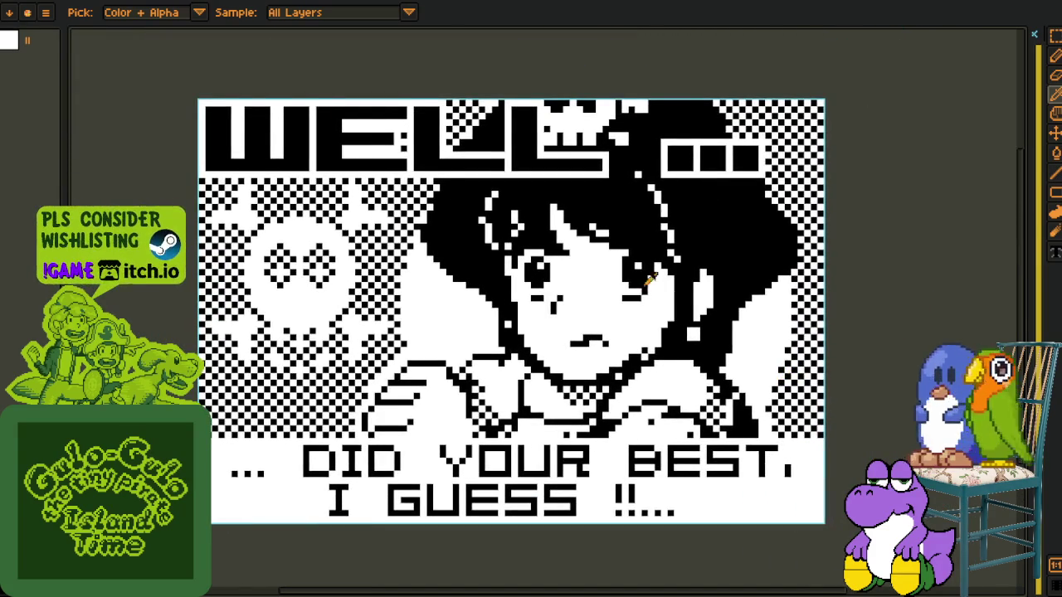
drag(684, 262, 732, 259)
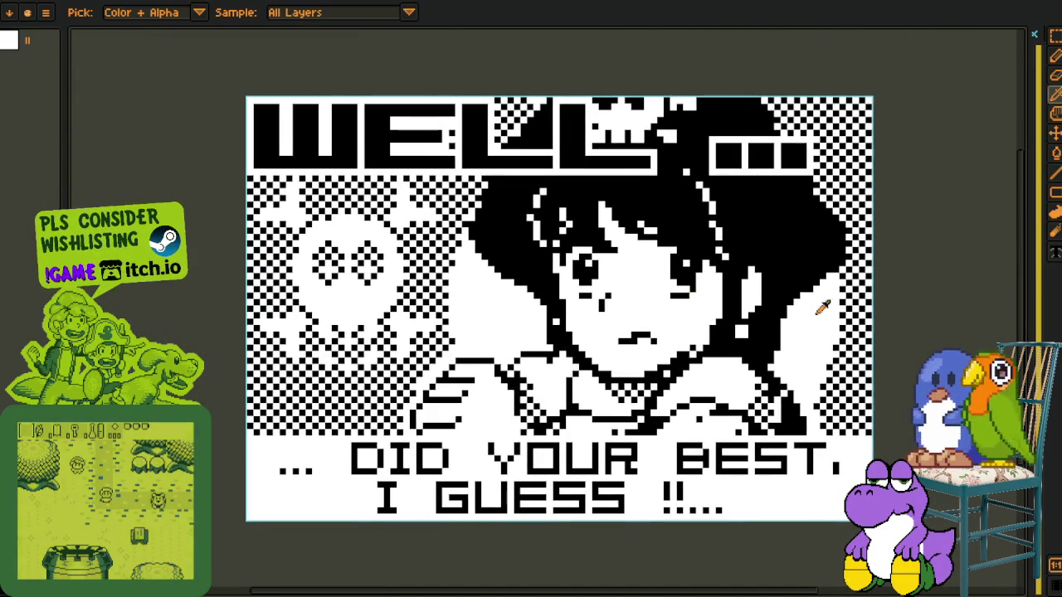
Advance past WILL YOU TRY AGAIN?, the title screen and YEAH! frames to the symbol grid
key(Right)
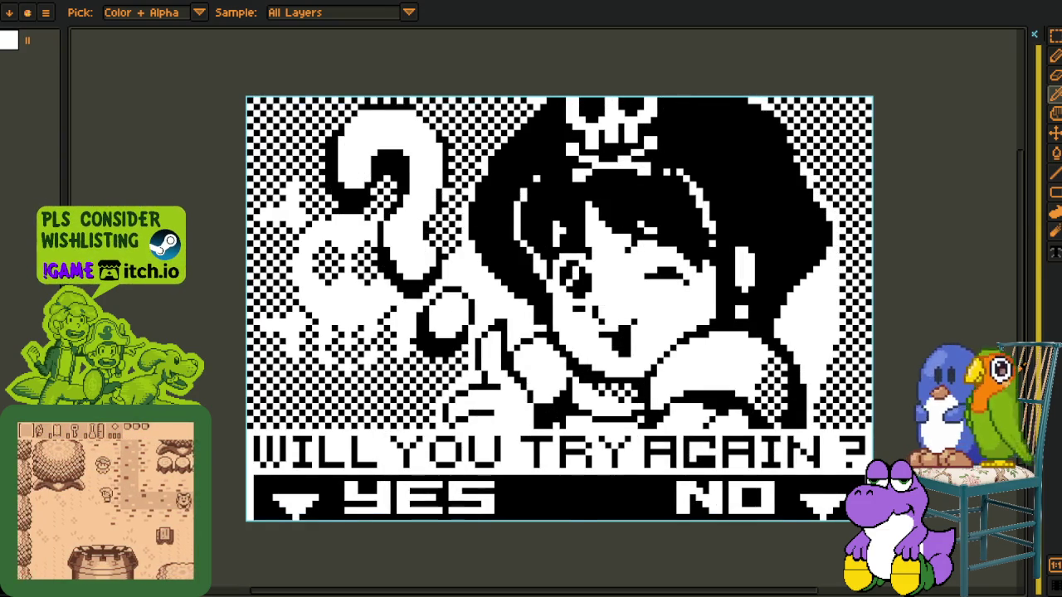
key(Right)
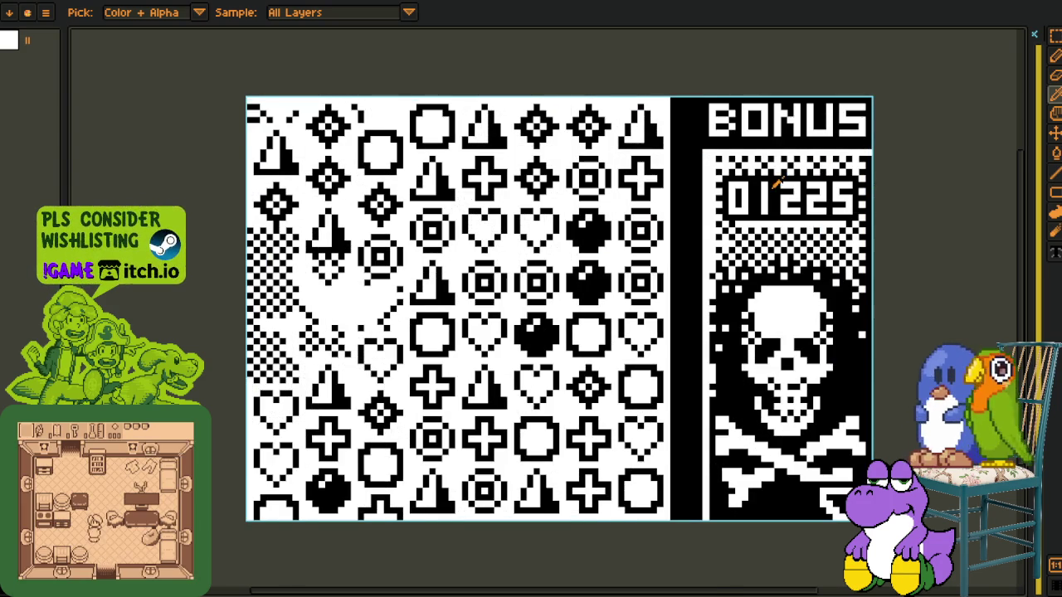
scroll(838, 189, up, 1)
scroll(790, 196, down, 1)
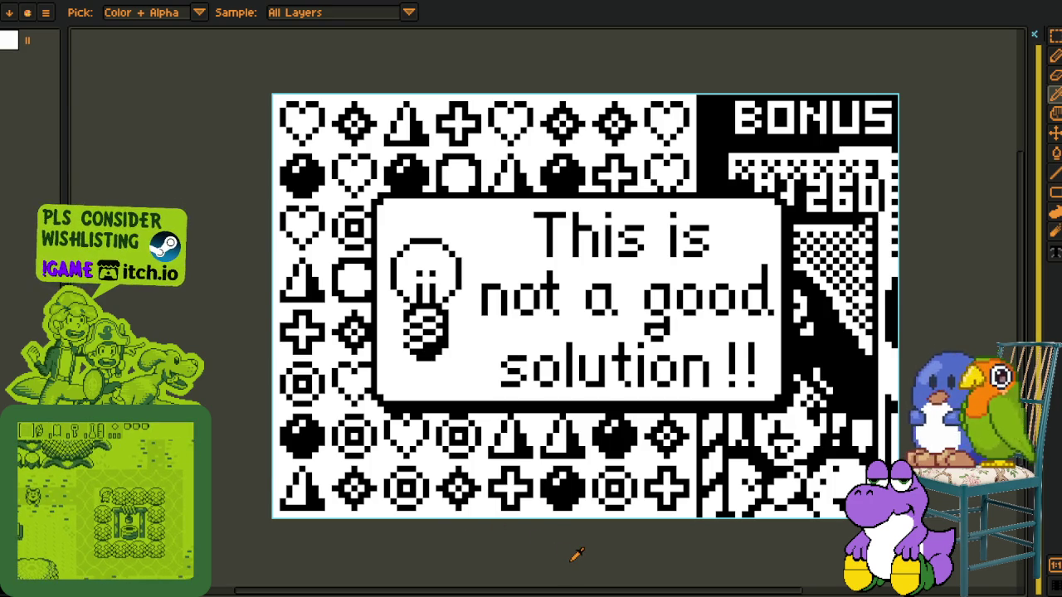
key(Right)
key(Right)
key(Right)
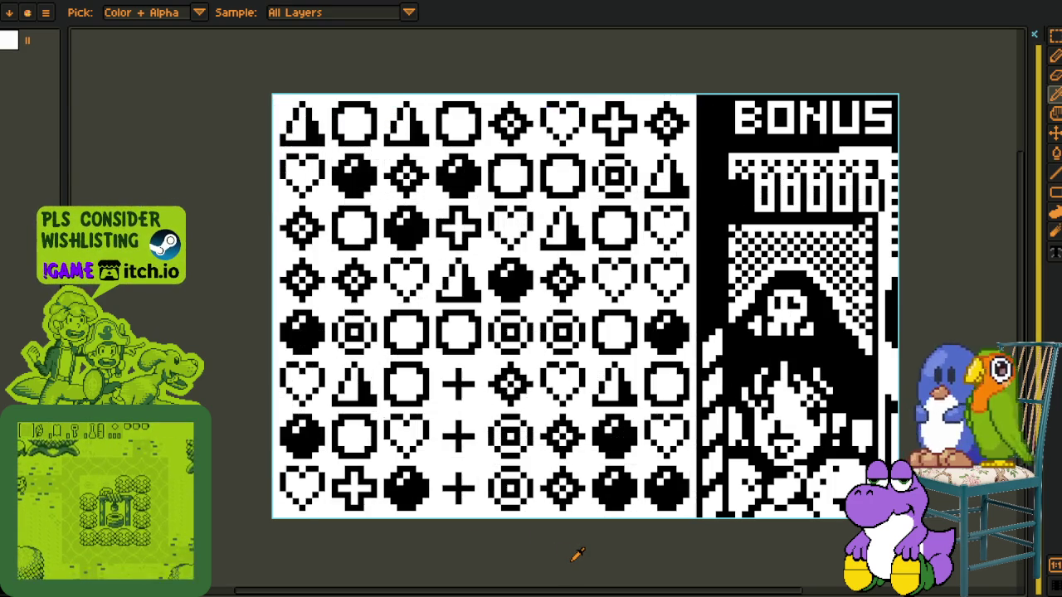
key(Right)
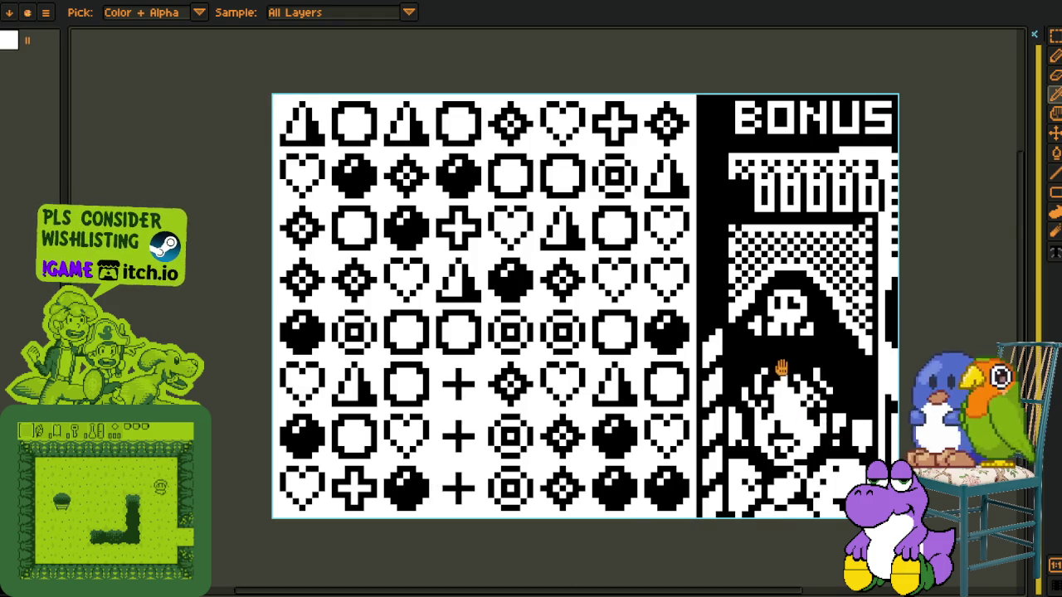
Pan and zoom the canvas and switch to the rectangular selection tool
key(h)
drag(722, 226, 574, 203)
key(w)
key(r)
key(ctrl+equal)
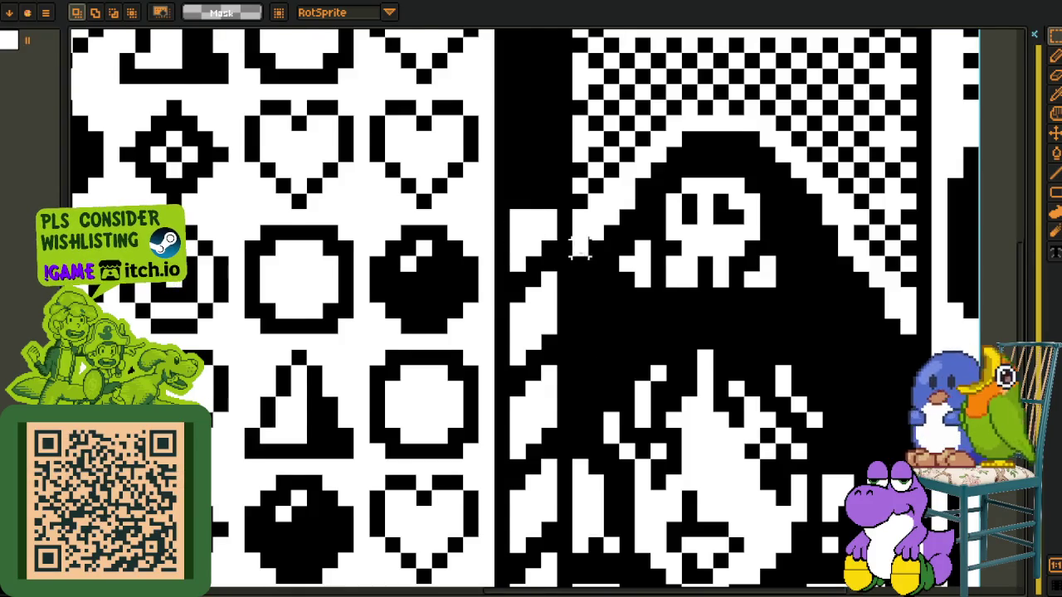
scroll(578, 249, down, 3)
drag(571, 150, 628, 322)
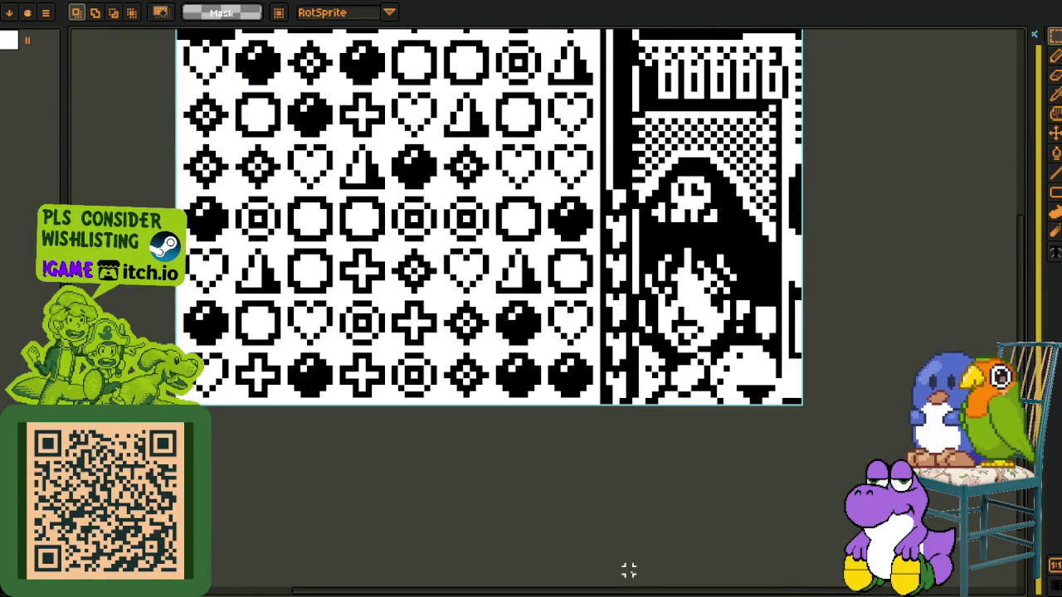
drag(610, 197, 636, 571)
scroll(661, 454, up, 2)
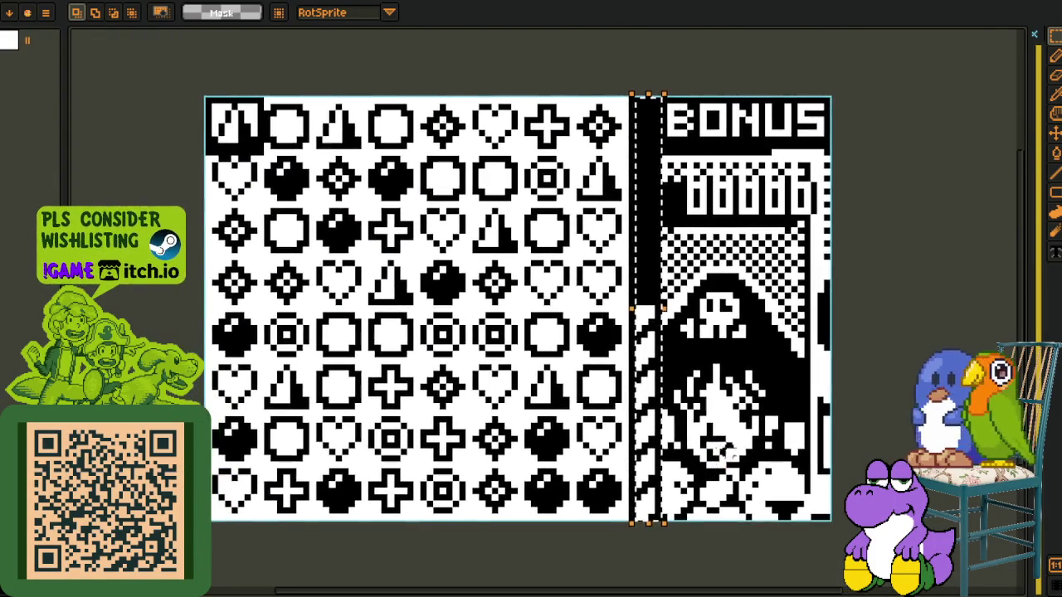
scroll(776, 424, down, 1)
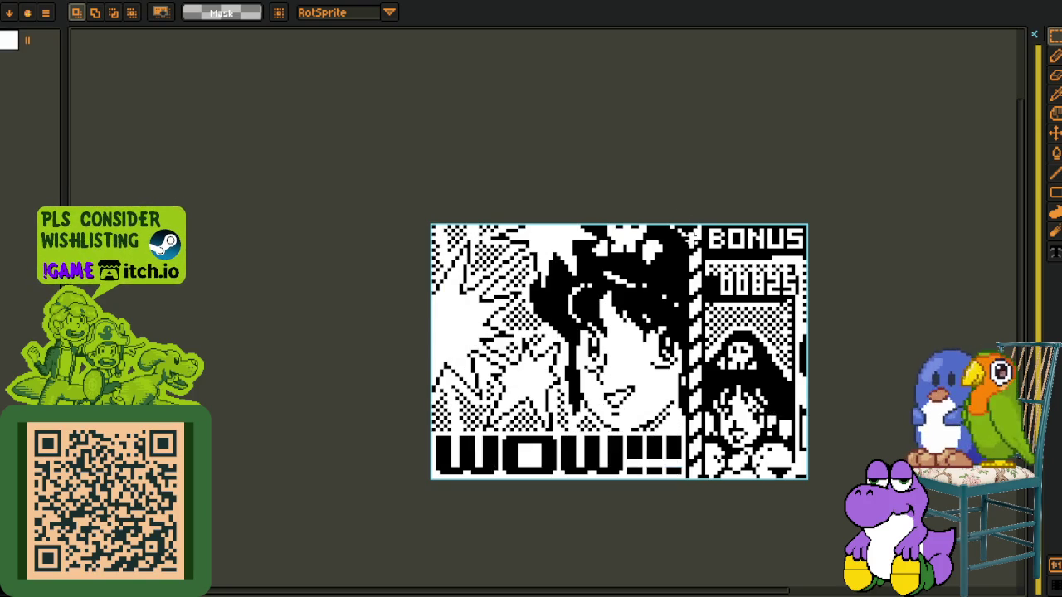
Select the black divider strip, zoom out to the whole frame, and drag the artwork left
click(705, 465)
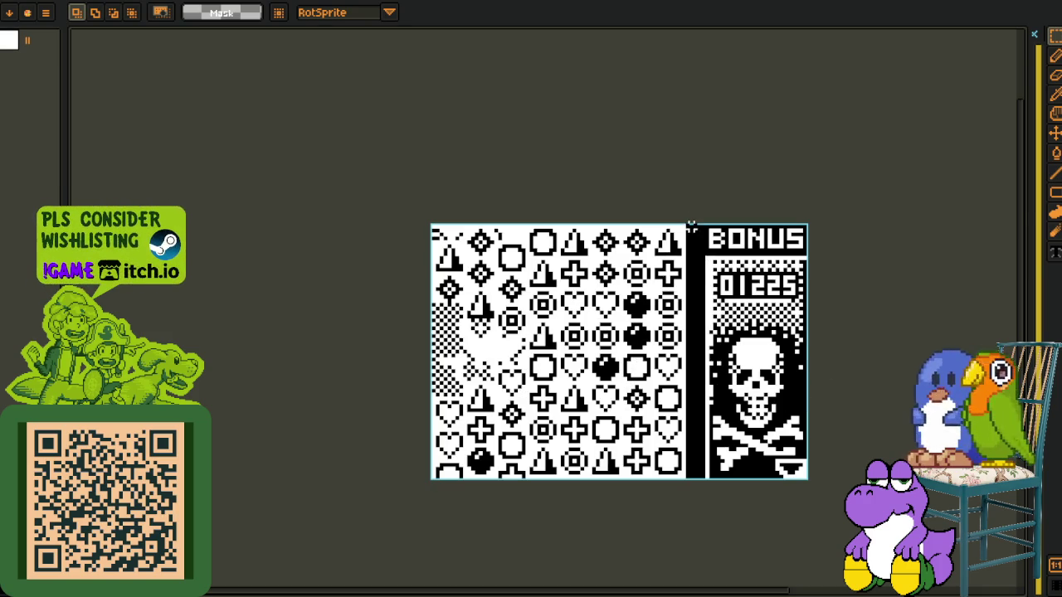
scroll(702, 497, up, 2)
scroll(702, 351, up, 2)
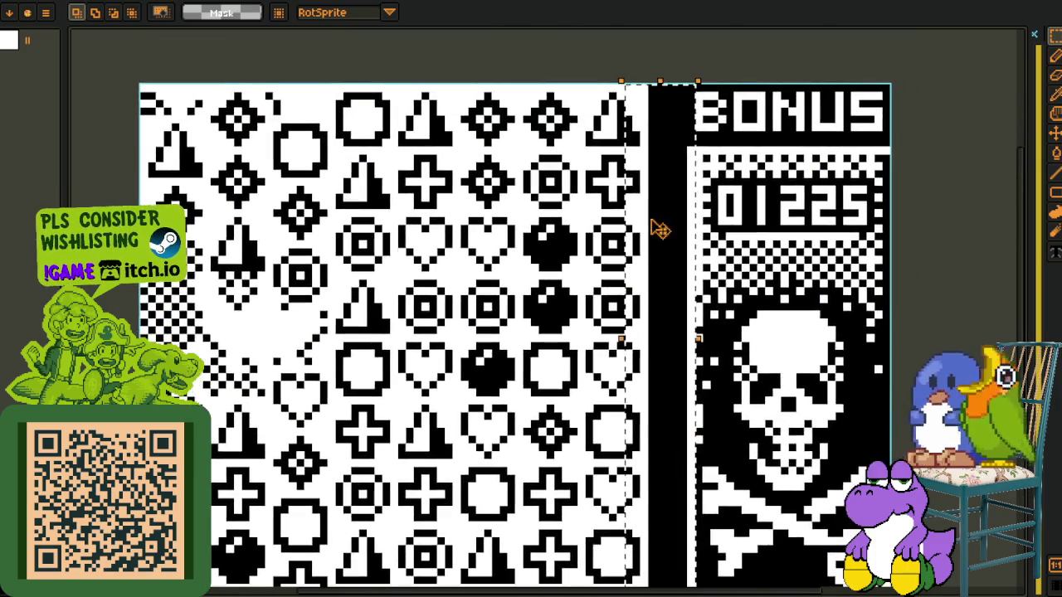
scroll(674, 146, down, 3)
scroll(723, 438, down, 1)
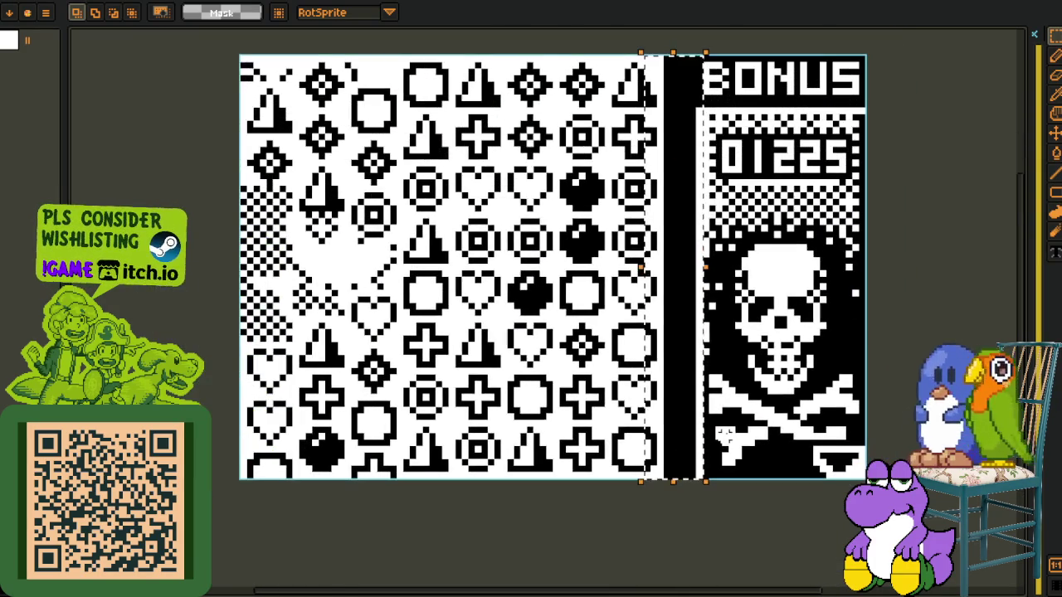
scroll(810, 407, down, 1)
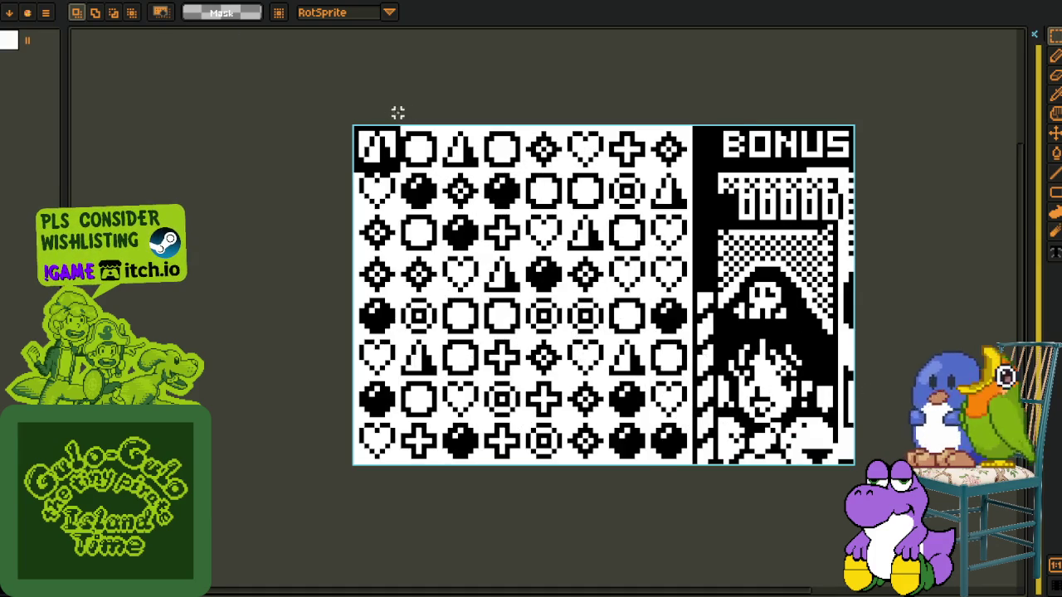
drag(717, 361, 664, 357)
Test nudging and rotating the top sprite row, undoing each change and deselecting
key(ctrl+z)
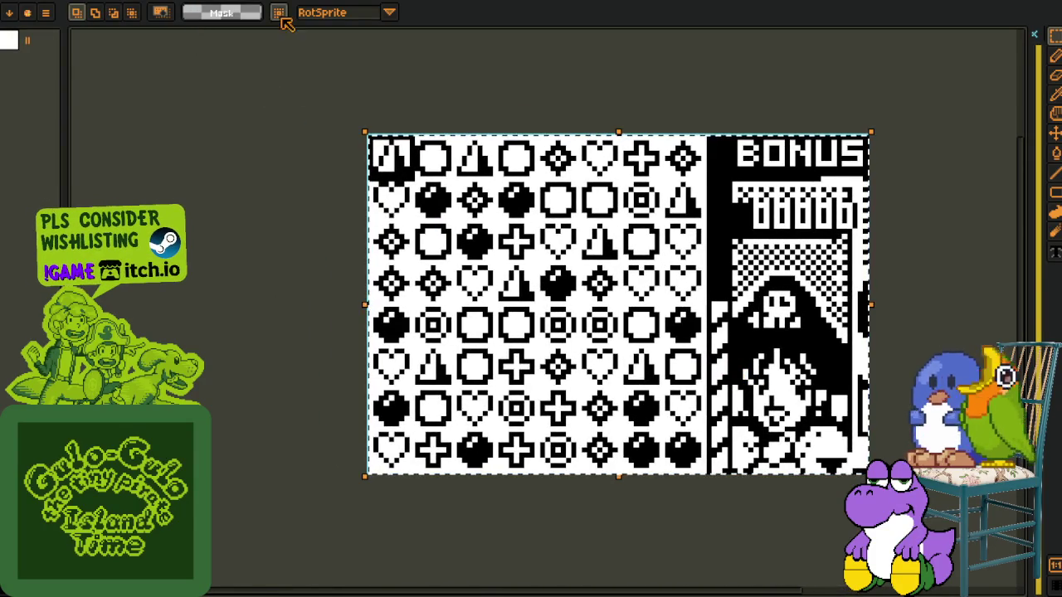
drag(478, 218, 484, 227)
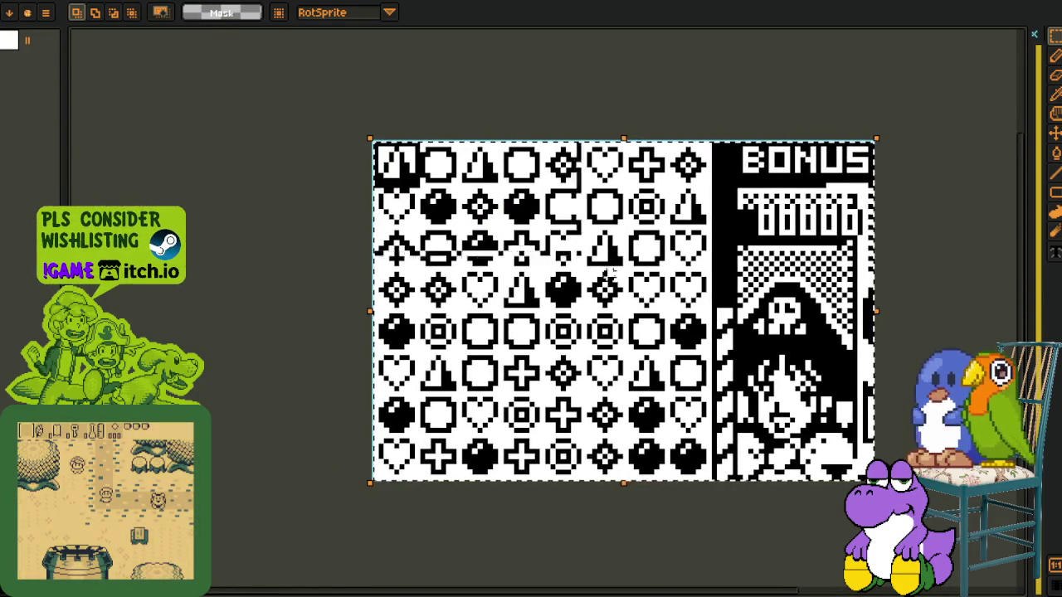
key(ctrl+z)
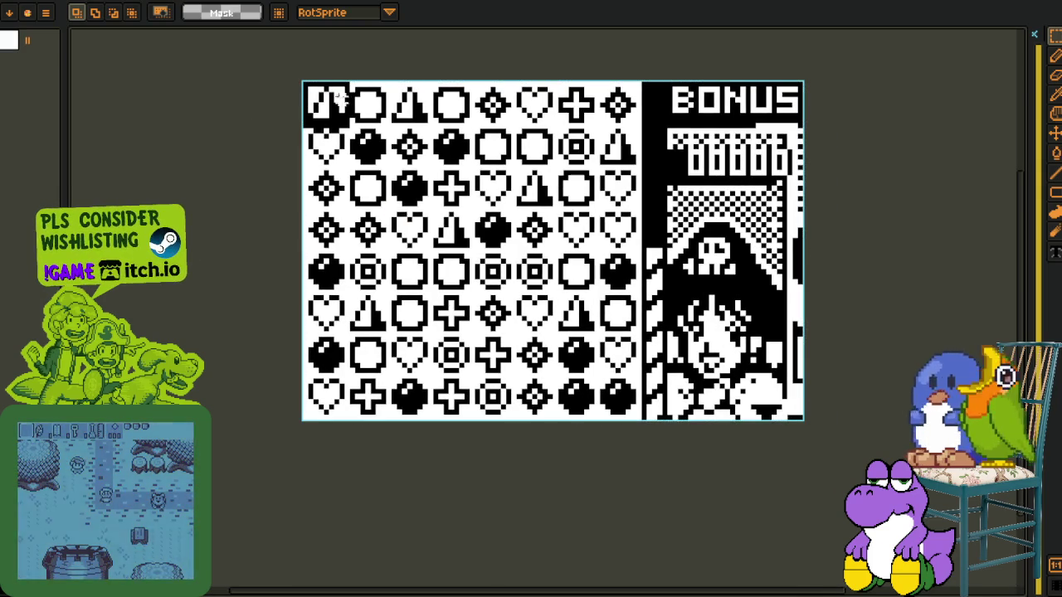
scroll(363, 73, up, 1)
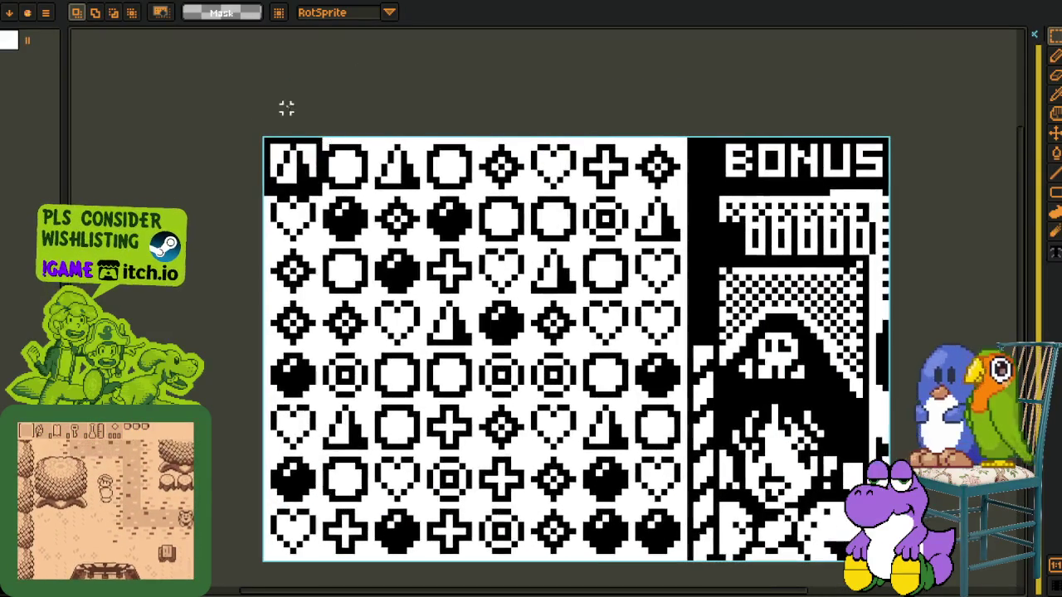
drag(291, 112, 677, 173)
key(ctrl+z)
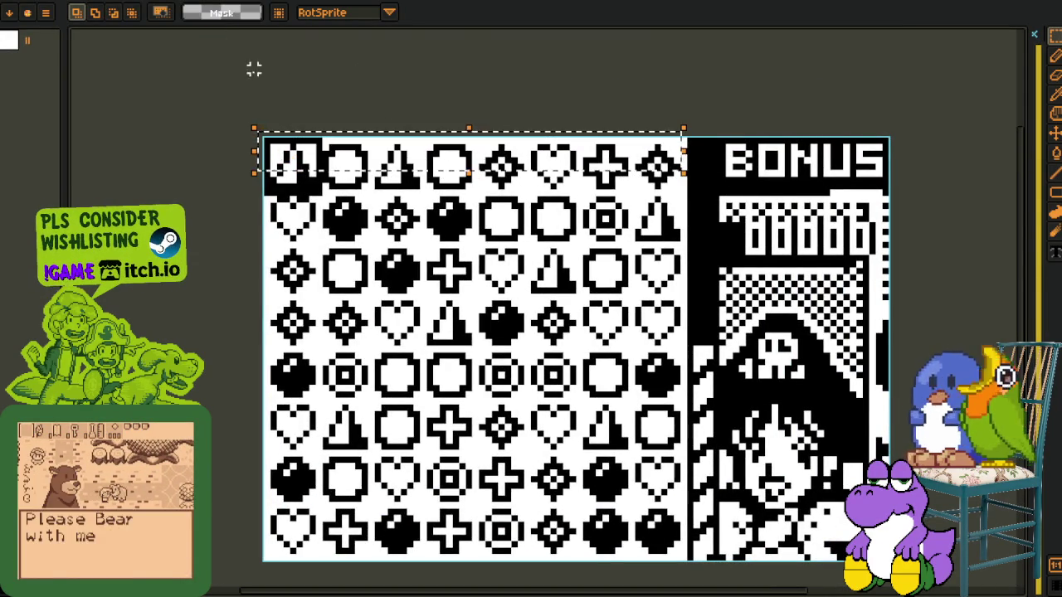
key(ctrl+d)
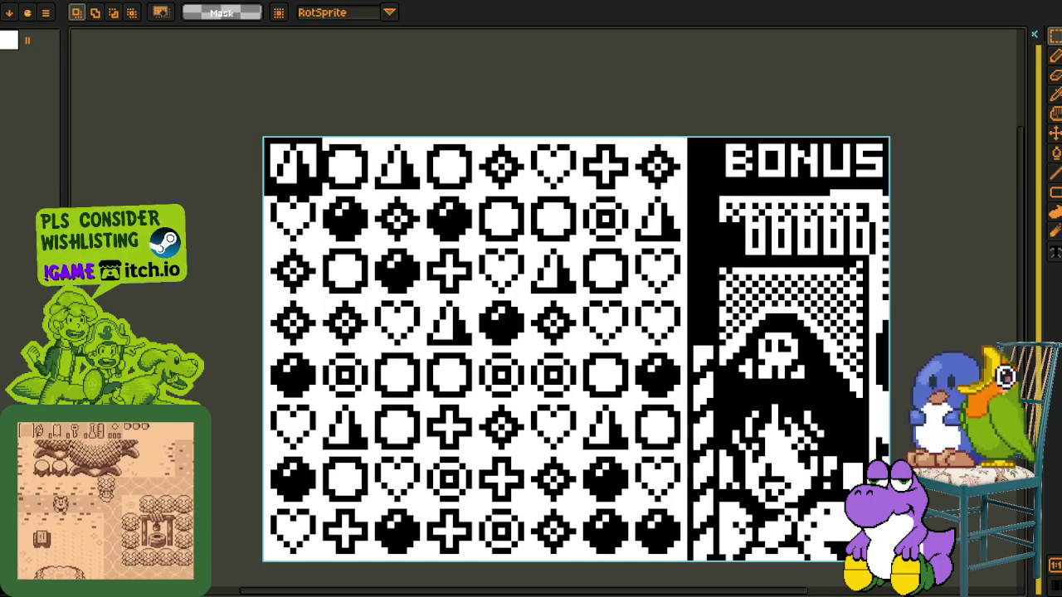
Move the whole sprite image, undo it, and try selecting the BONUS panel
drag(207, 114, 184, 84)
drag(841, 479, 820, 446)
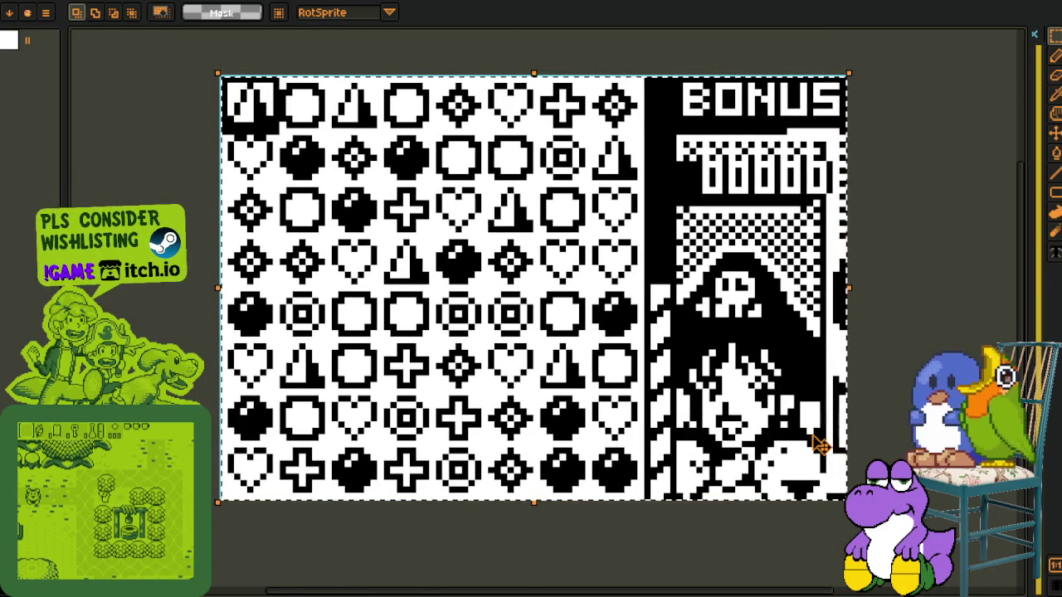
click(894, 344)
key(ctrl+z)
scroll(685, 119, down, 1)
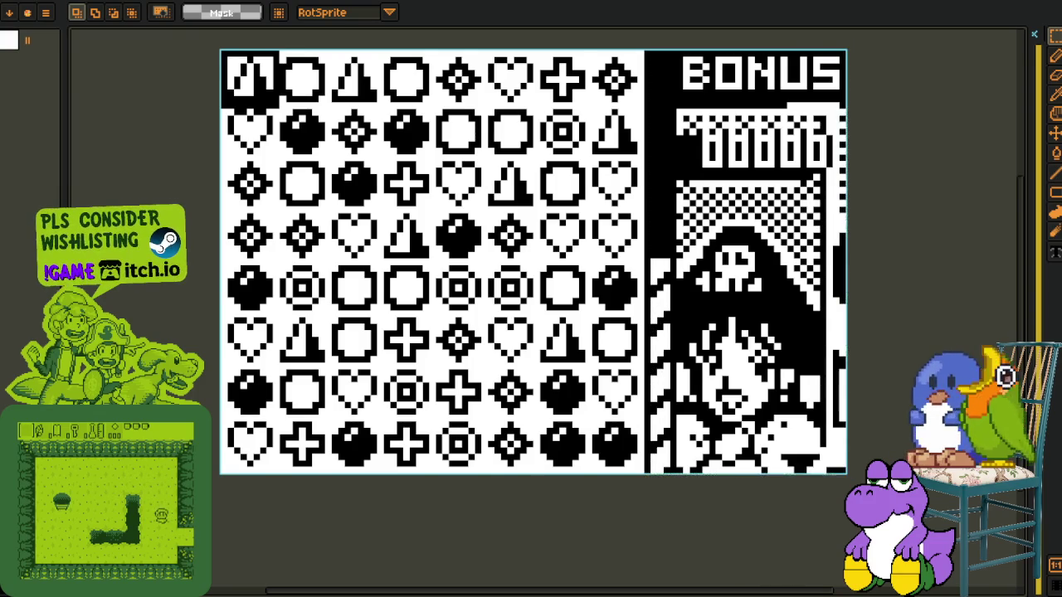
key(ctrl+z)
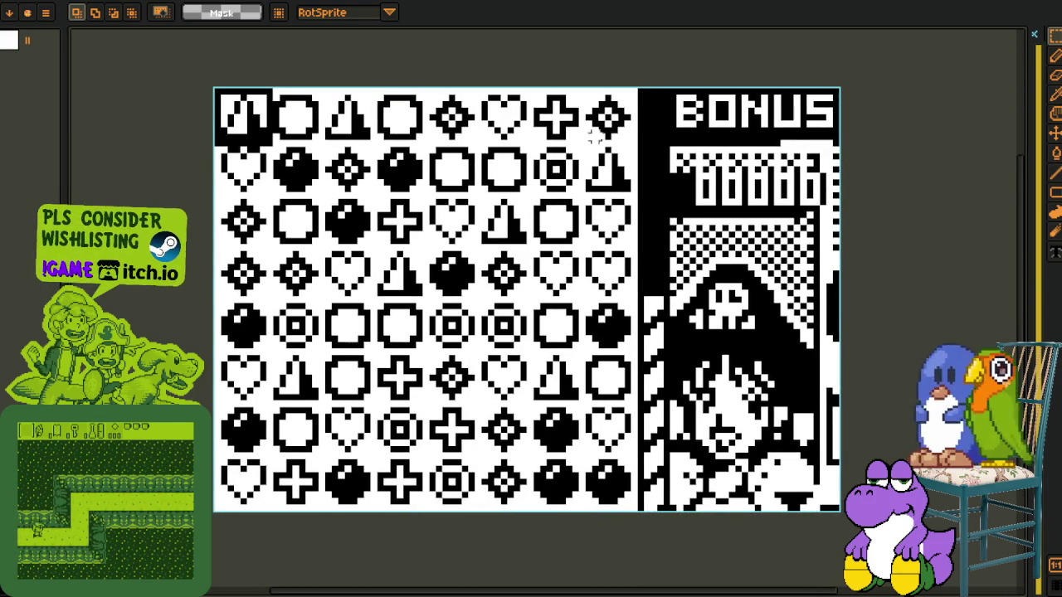
scroll(595, 79, right, 2)
drag(595, 79, 793, 519)
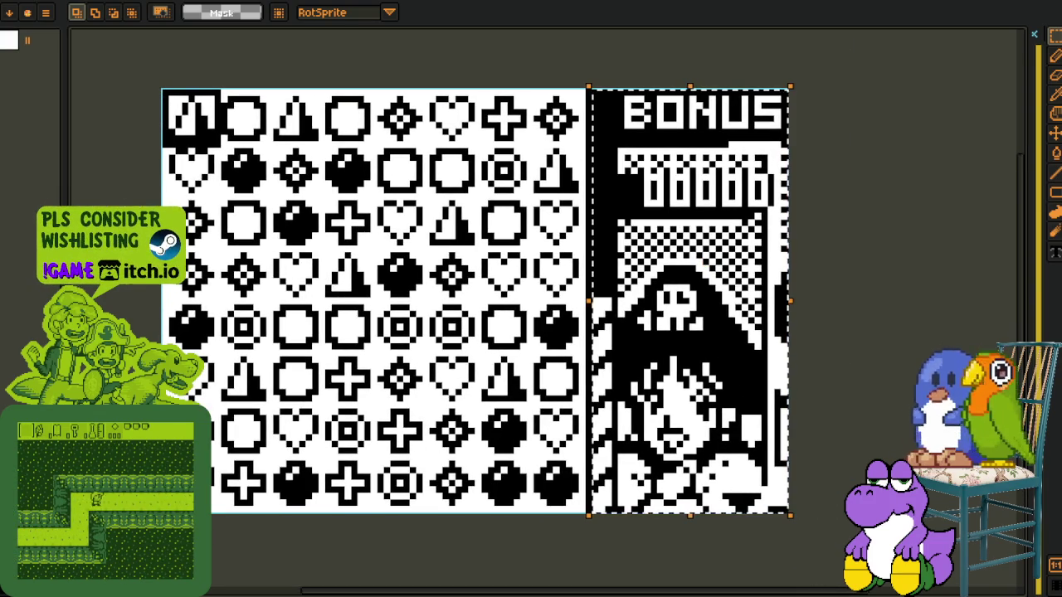
key(ctrl+z)
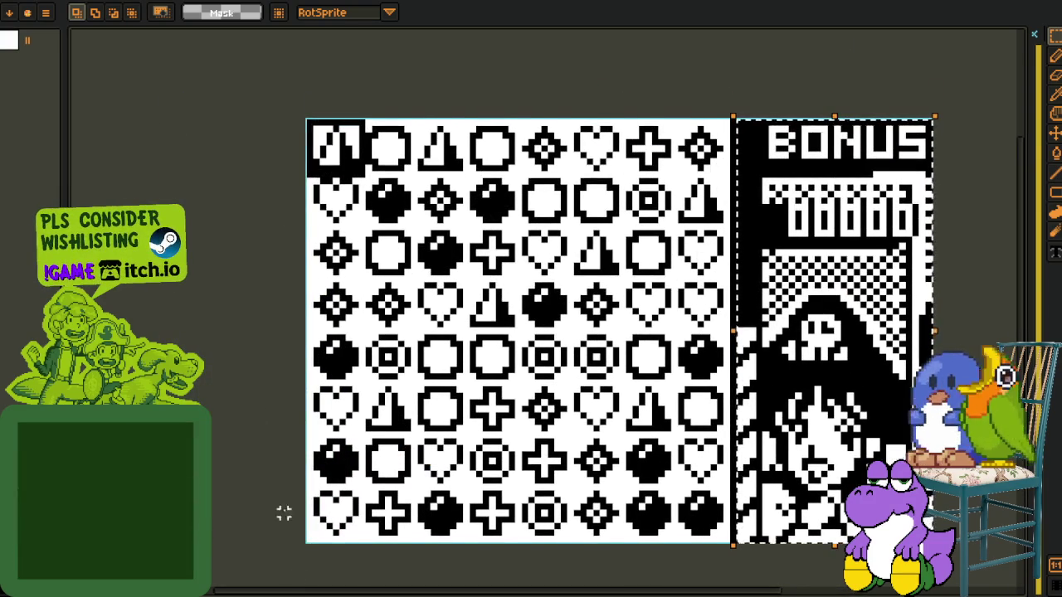
Make a large selection, deselect it, and undo back to the Cluster PIRATE title screen
scroll(323, 519, down, 1)
scroll(317, 86, down, 2)
drag(309, 39, 721, 467)
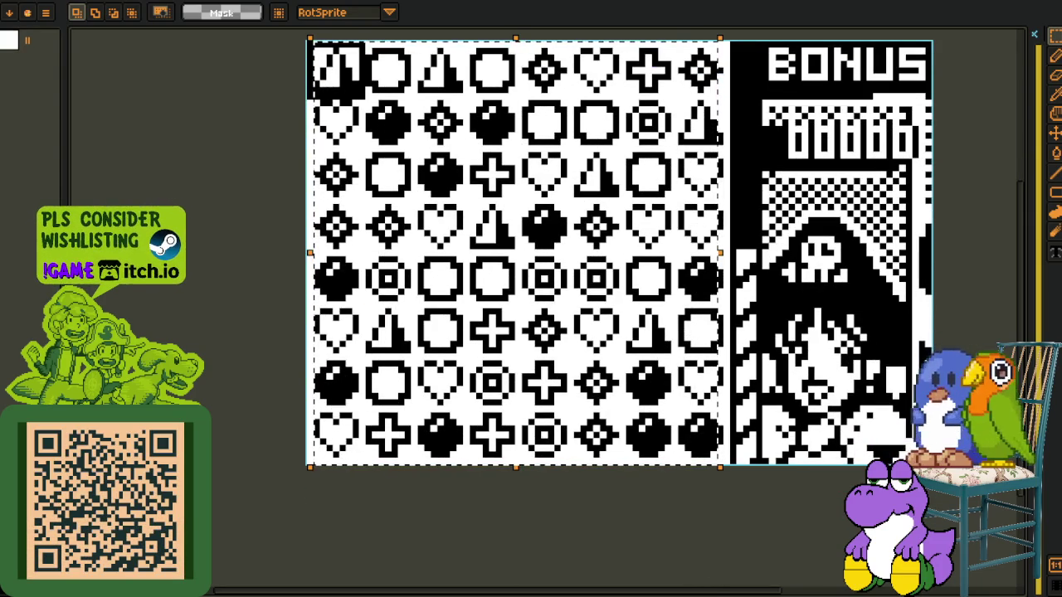
drag(237, 262, 247, 340)
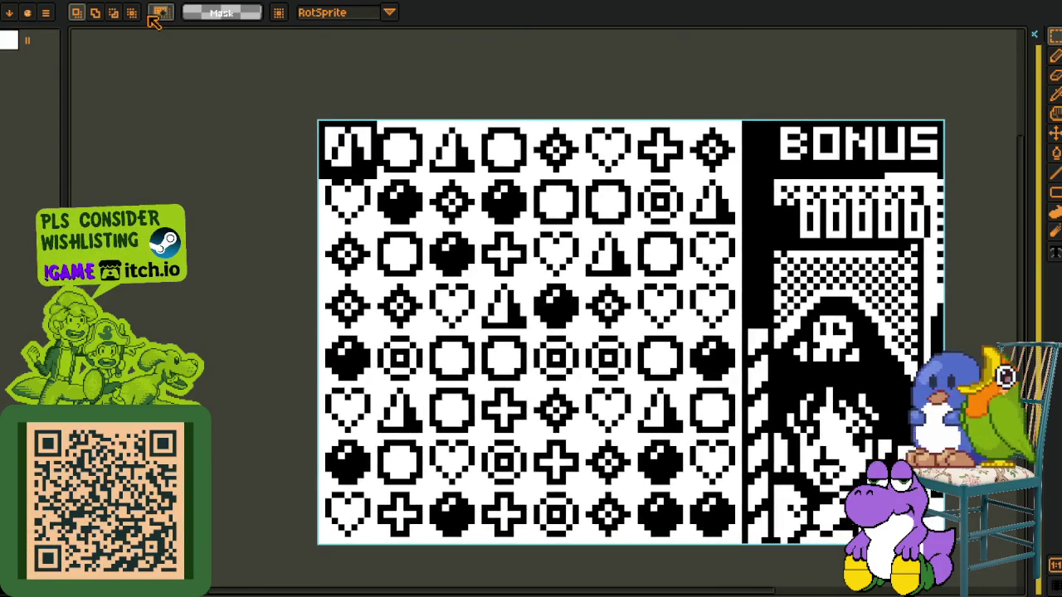
scroll(404, 196, right, 2)
scroll(282, 96, down, 4)
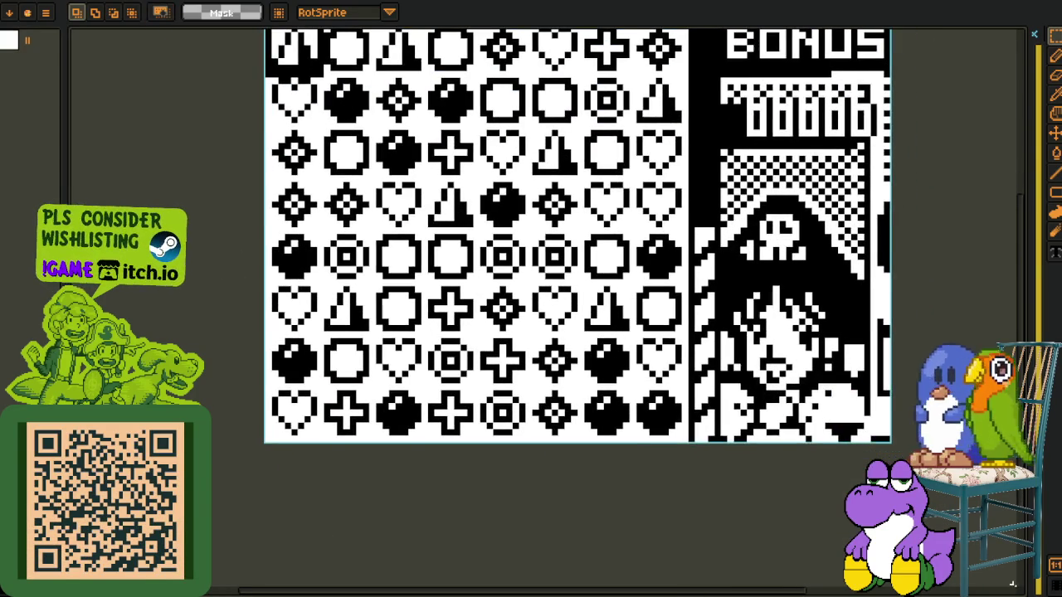
key(ctrl+d)
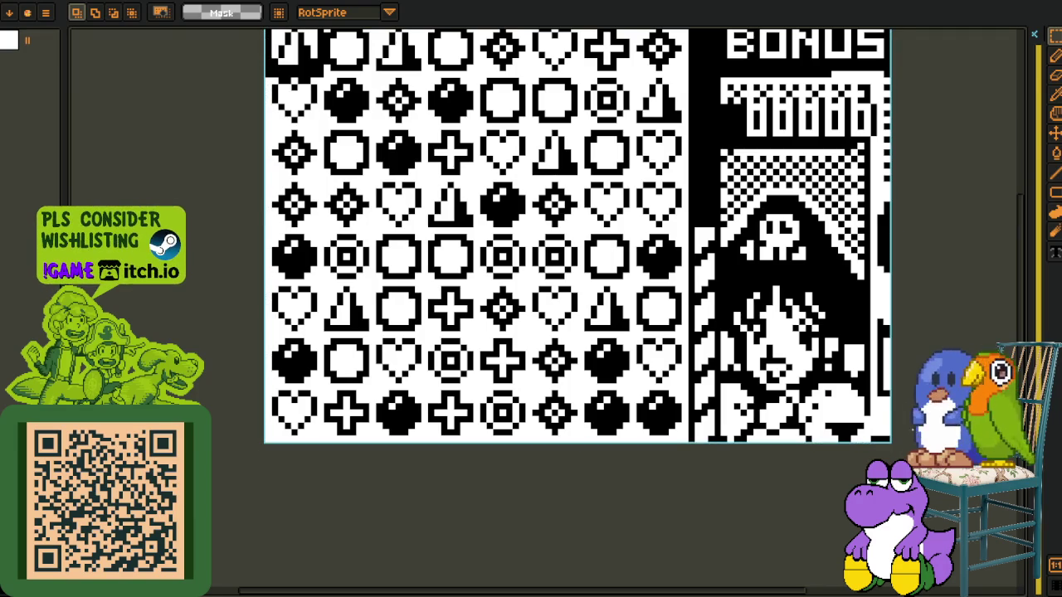
key(ctrl+z)
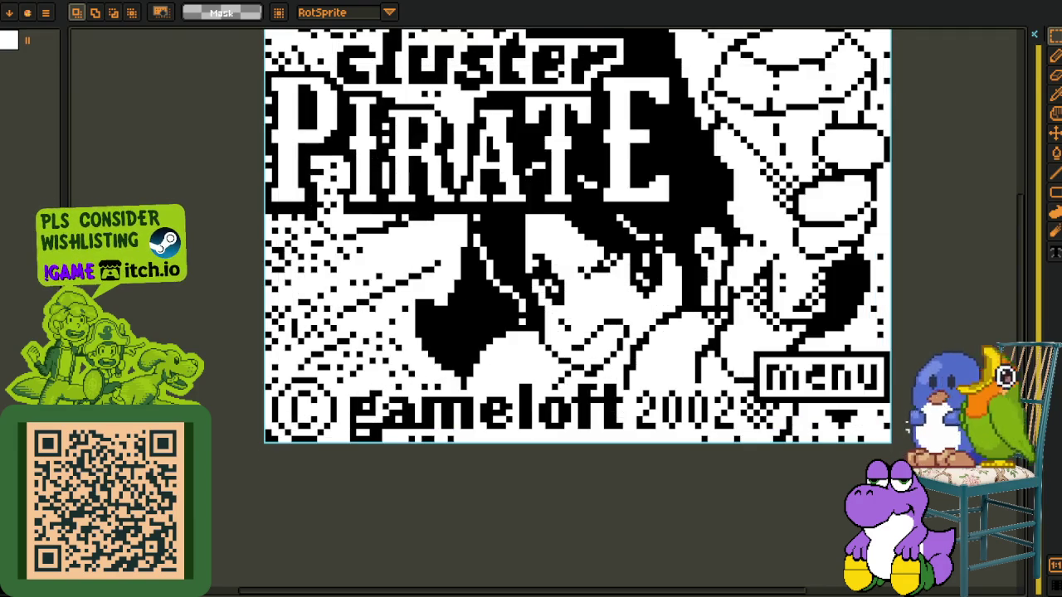
scroll(907, 423, down, 2)
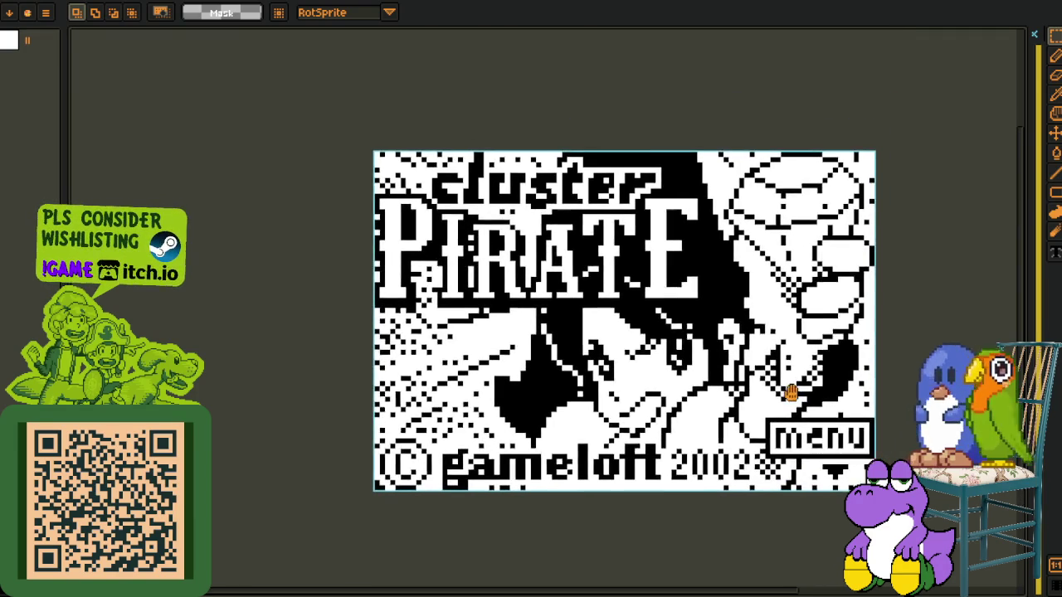
Browse the title and New Game screens with undo/redo, testing a selection around 2002
key(ctrl+v)
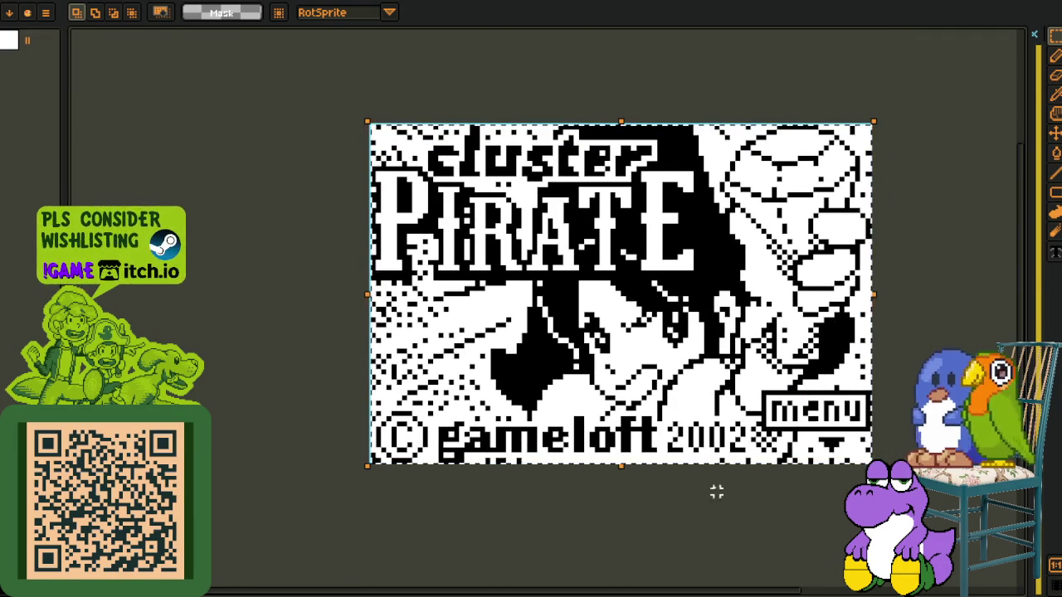
scroll(743, 357, up, 1)
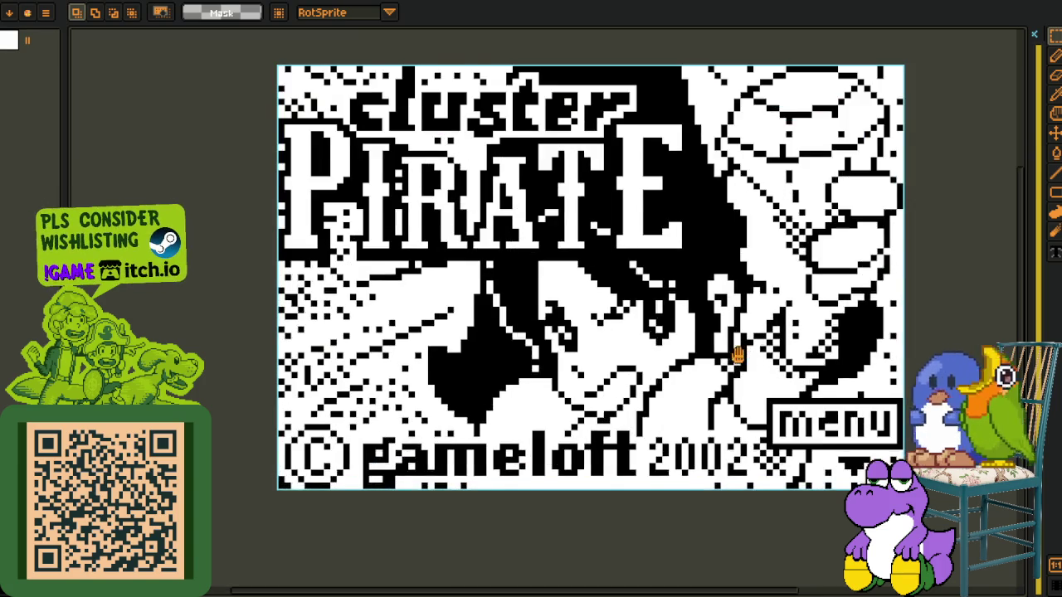
scroll(743, 357, up, 1)
key(ctrl+z)
key(ctrl+z)
key(ctrl+z)
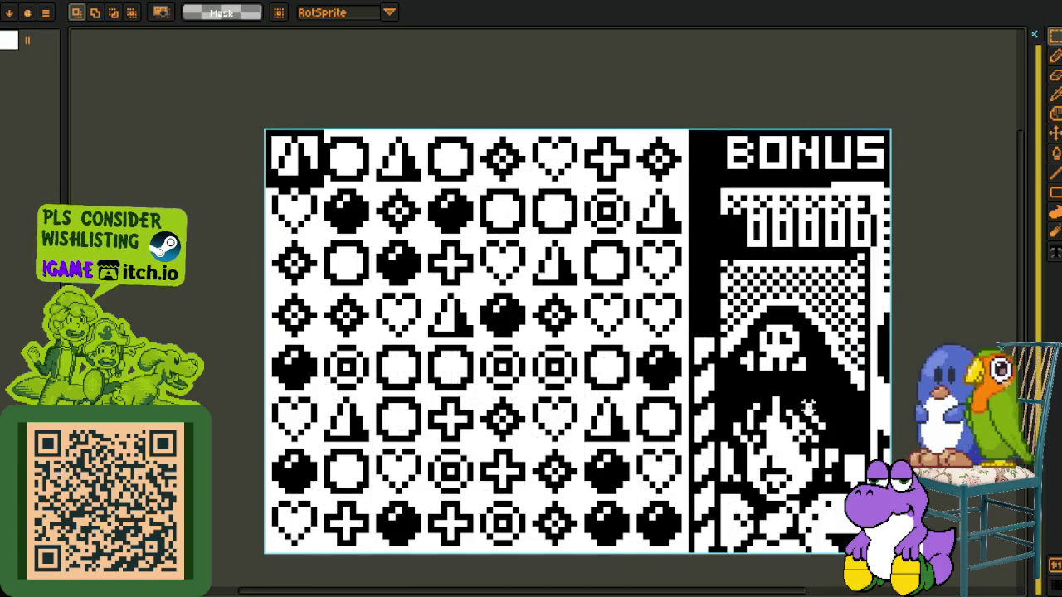
key(ctrl+y)
key(ctrl+y)
key(ctrl+y)
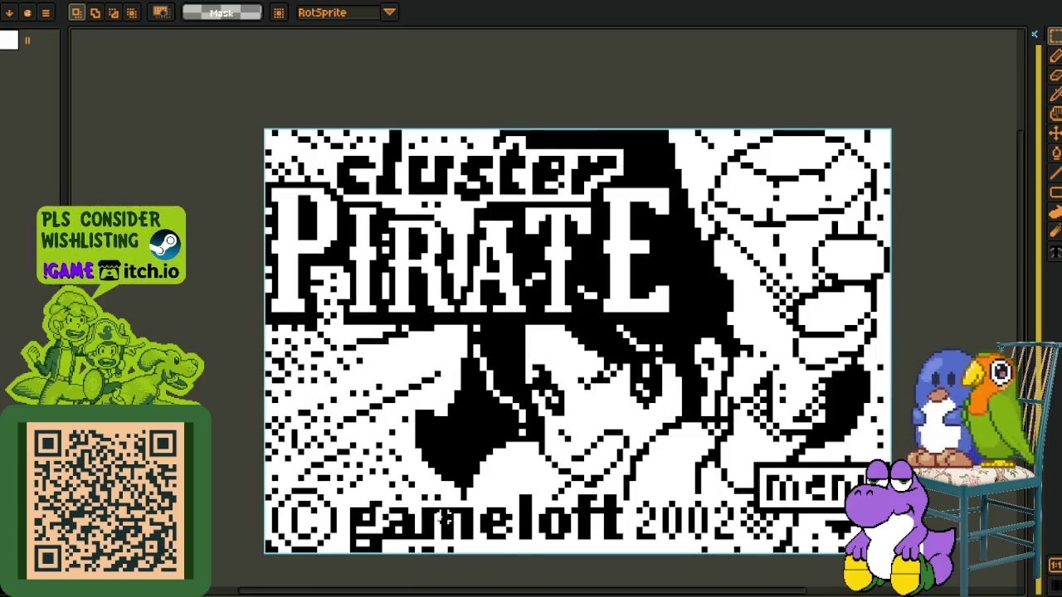
mouse_move(620, 473)
mouse_down()
mouse_move(747, 576)
mouse_move(743, 531)
mouse_up()
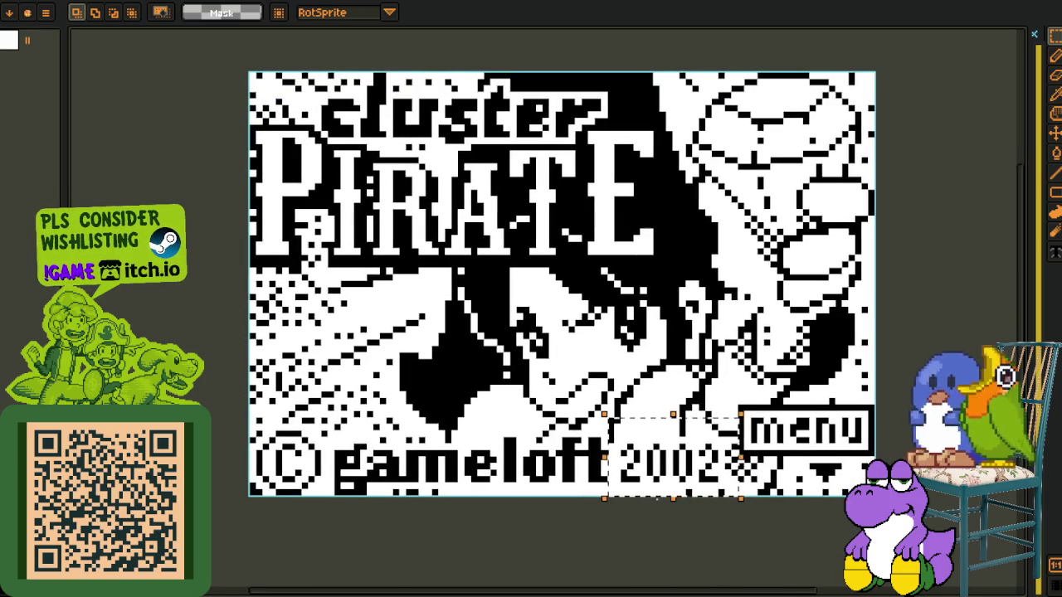
click(500, 412)
key(ctrl+z)
key(ctrl+z)
key(ctrl+z)
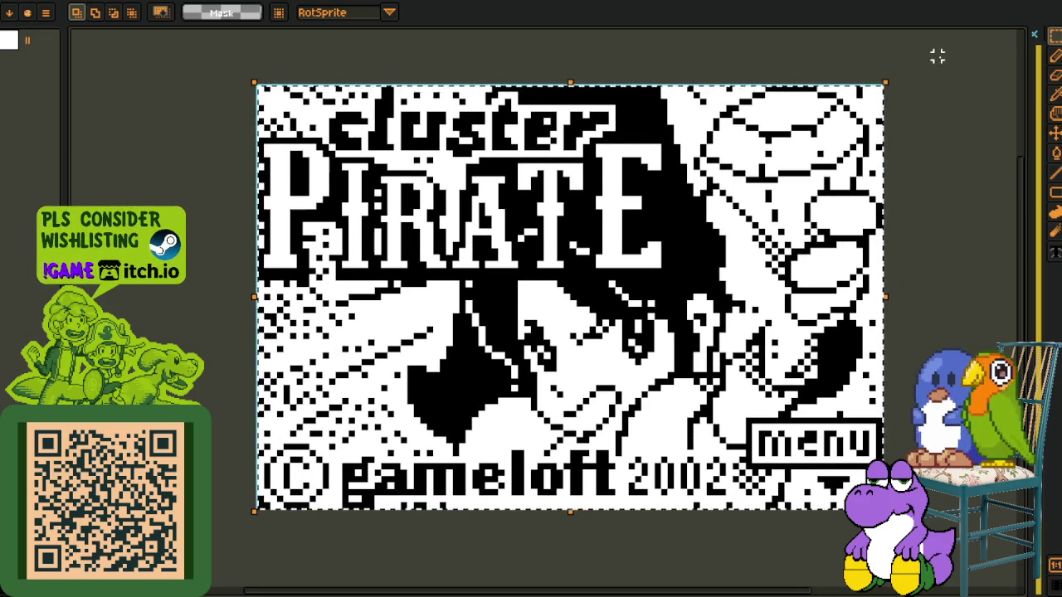
key(ctrl+z)
key(ctrl+z)
key(ctrl+z)
key(ctrl+z)
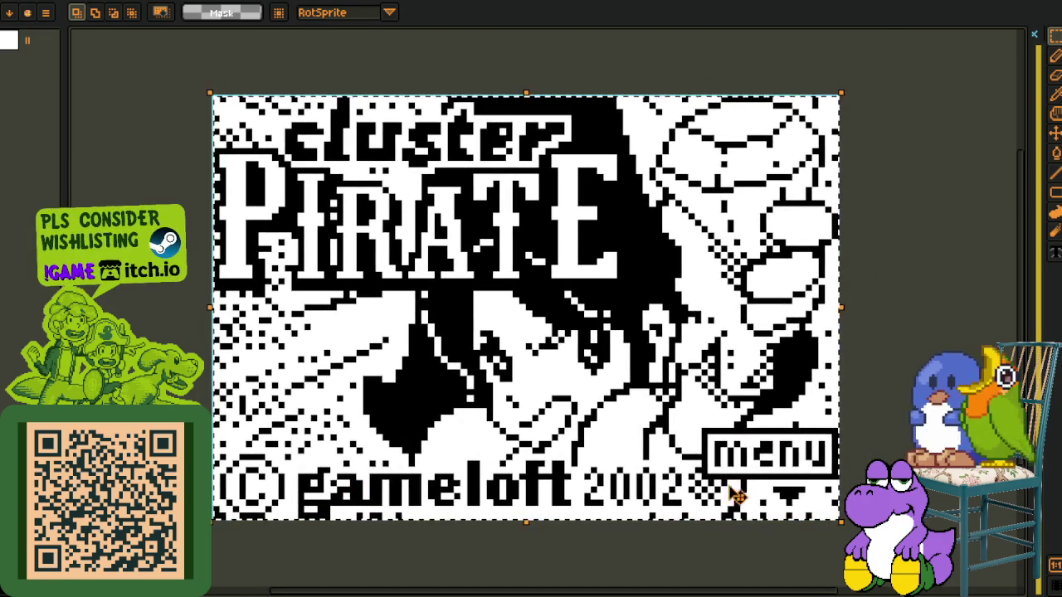
key(ctrl+z)
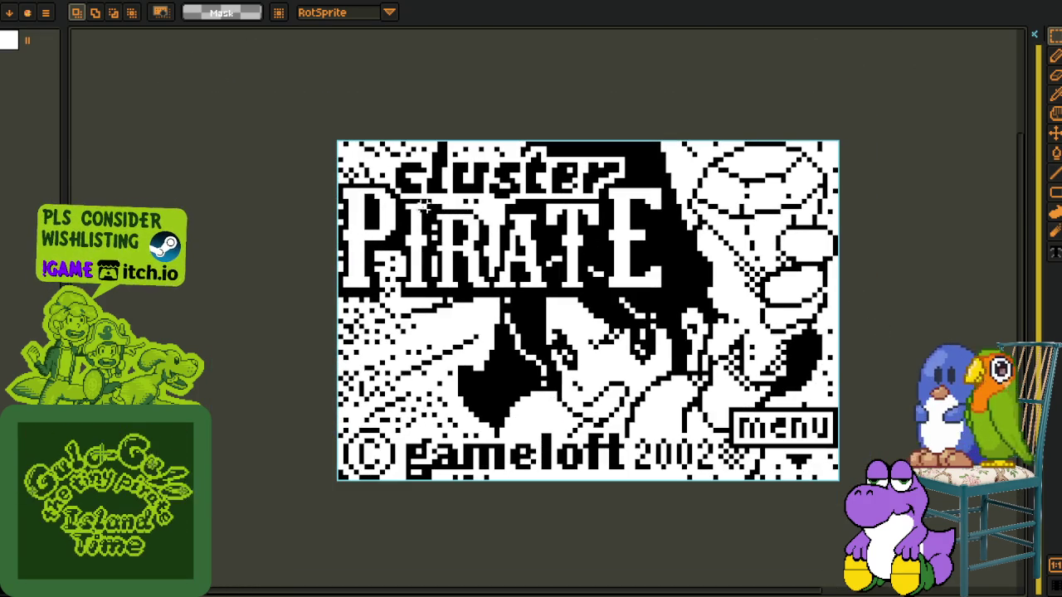
key(ctrl+z)
key(ctrl+z)
key(ctrl+z)
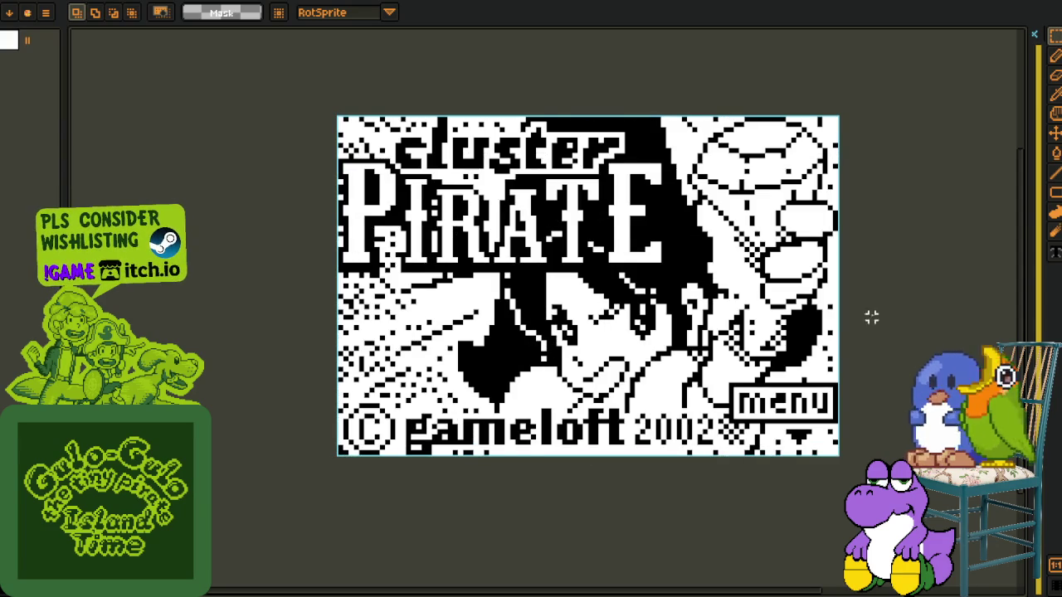
Move the menu image, then undo through the instructions and game board screens back to the box
key(ctrl+y)
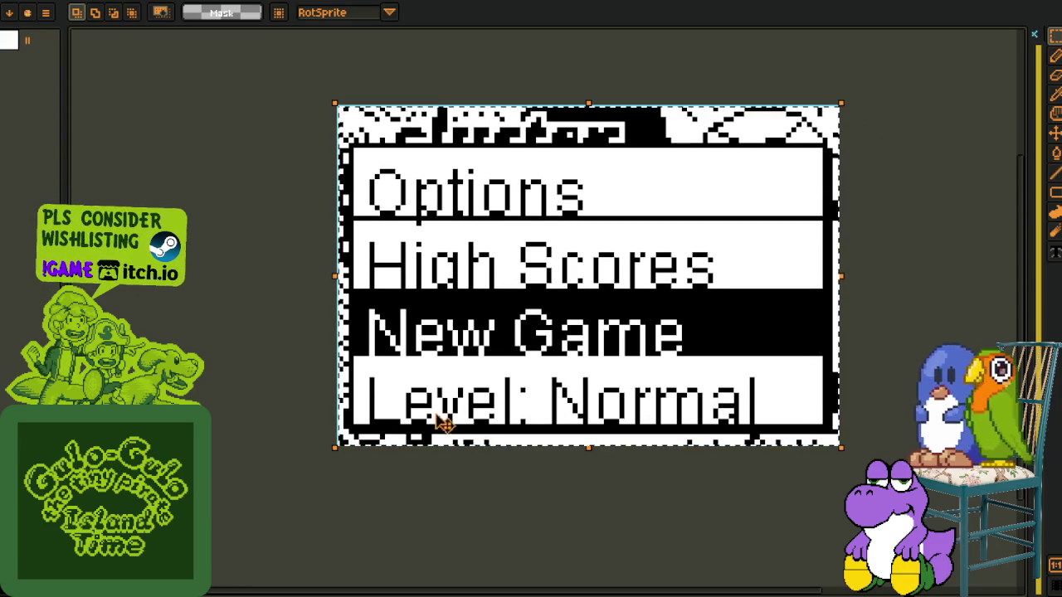
drag(598, 82, 532, 127)
key(Return)
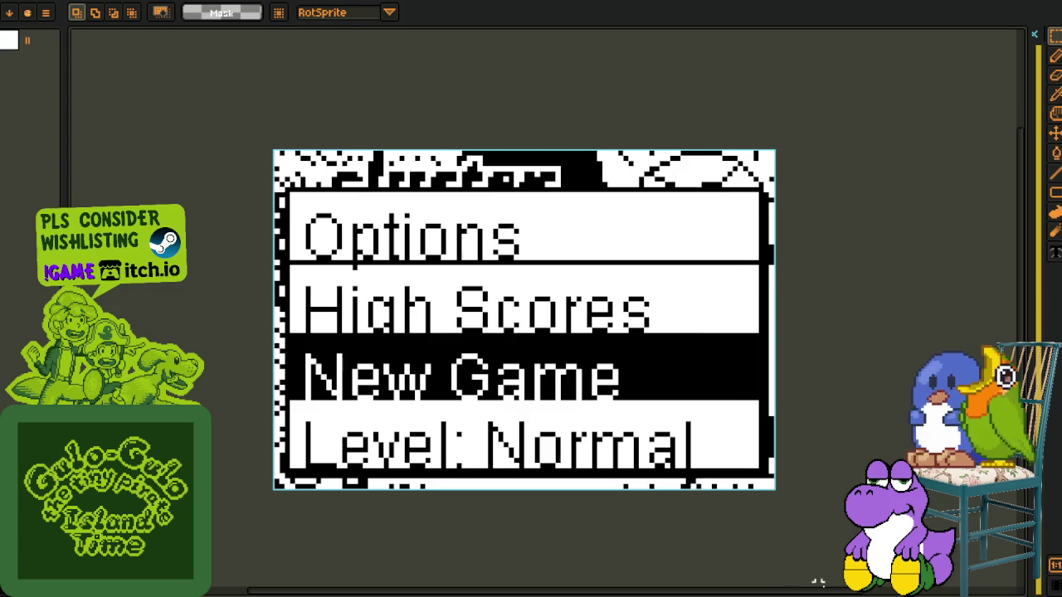
scroll(798, 569, down, 1)
key(ctrl+z)
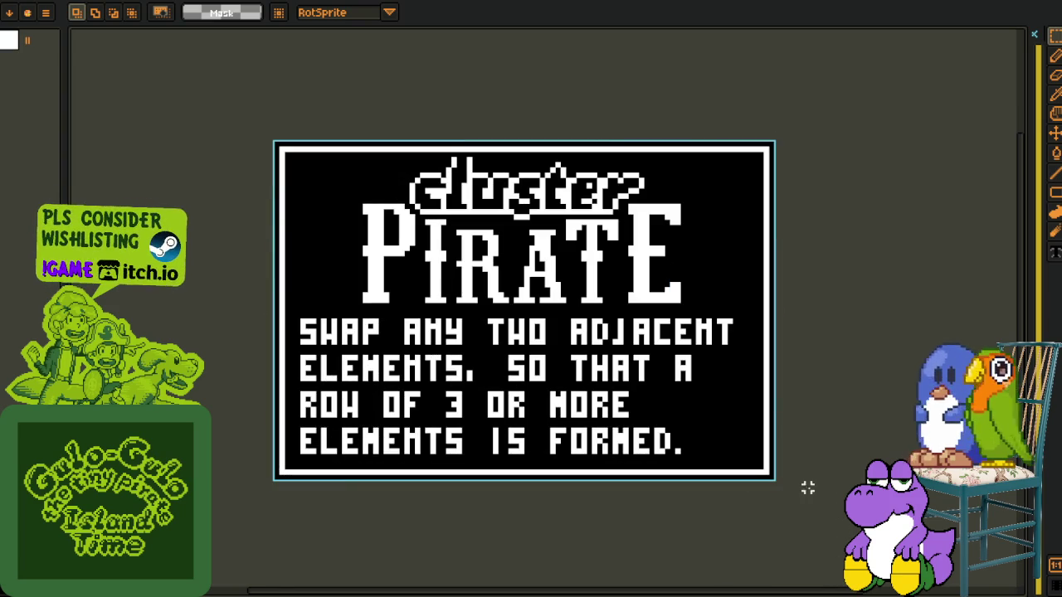
key(ctrl+z)
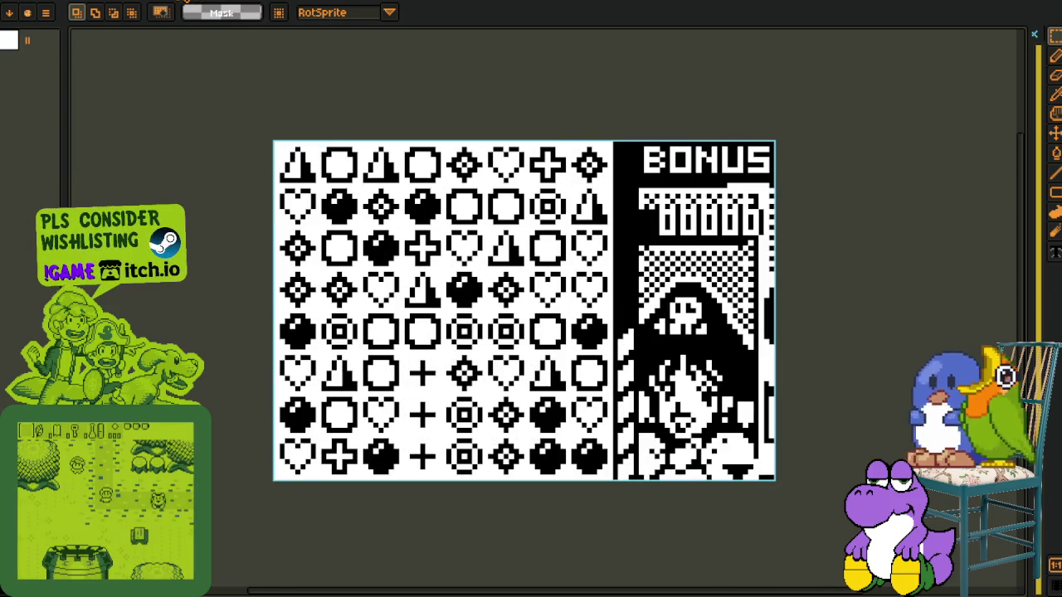
key(ctrl+z)
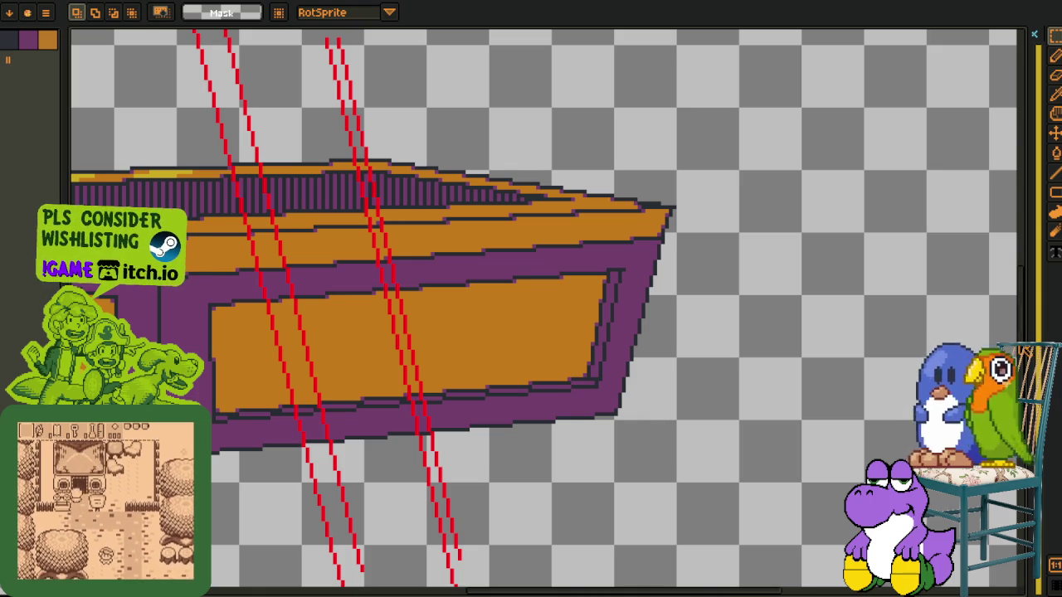
Show the treasure-chest reference panel, widen the canvas beside it, and pan the box into view
key(Tab)
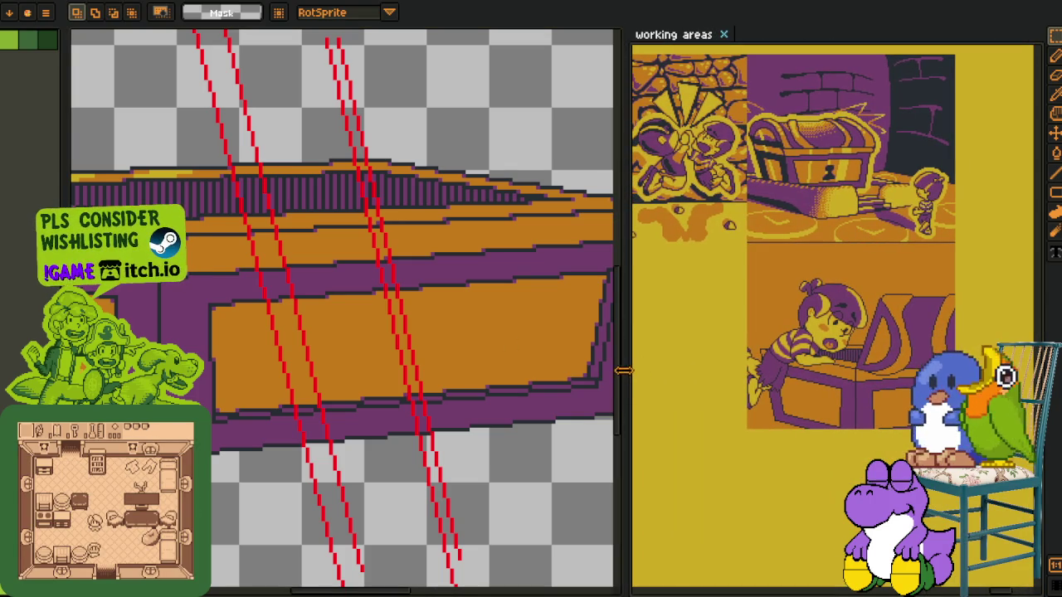
drag(626, 371, 838, 390)
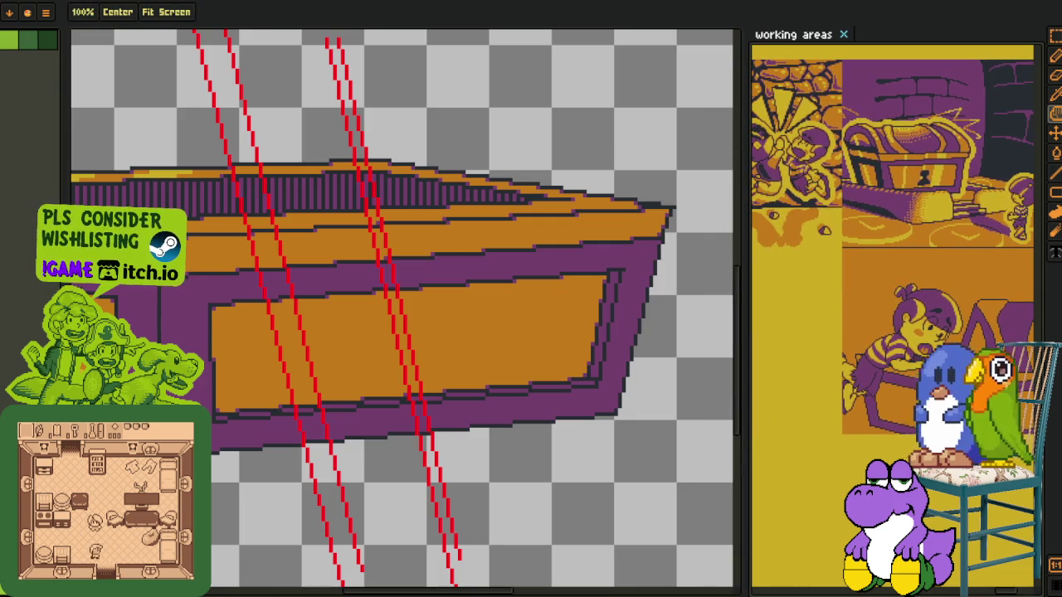
mouse_move(249, 440)
mouse_down()
mouse_move(381, 483)
mouse_move(367, 491)
mouse_up()
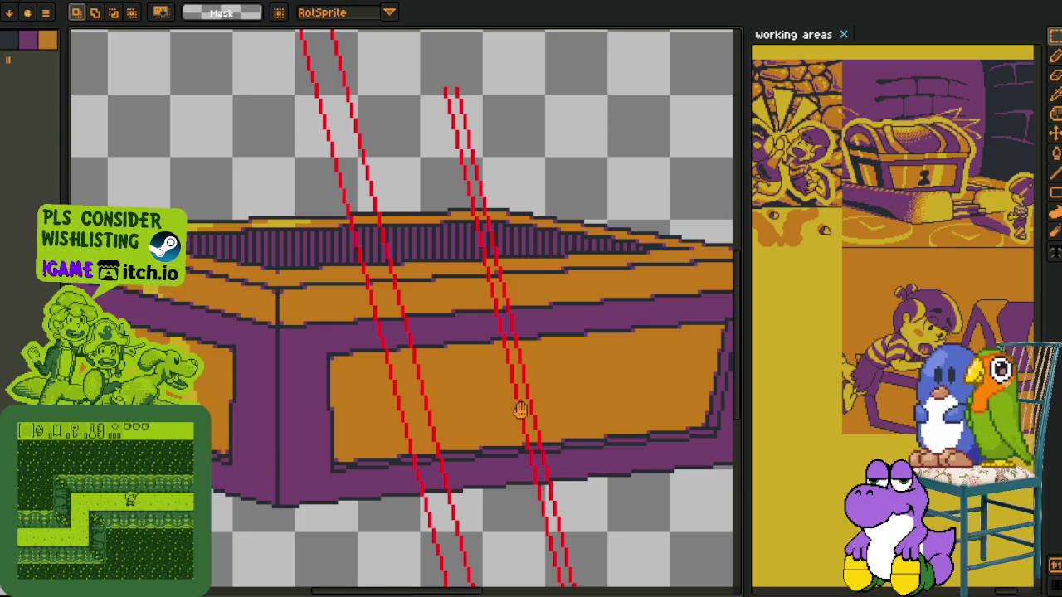
scroll(519, 407, up, 1)
scroll(406, 393, up, 1)
Paste a copy of the red guide line, shift it right, then undo it
key(i)
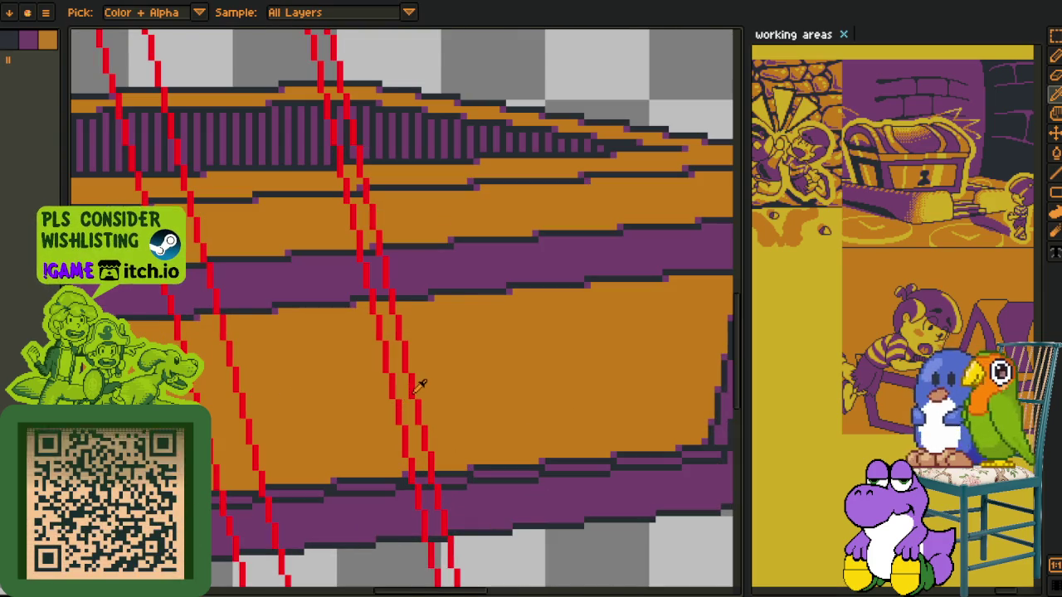
scroll(415, 390, down, 2)
key(ctrl+v)
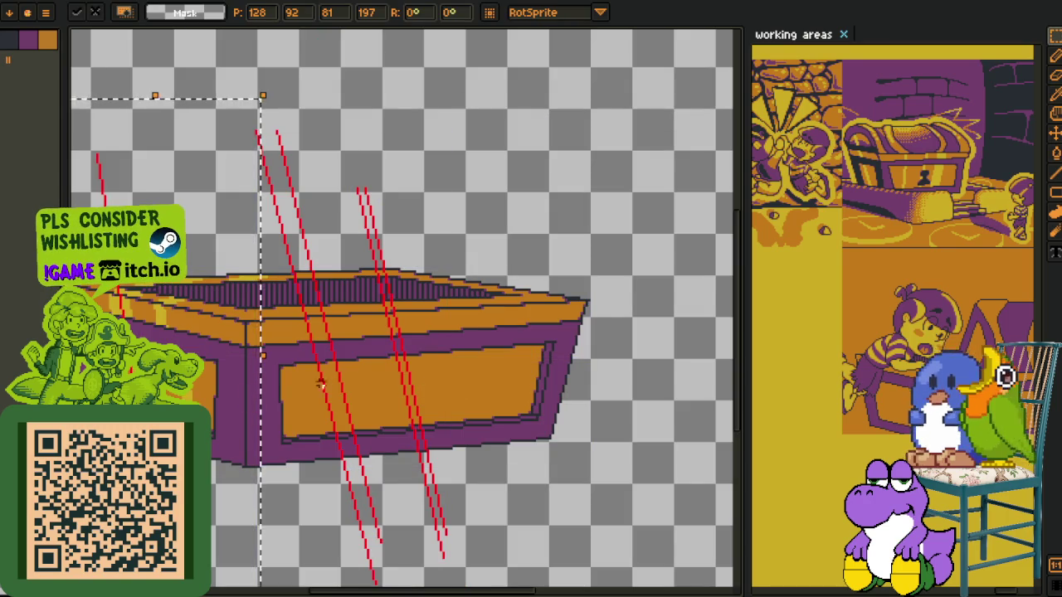
mouse_move(427, 461)
mouse_down()
mouse_move(445, 449)
mouse_move(470, 460)
mouse_up()
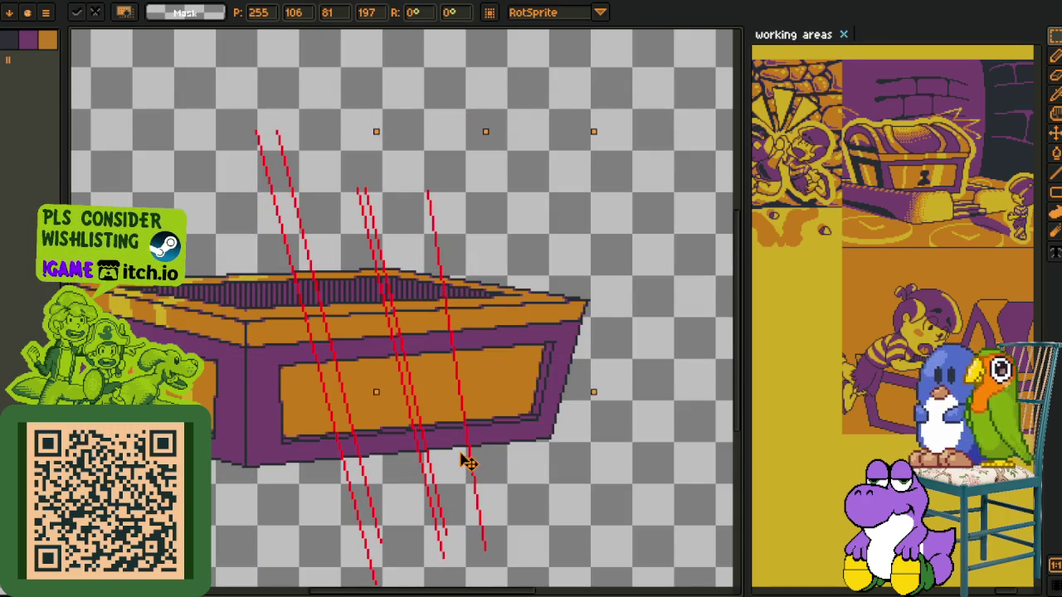
key(ctrl+z)
scroll(422, 435, up, 3)
Draw two slanted red guide lines down the right part of the front panel with the 1px Line tool
key(i)
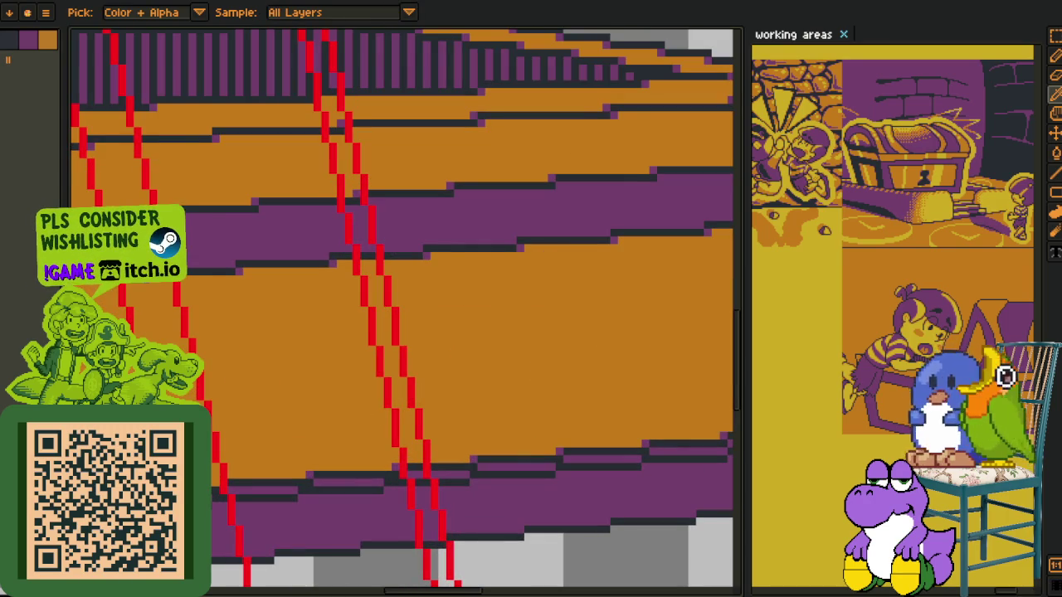
scroll(384, 128, down, 2)
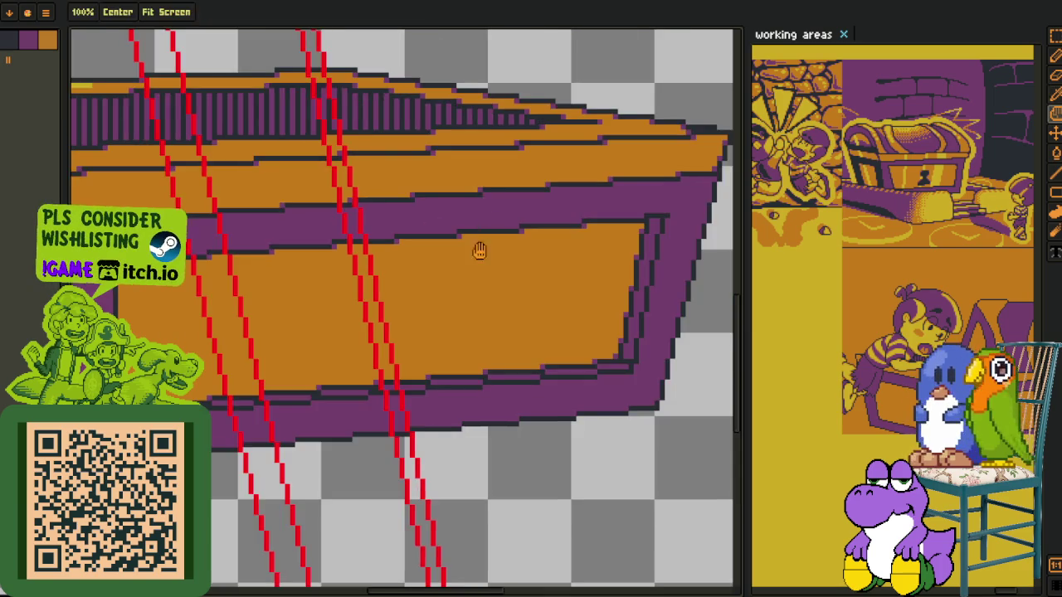
scroll(385, 128, down, 2)
scroll(384, 128, down, 1)
key(l)
drag(369, 93, 478, 585)
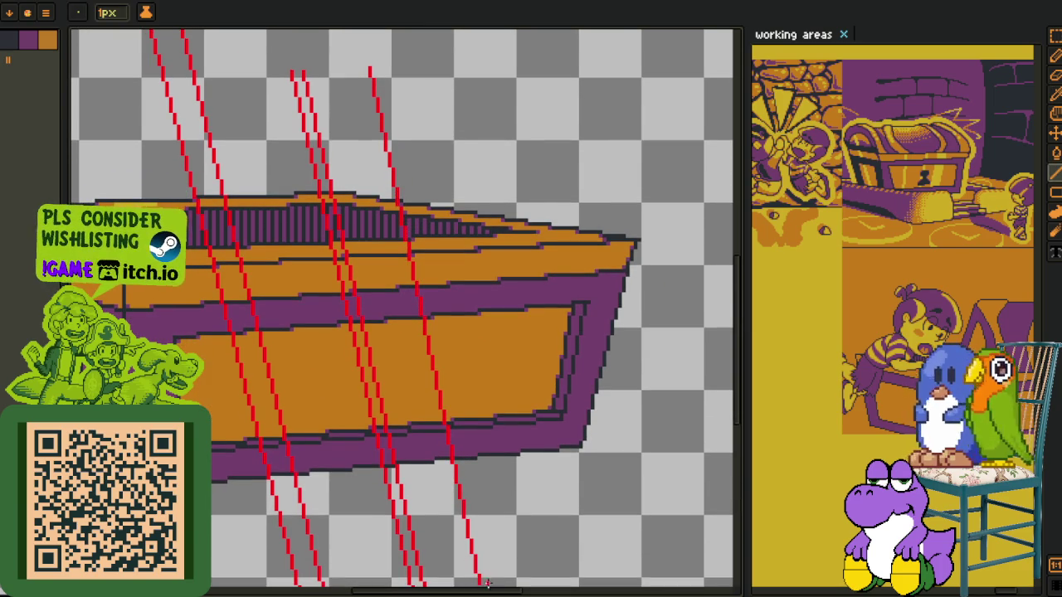
mouse_move(486, 580)
mouse_down()
mouse_move(377, 48)
mouse_move(382, 70)
mouse_up()
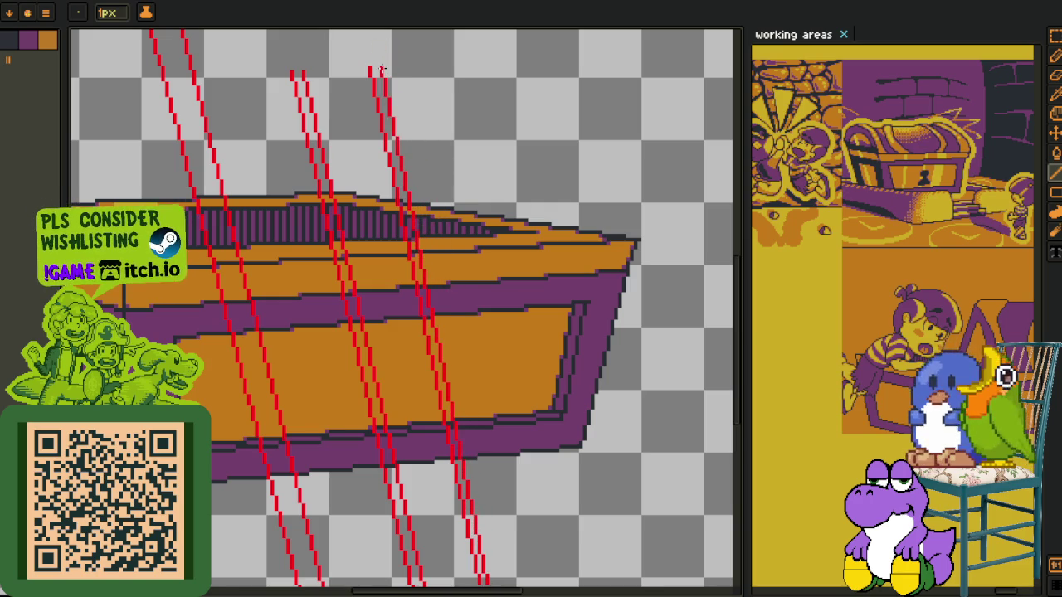
scroll(381, 69, down, 3)
scroll(382, 70, down, 1)
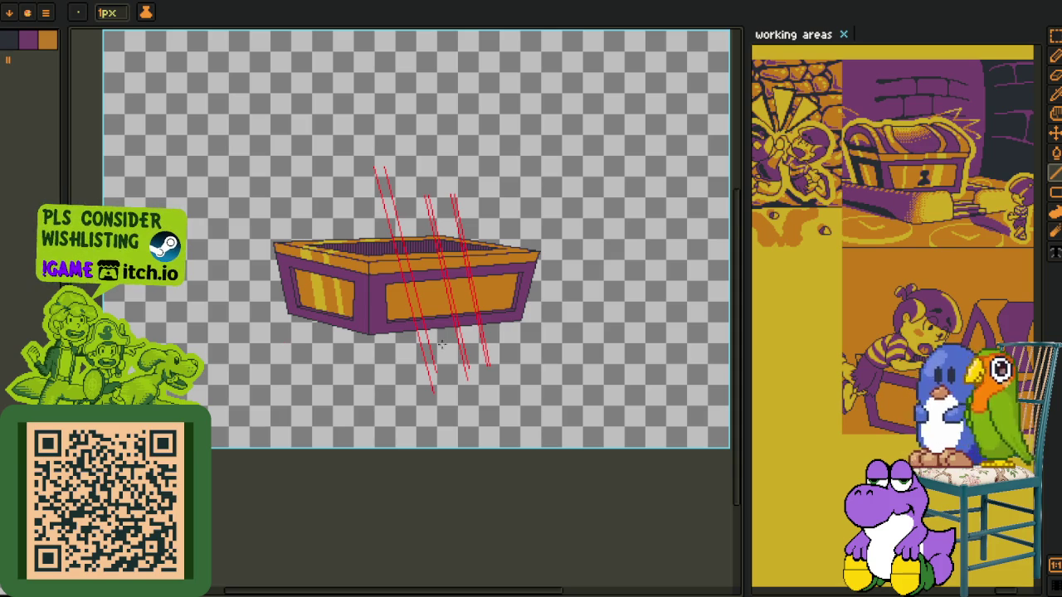
Lasso the front panel's guide lines, then drop the selection and cancel an accidental line
scroll(486, 367, up, 3)
scroll(526, 304, up, 1)
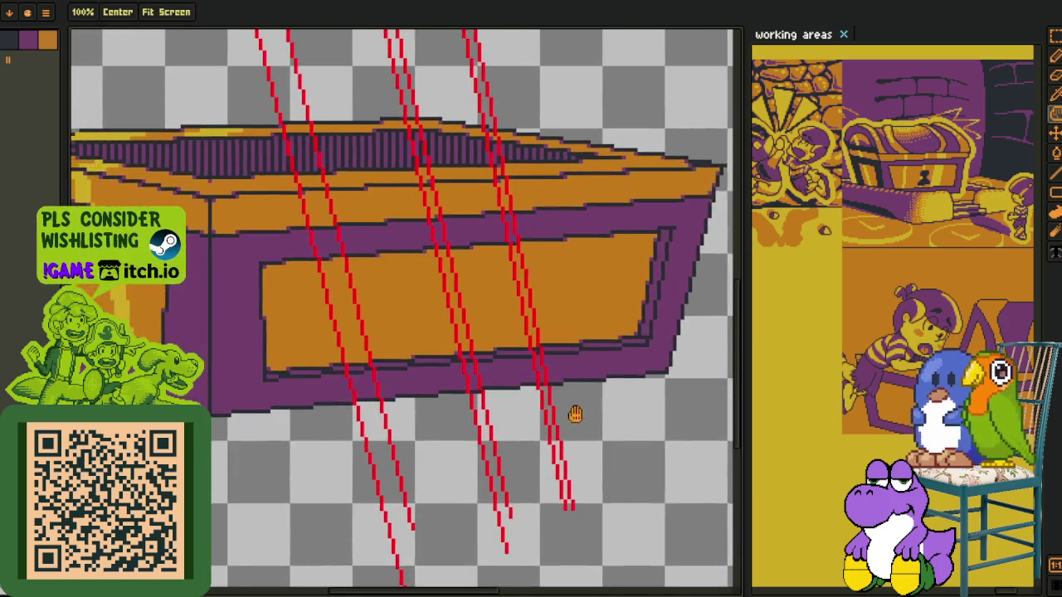
scroll(573, 253, up, 1)
key(q)
mouse_move(588, 247)
mouse_down()
mouse_move(390, 259)
mouse_move(590, 247)
mouse_move(591, 306)
mouse_up()
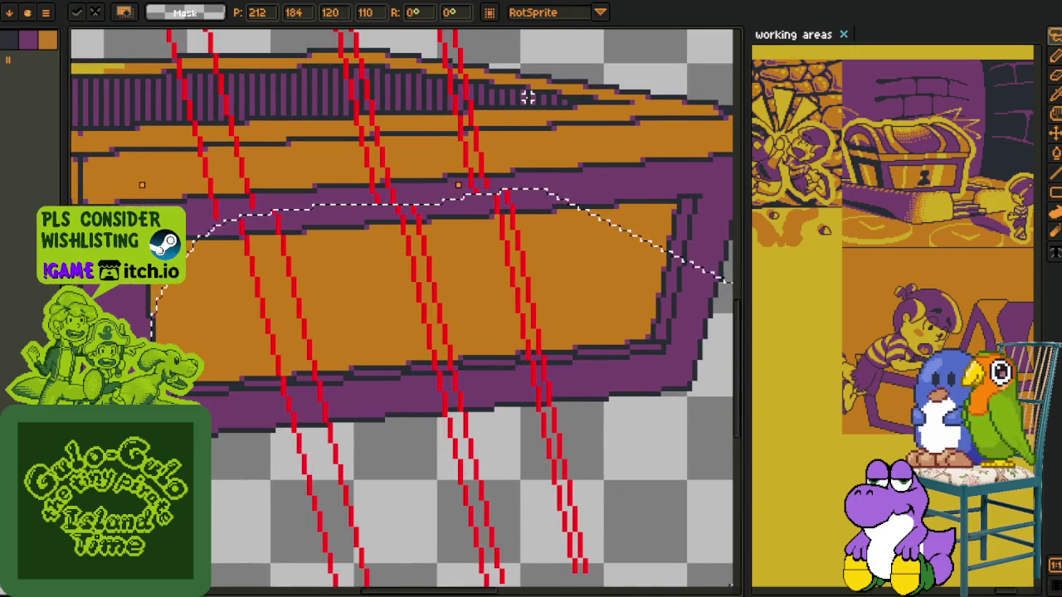
key(ctrl+d)
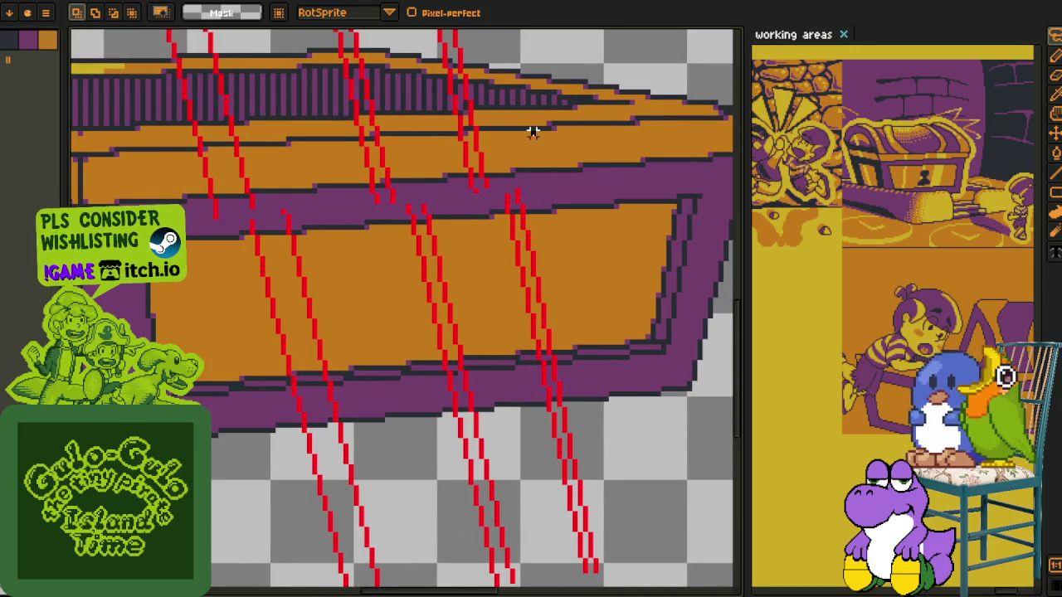
scroll(527, 133, down, 1)
scroll(357, 336, up, 2)
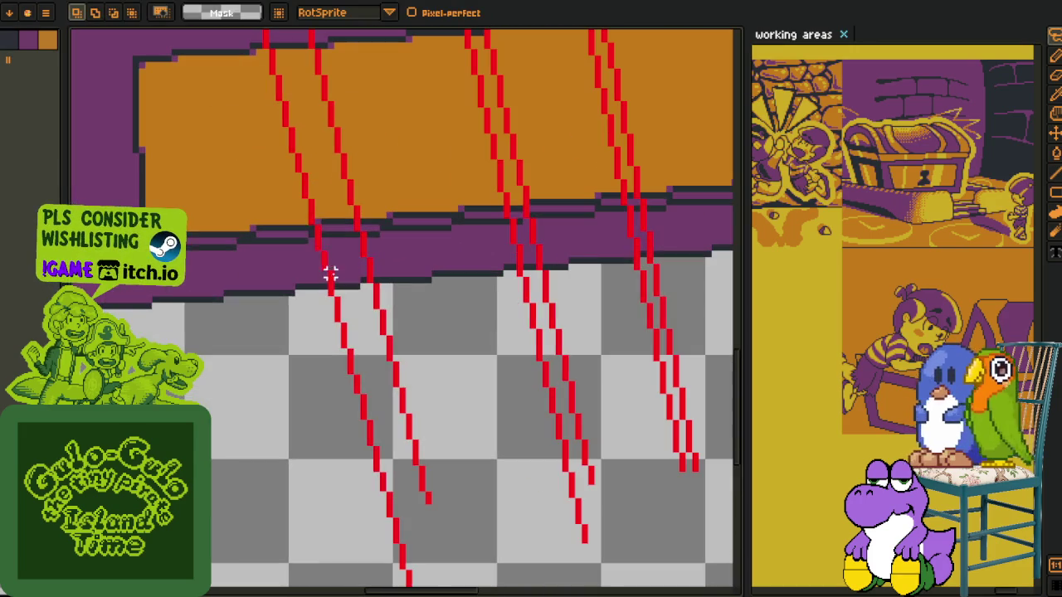
drag(313, 230, 581, 553)
key(Escape)
Delete the red guide pixels crossing the left and right purple bands
scroll(312, 171, down, 3)
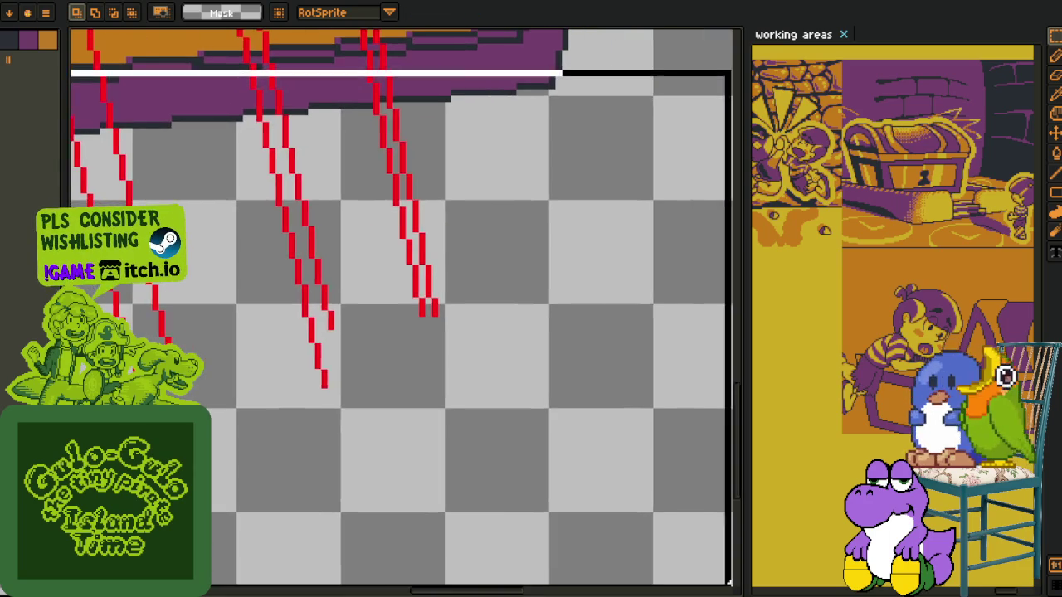
scroll(493, 429, up, 5)
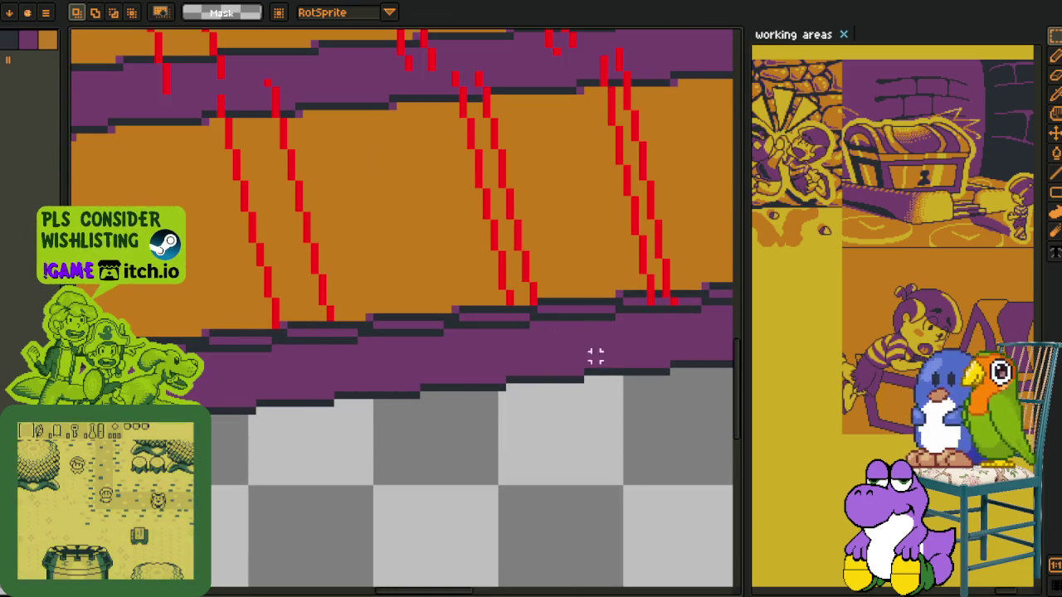
scroll(532, 309, down, 2)
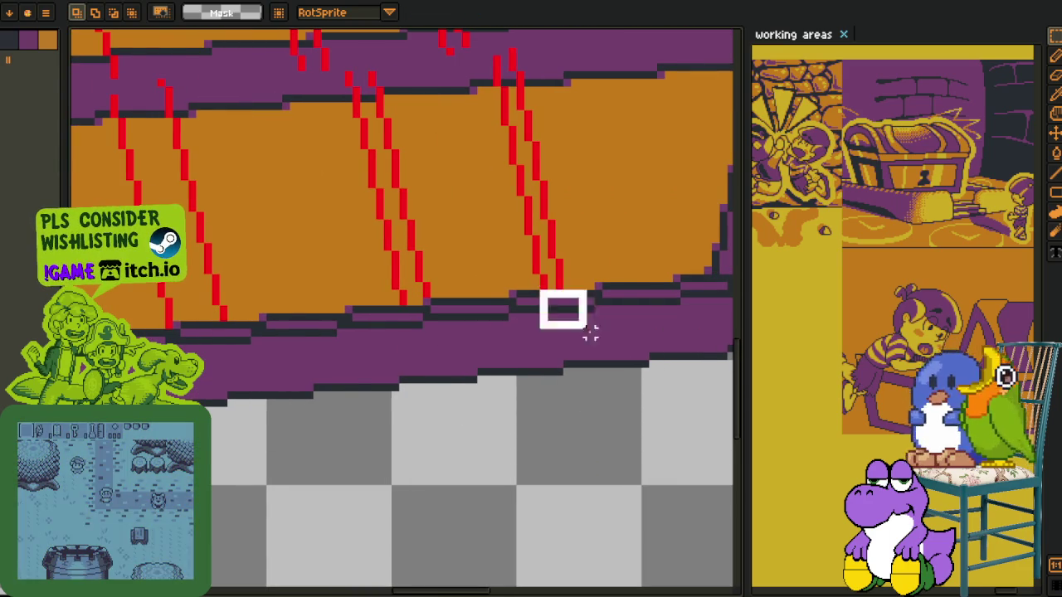
scroll(614, 357, up, 2)
scroll(384, 290, up, 2)
drag(380, 333, 155, 265)
key(Delete)
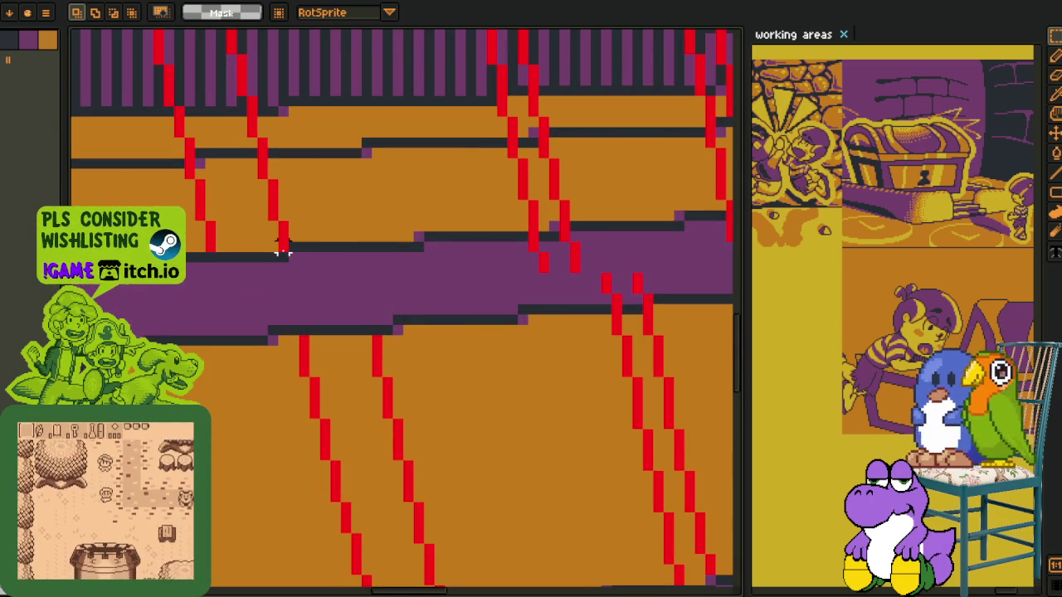
drag(531, 234, 649, 310)
key(Delete)
Clear the red guide pixels lying over the upper purple band
mouse_move(636, 235)
mouse_down()
mouse_move(273, 284)
mouse_move(415, 347)
mouse_up()
key(Delete)
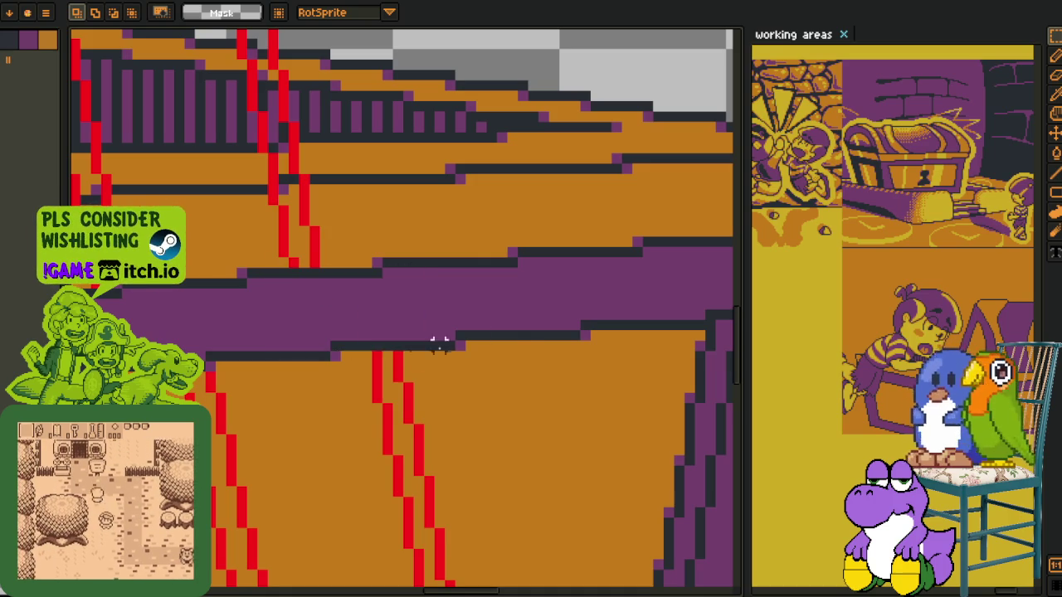
scroll(523, 324, down, 3)
scroll(429, 351, up, 2)
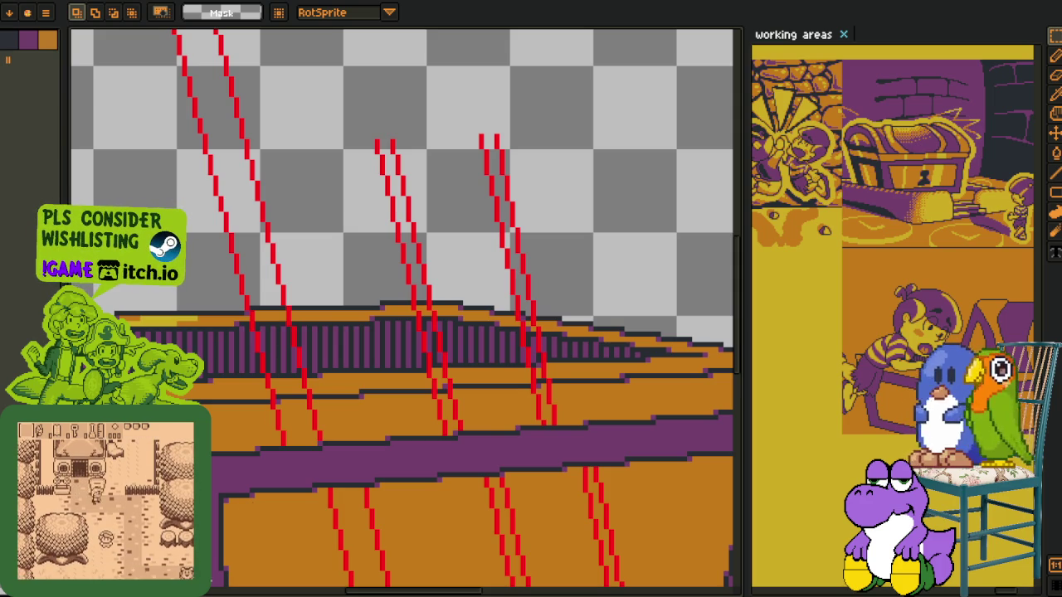
scroll(386, 473, up, 1)
scroll(386, 472, up, 1)
scroll(408, 491, up, 1)
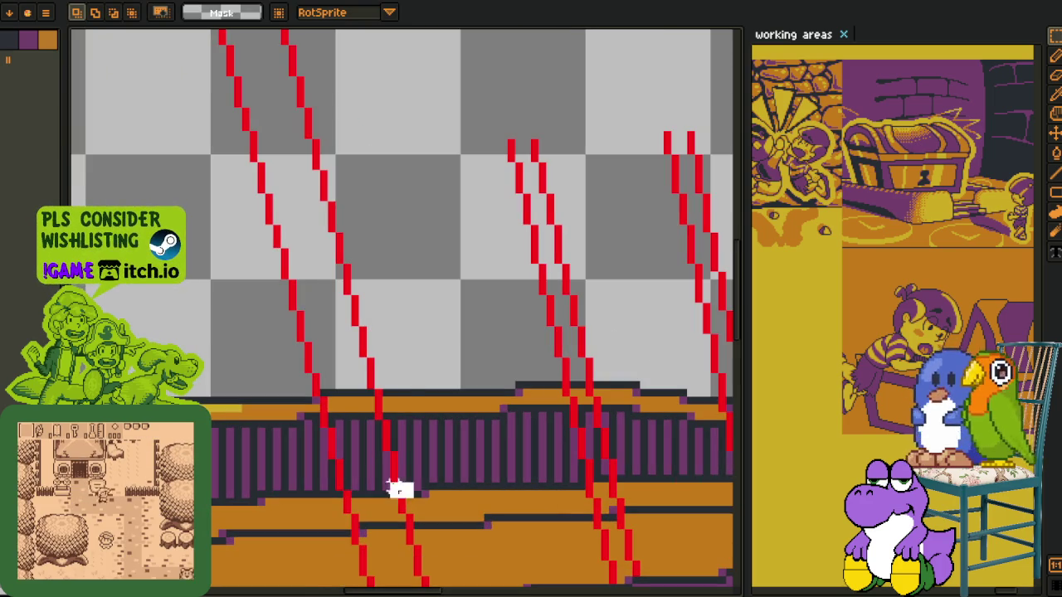
Delete the red guide lines rising above the rim, including those on the left
drag(408, 491, 88, 105)
key(Delete)
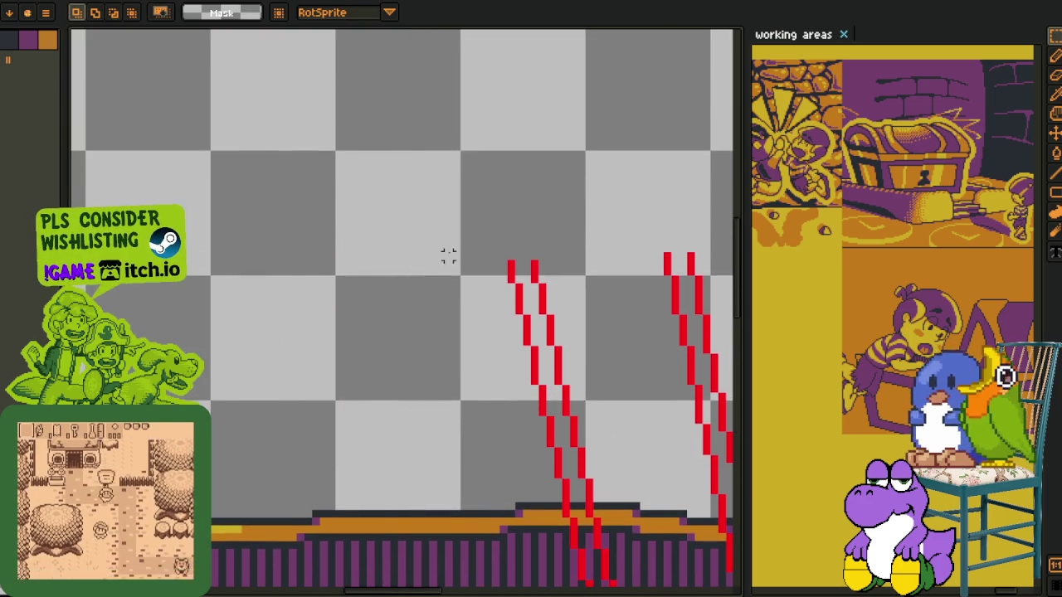
drag(467, 434, 363, 218)
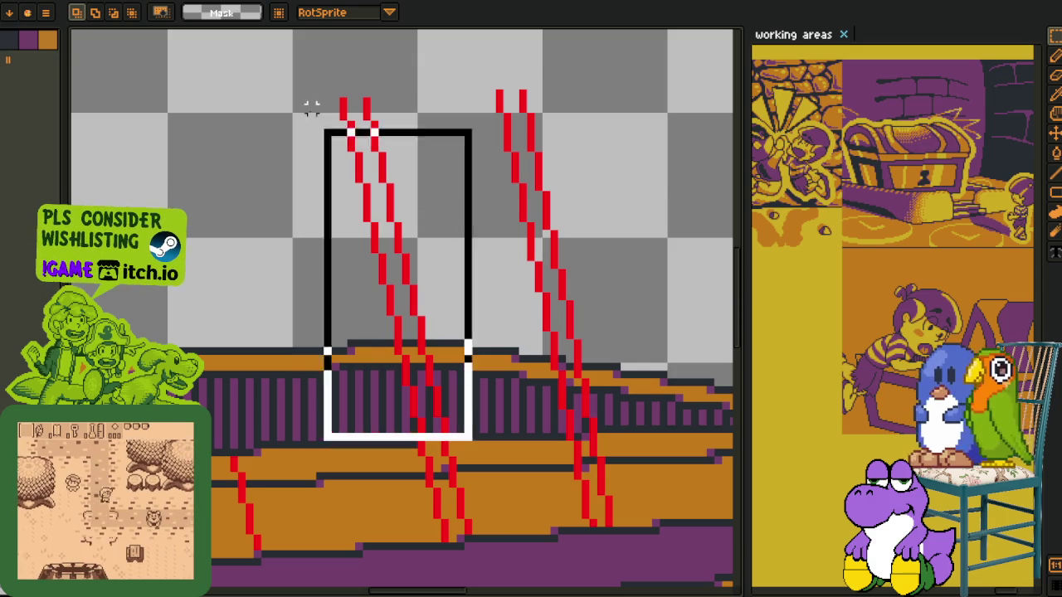
key(Delete)
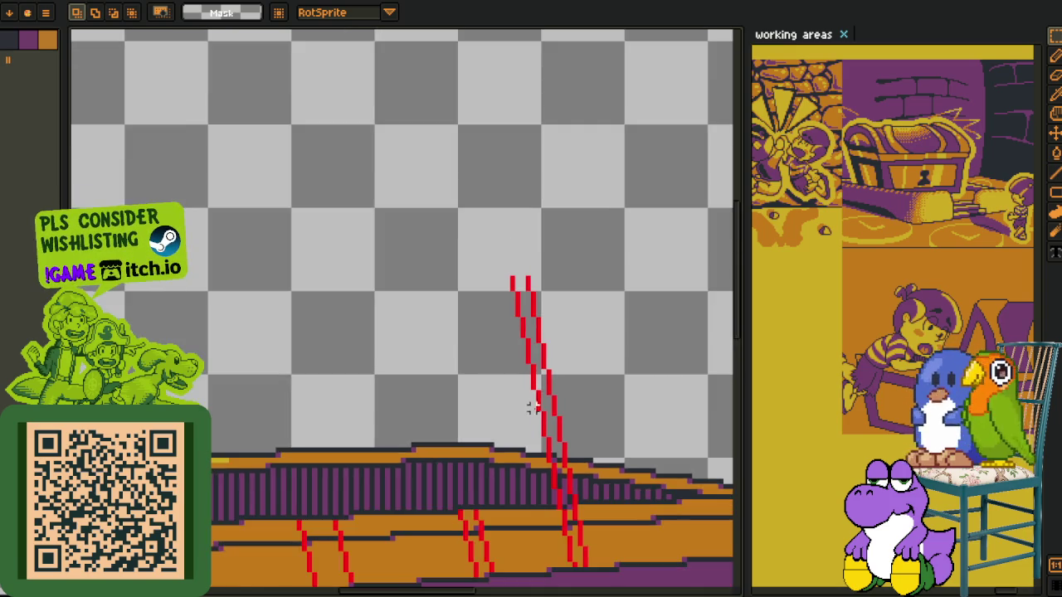
Erase the red lines sticking up above the railing, then bring the panels back into view
drag(624, 463, 408, 464)
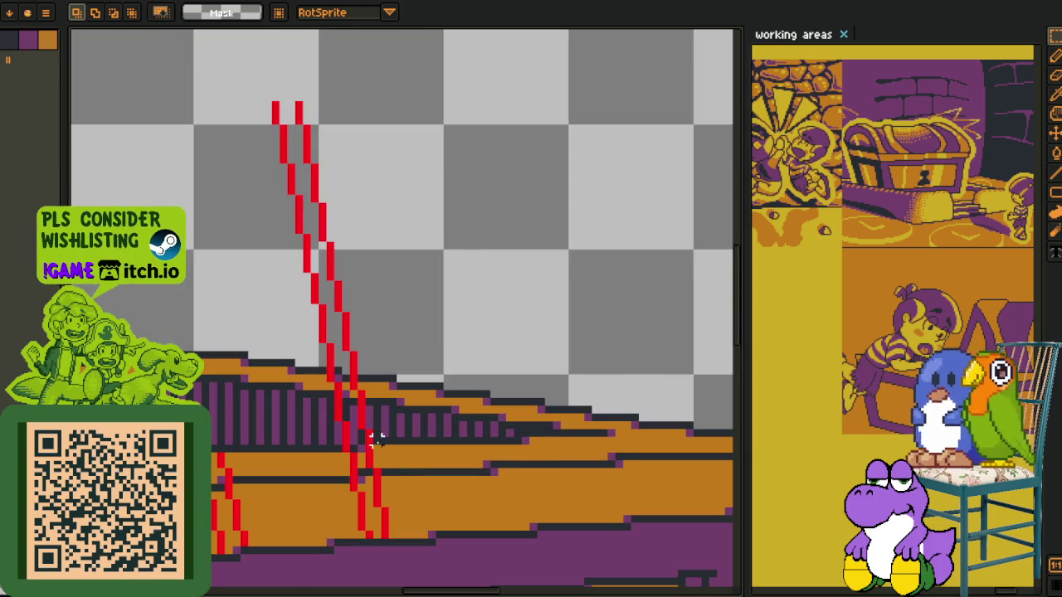
drag(361, 448, 192, 29)
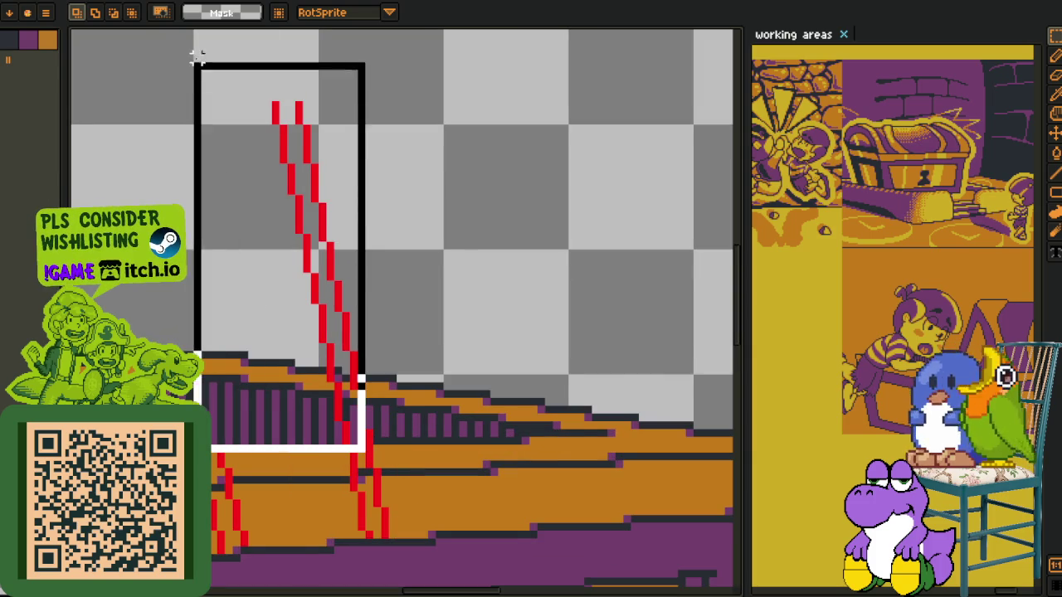
key(Delete)
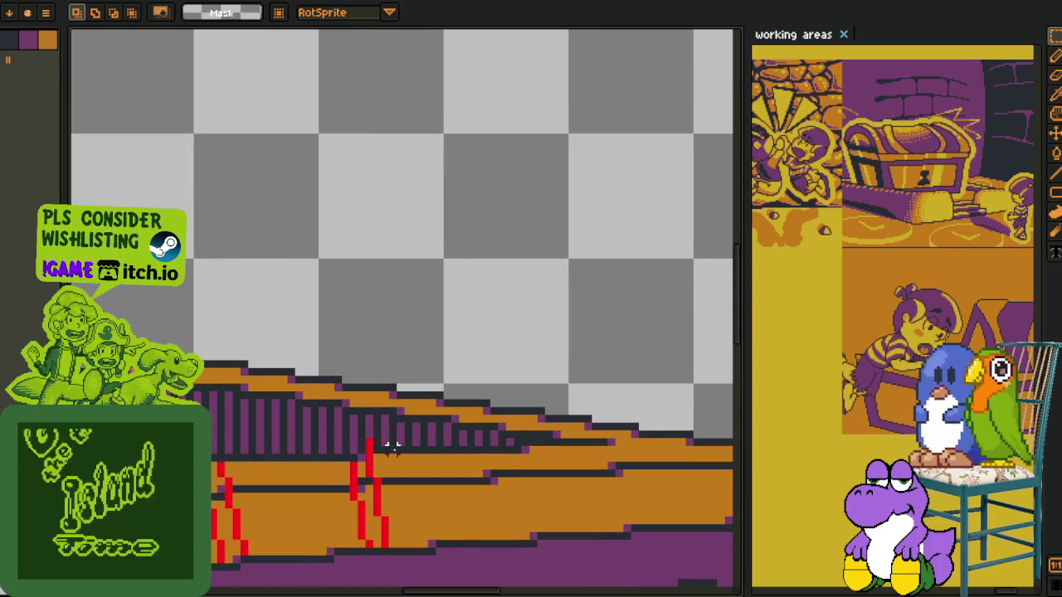
scroll(230, 271, down, 2)
drag(230, 271, 715, 318)
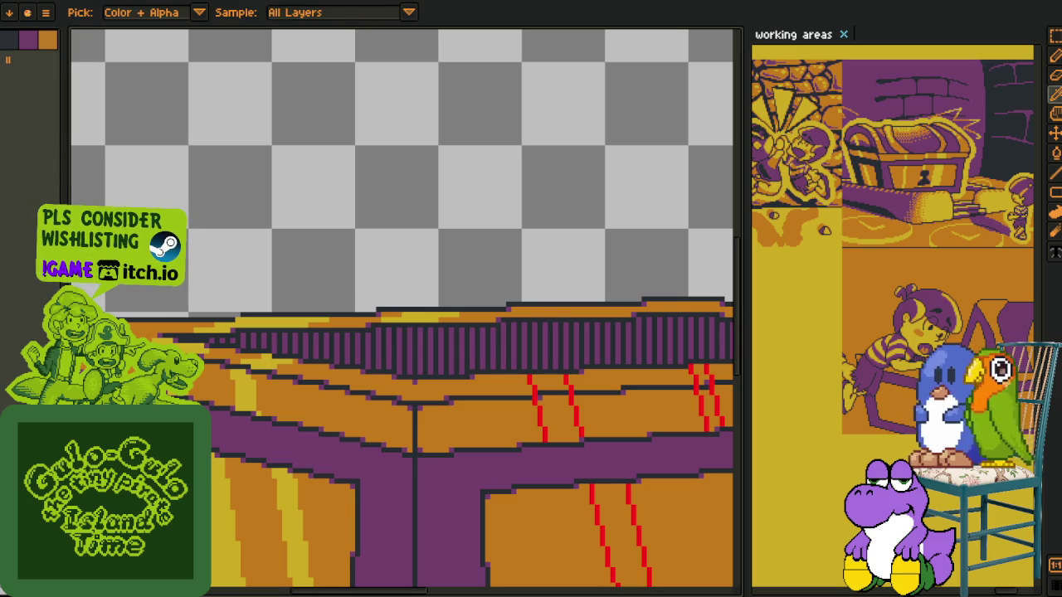
Zoom in and bucket-fill the strips between two red guide lines yellow
scroll(315, 260, up, 1)
scroll(327, 269, up, 1)
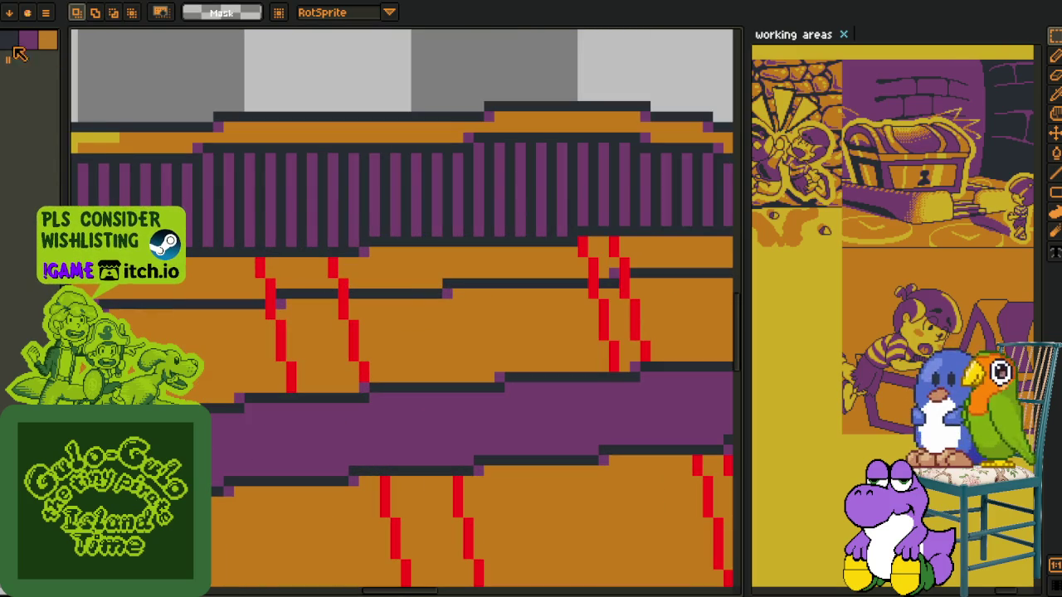
key(z)
click(321, 356)
key(b)
click(305, 342)
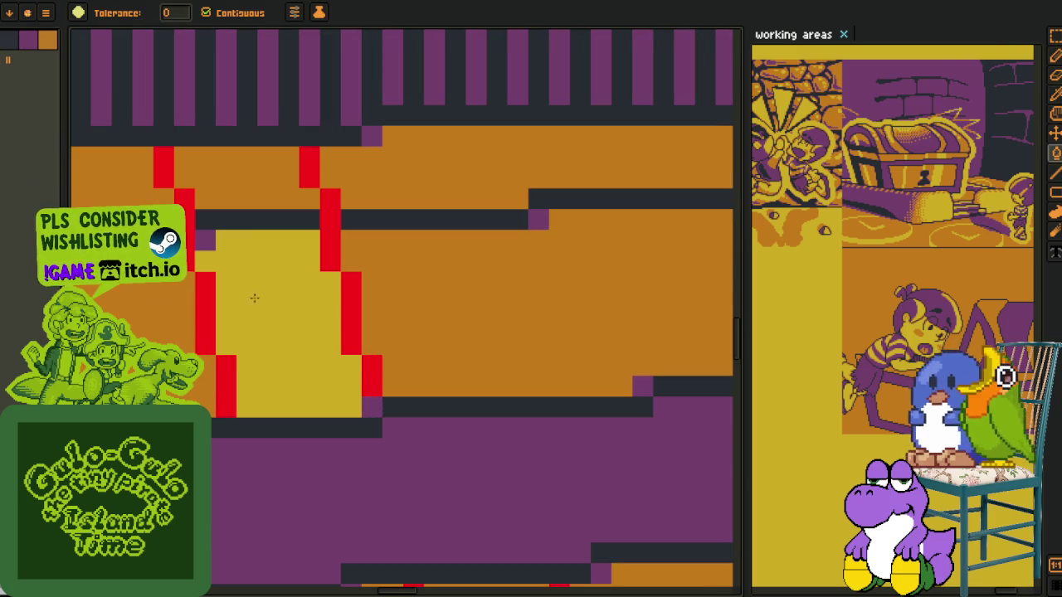
scroll(290, 348, down, 2)
key(z)
scroll(332, 398, up, 1)
scroll(318, 349, up, 1)
scroll(328, 298, up, 1)
key(b)
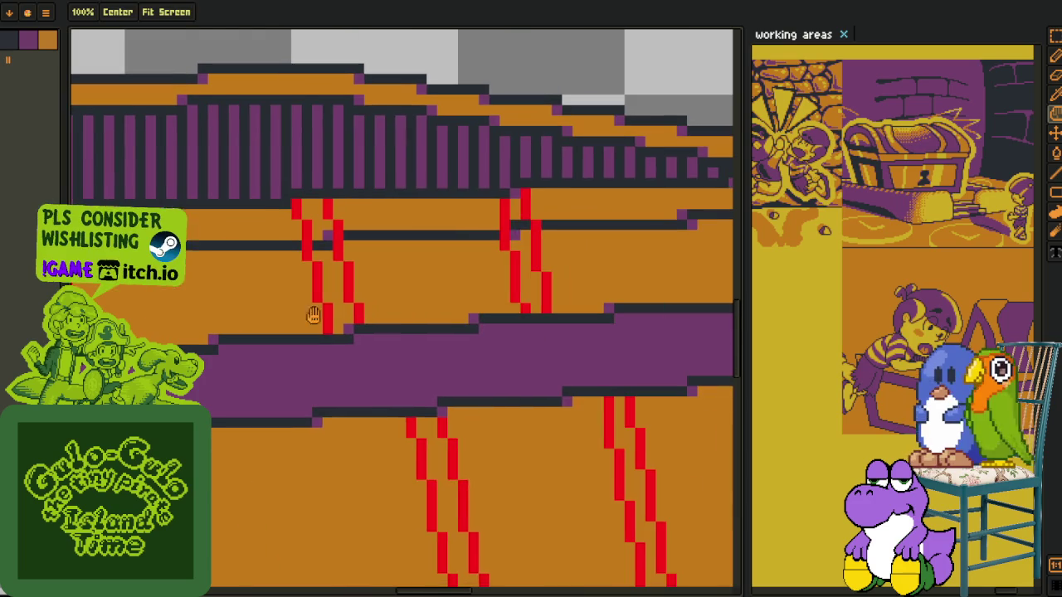
click(334, 287)
Eyedrop the red guide colour and fill the yellow strip back to red
key(z)
scroll(282, 304, up, 1)
scroll(410, 292, up, 1)
key(o)
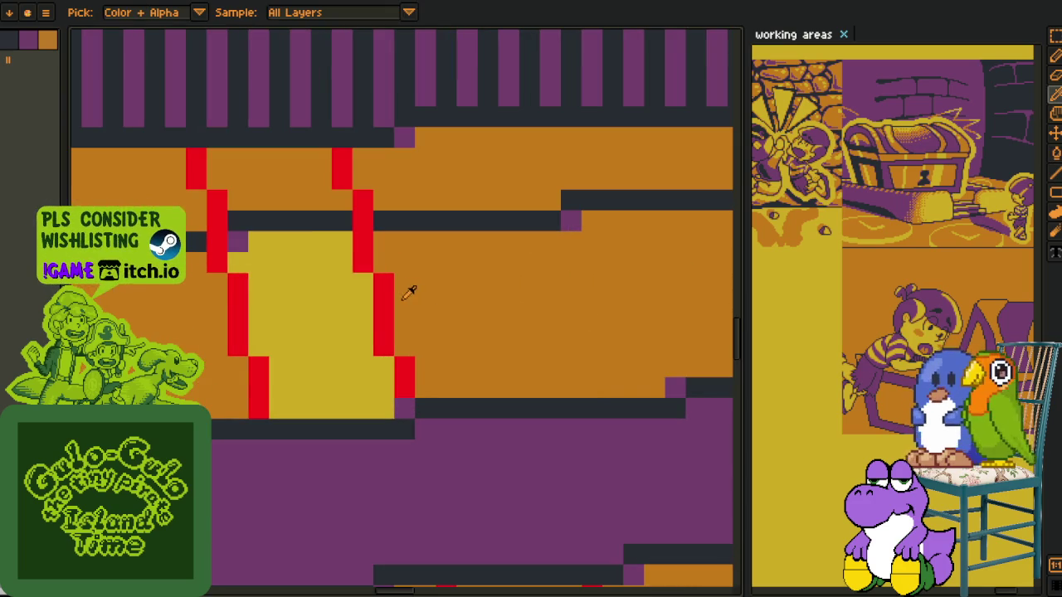
click(390, 297)
key(b)
click(344, 307)
Select and delete stray red pixels near the top edge and on the panel
key(z)
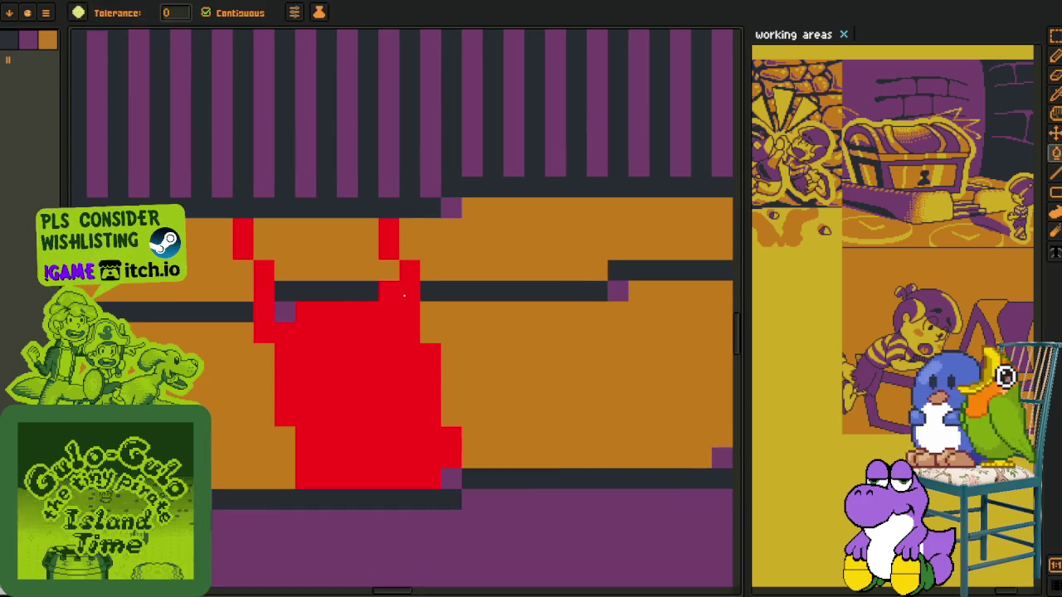
key(m)
drag(414, 300, 161, 152)
key(Delete)
drag(296, 321, 218, 257)
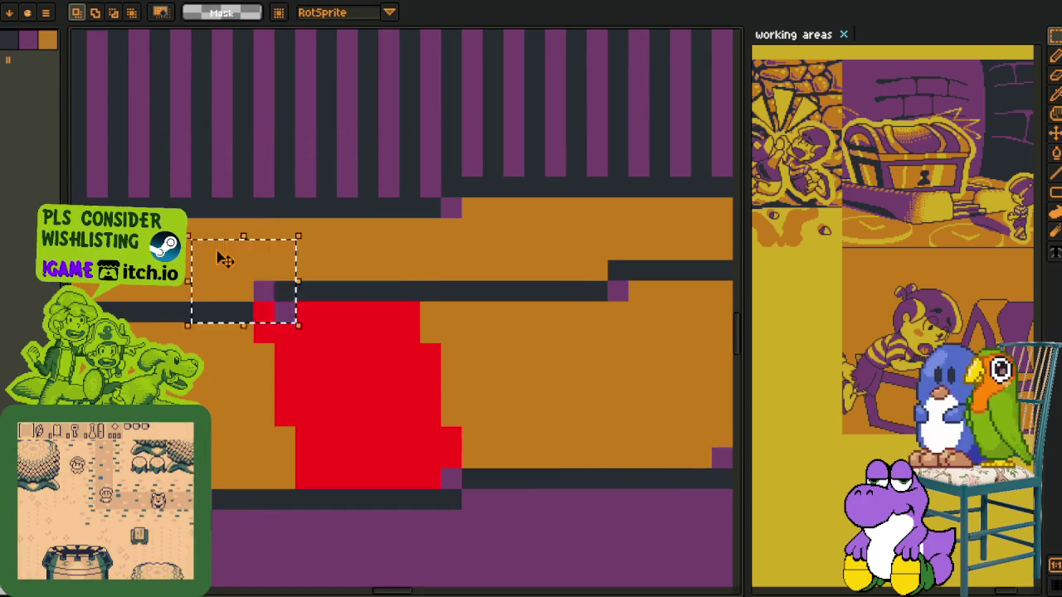
scroll(370, 275, down, 1)
scroll(370, 275, up, 1)
drag(407, 325, 273, 173)
key(Delete)
key(Right)
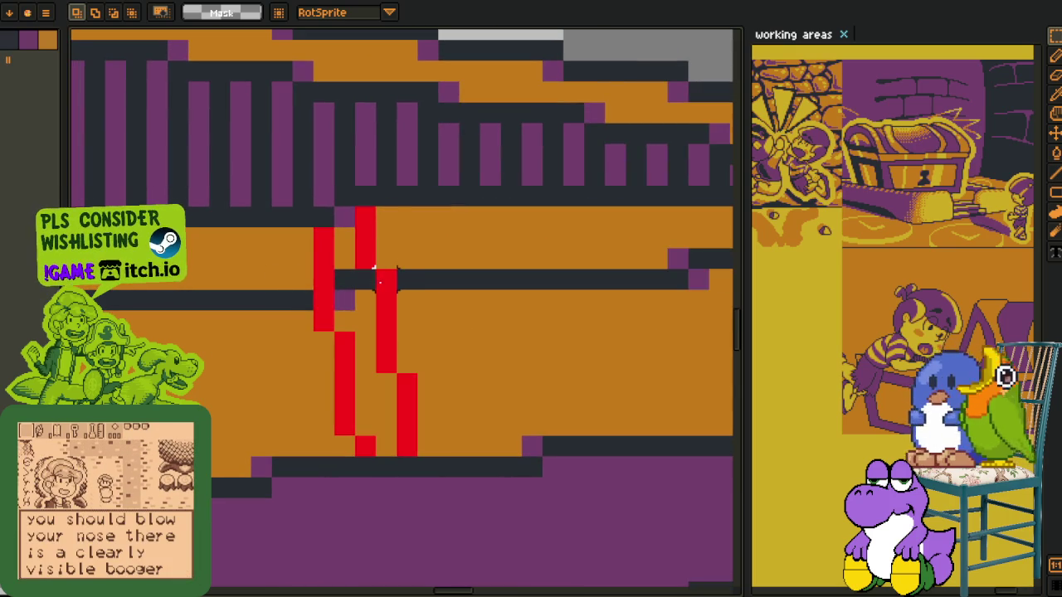
drag(402, 294, 312, 206)
key(Delete)
Bucket-fill the orange gaps and upper stripes so the red guide stripes are solid
key(Right)
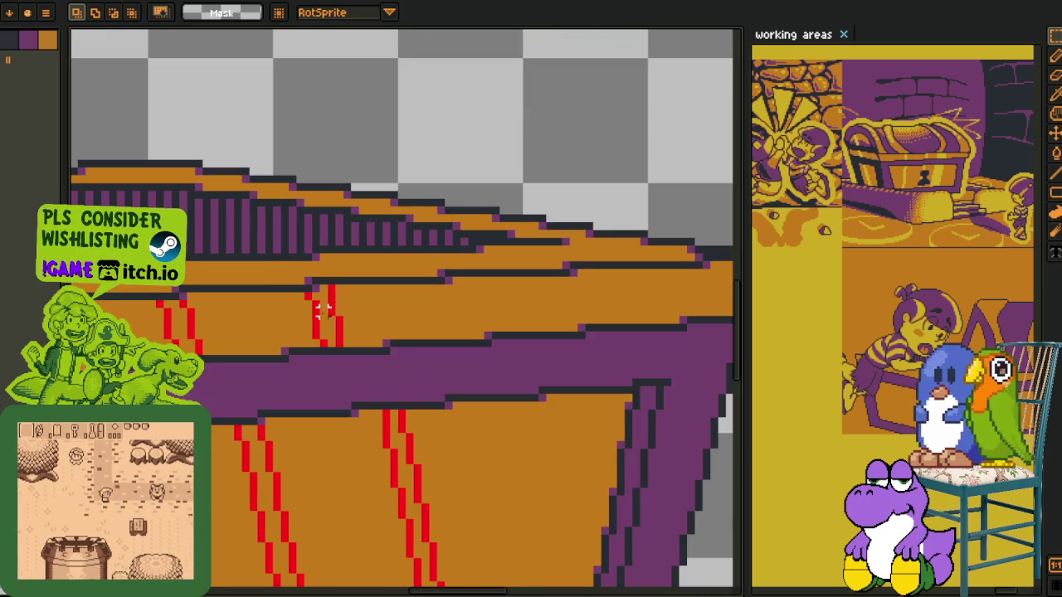
key(Right)
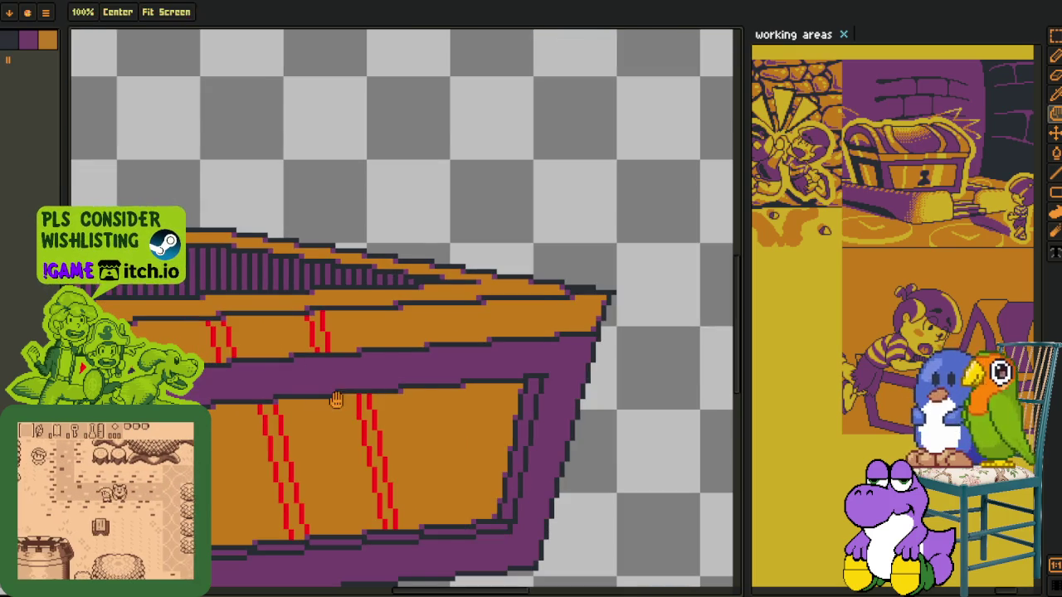
key(Right)
scroll(208, 276, up, 3)
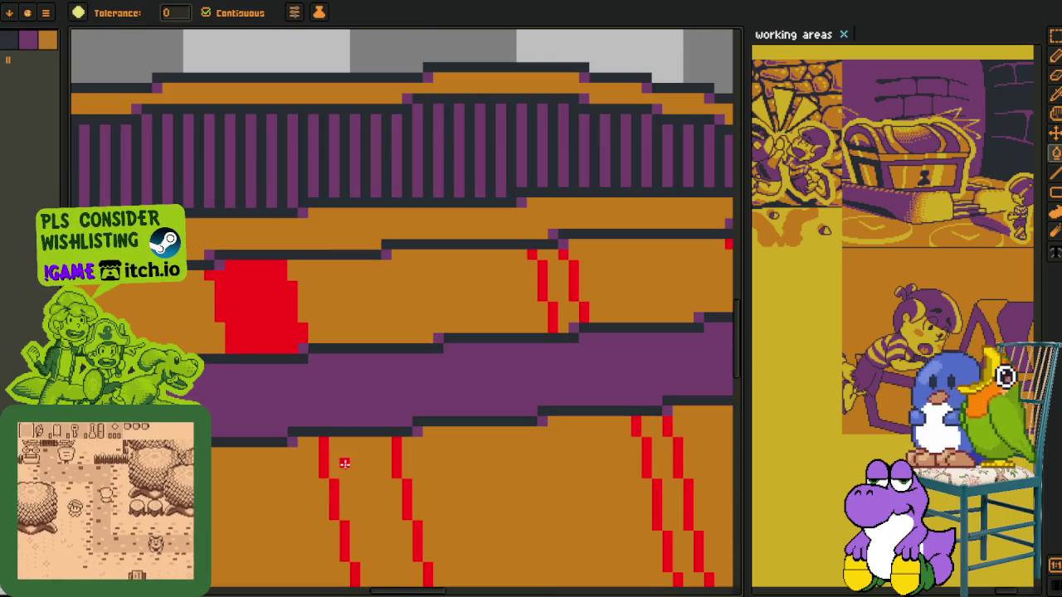
drag(577, 436, 498, 267)
key(b)
click(384, 357)
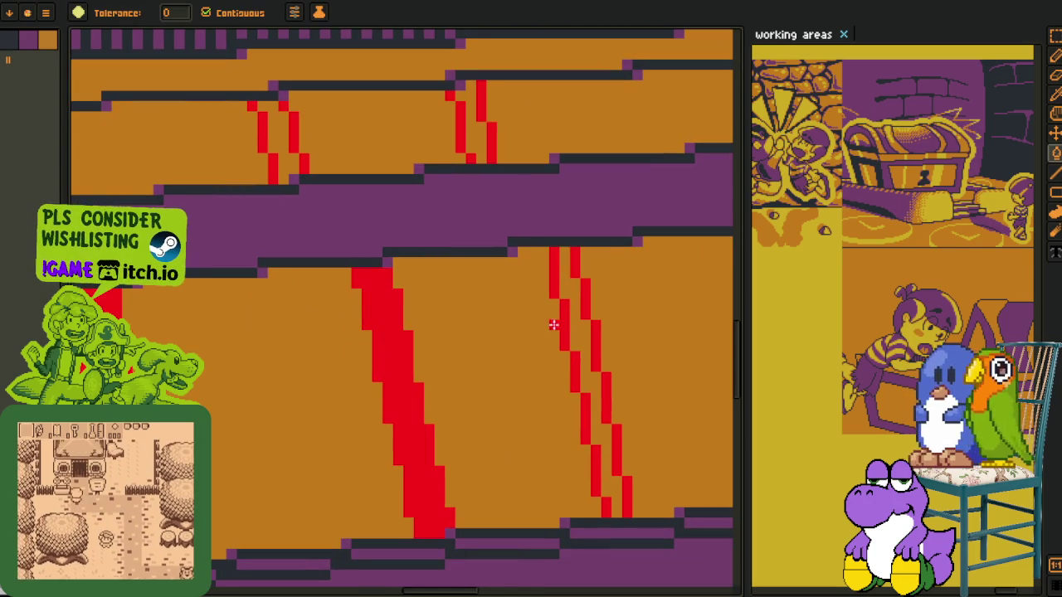
click(575, 323)
click(477, 148)
click(280, 132)
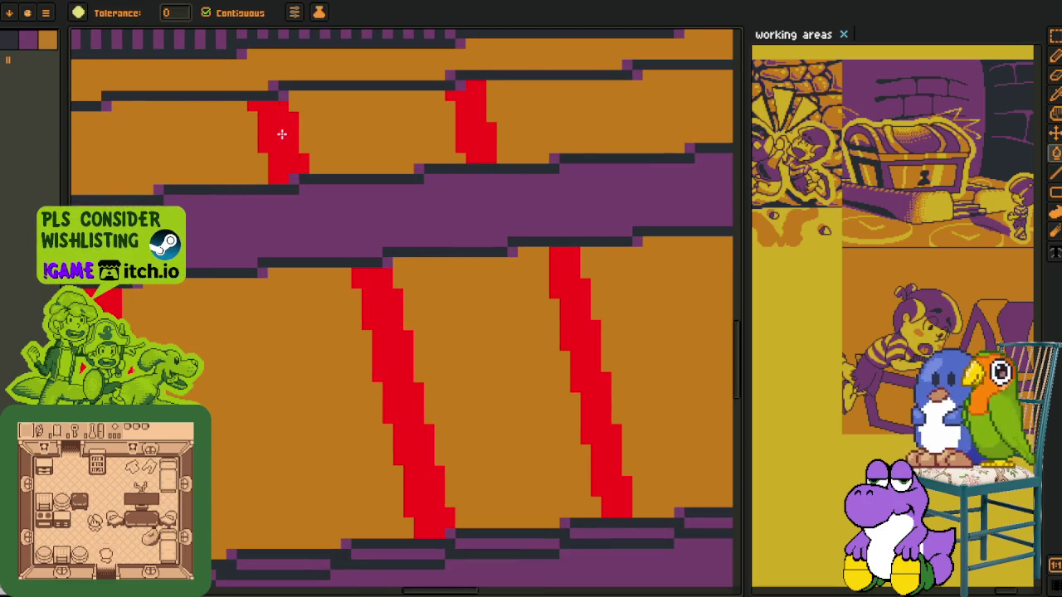
scroll(279, 132, down, 3)
Pick yellow and fill the five red stripes on the front panel and rim yellow
key(i)
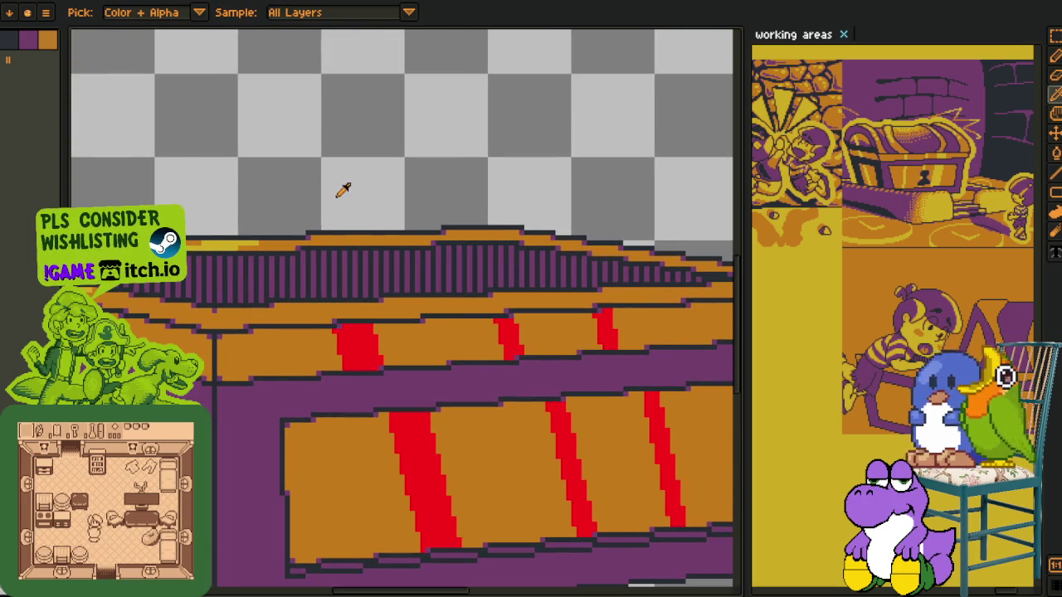
scroll(214, 243, up, 1)
drag(385, 335, 385, 143)
key(g)
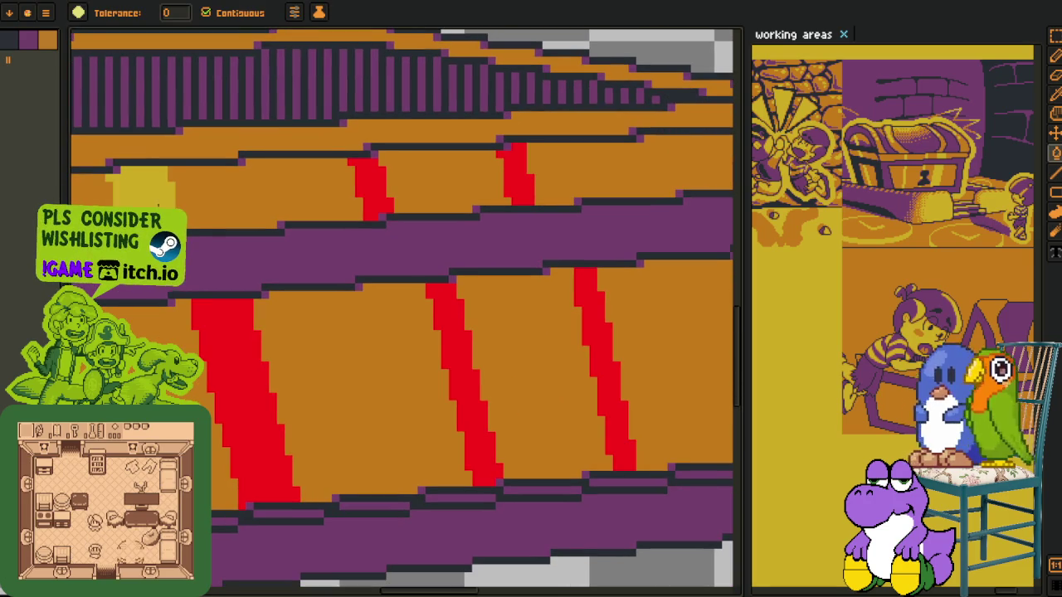
click(249, 364)
click(460, 350)
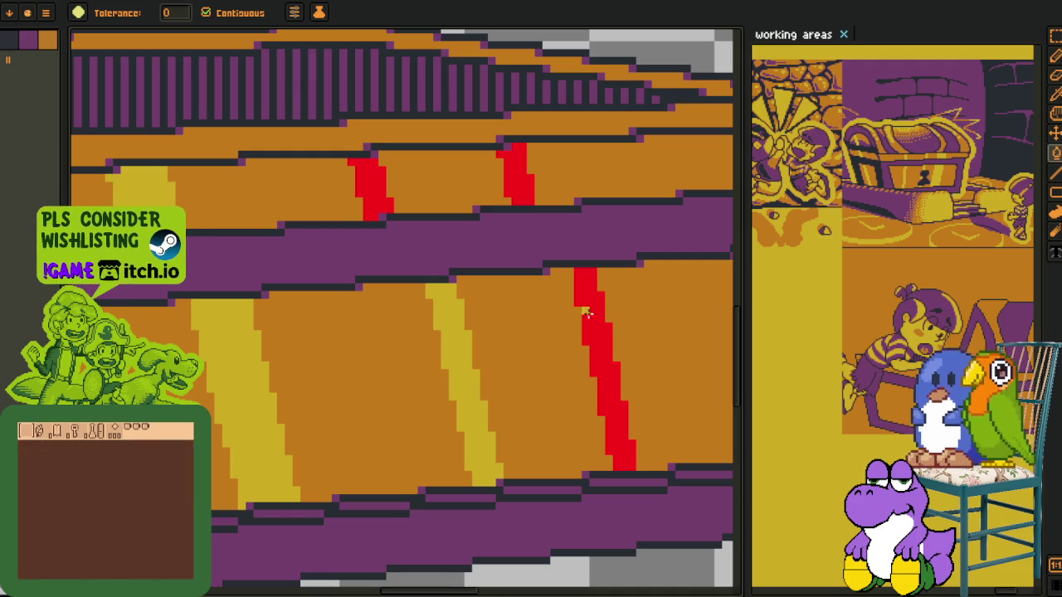
click(586, 312)
click(505, 191)
click(373, 193)
scroll(371, 193, down, 3)
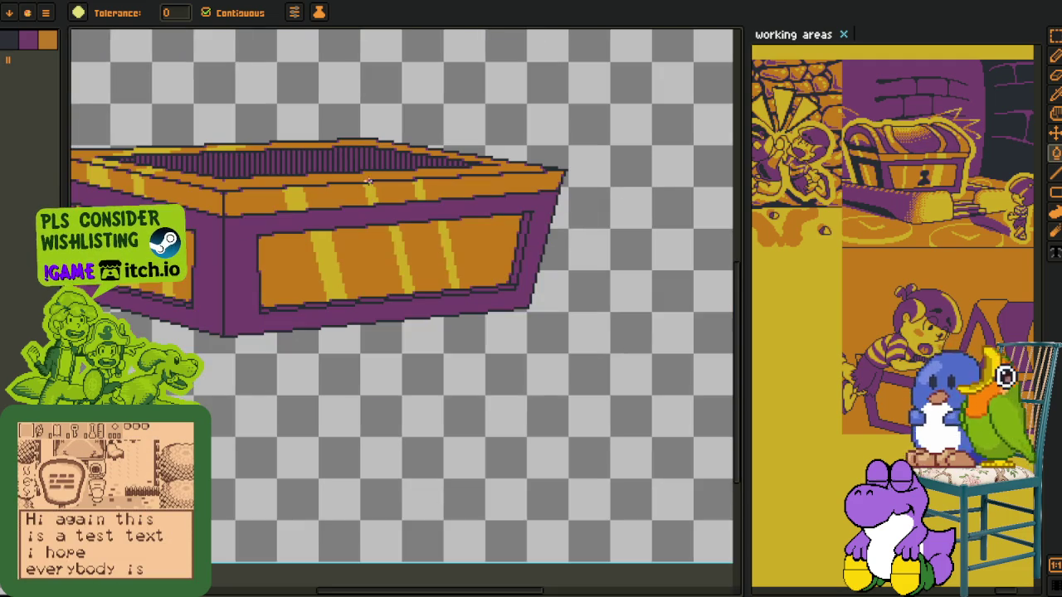
key(i)
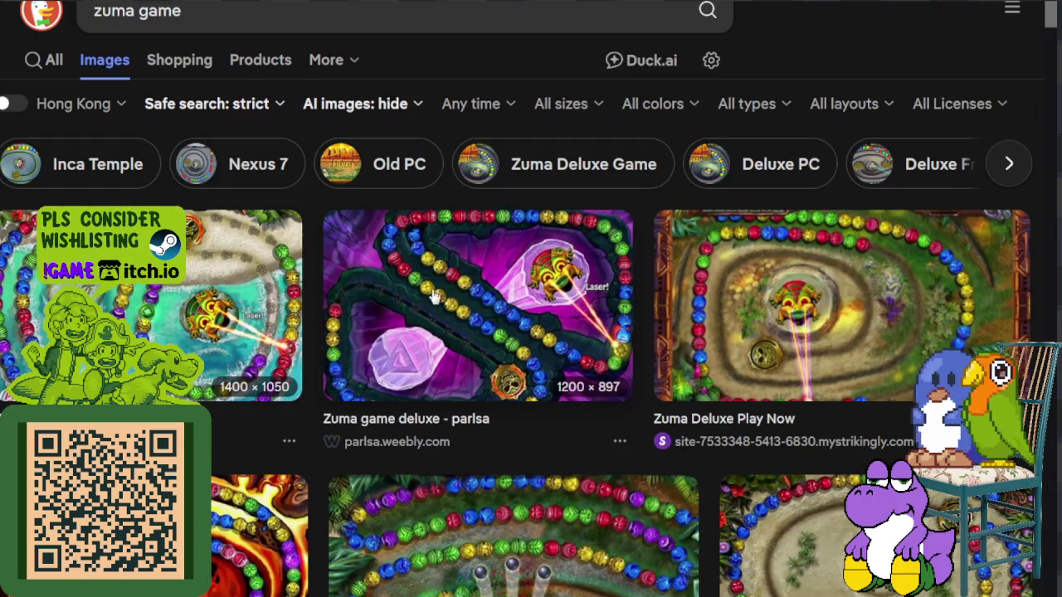
click(471, 286)
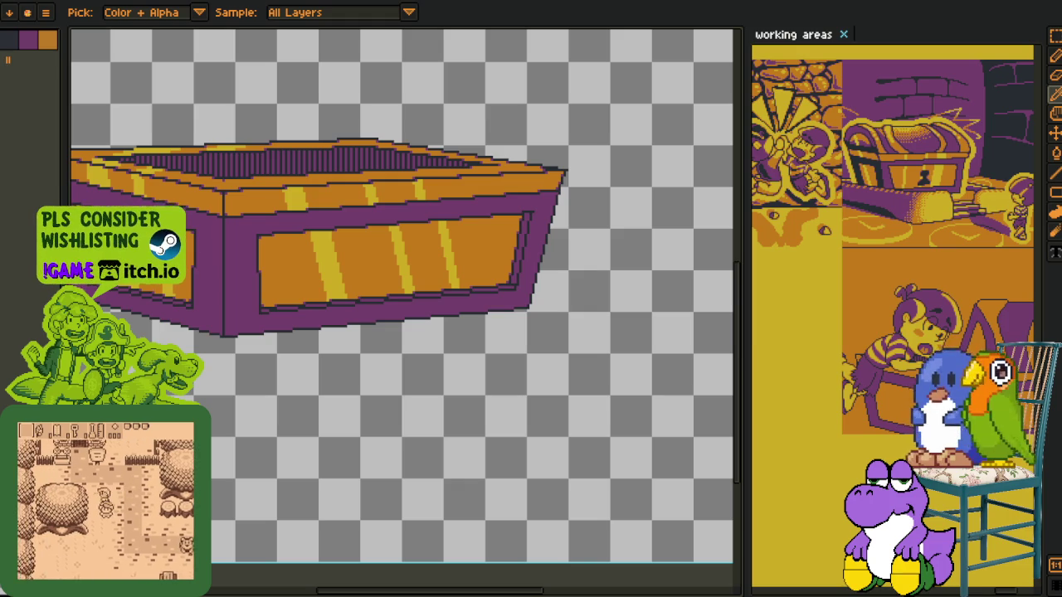
Zoom in, then create a new layer from the timeline's layer menu (New > New Layer)
scroll(379, 434, down, 5)
scroll(324, 368, up, 2)
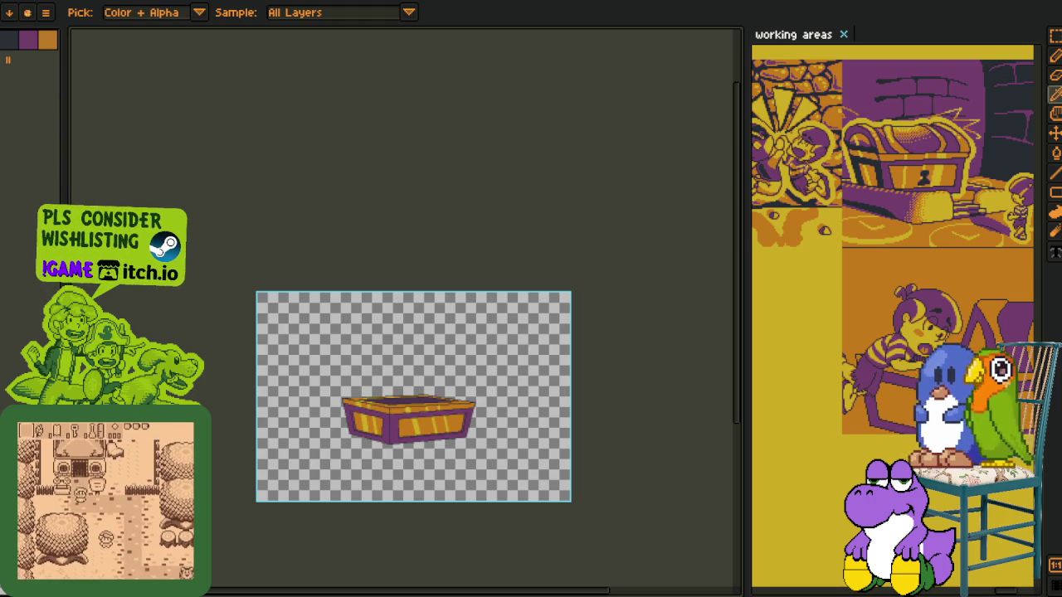
scroll(495, 433, up, 3)
scroll(395, 346, up, 1)
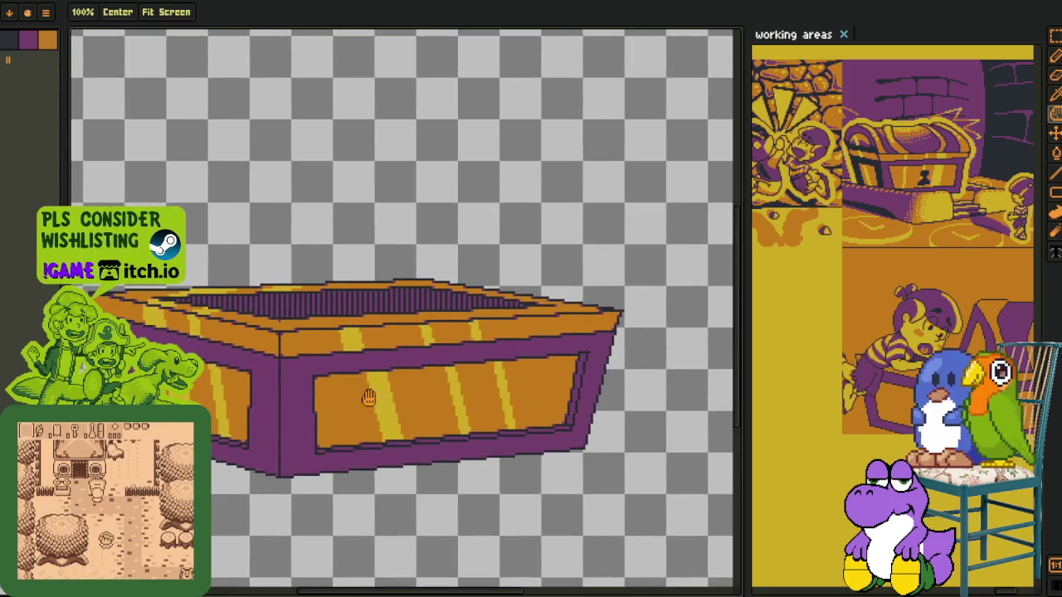
scroll(249, 309, up, 1)
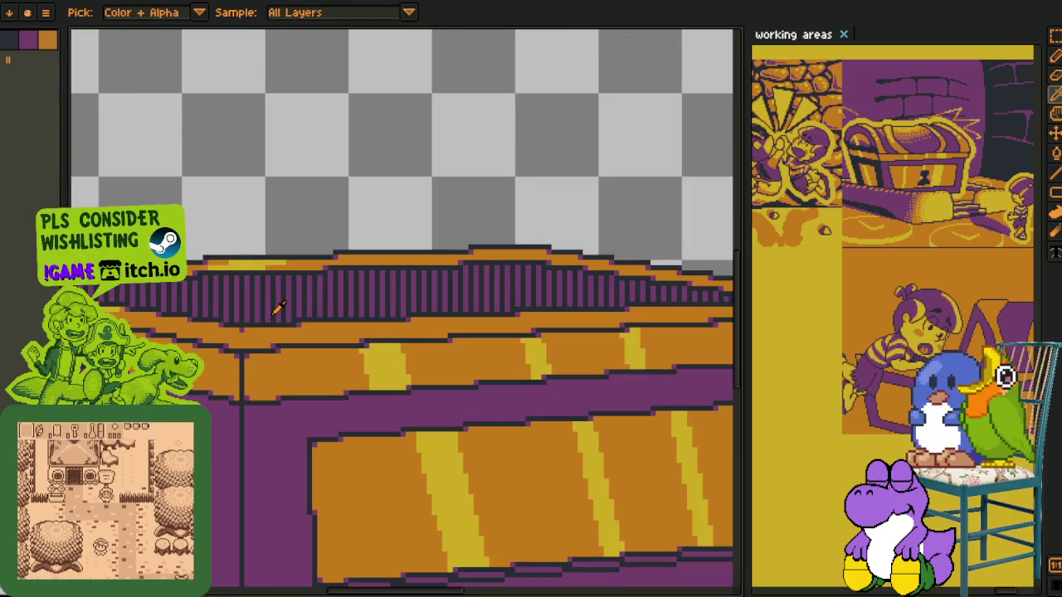
key(Tab)
right_click(249, 575)
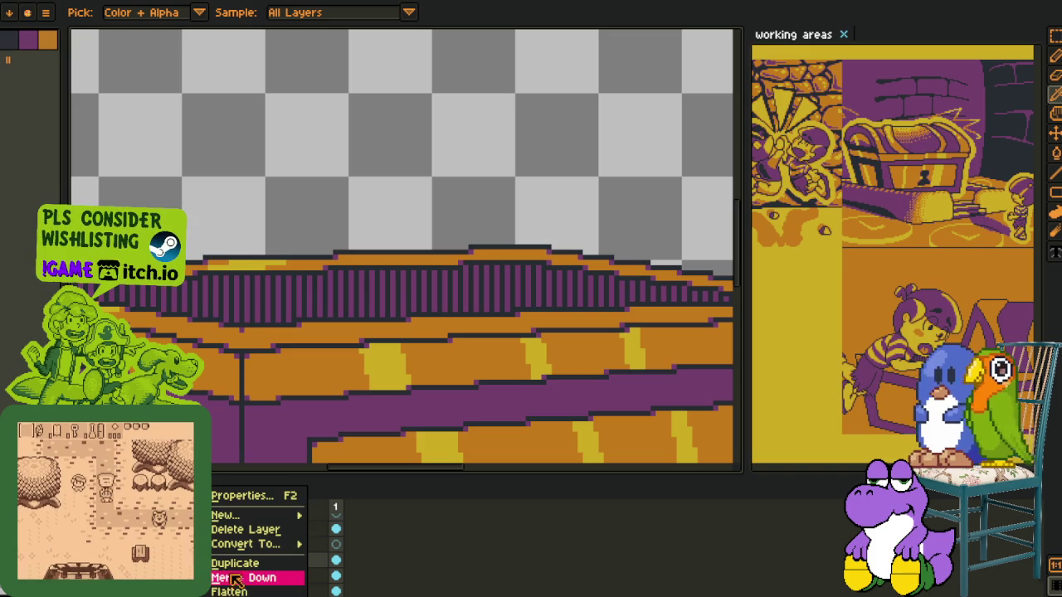
click(249, 578)
right_click(257, 512)
click(350, 512)
key(Tab)
Draw a red slanted guide line along the box's orange rim
scroll(355, 320, up, 1)
scroll(380, 390, up, 1)
key(o)
mouse_move(380, 391)
mouse_down()
mouse_move(418, 453)
mouse_move(309, 433)
mouse_up()
Try a red straight guide line on the rim with a red fill, then undo both
key(l)
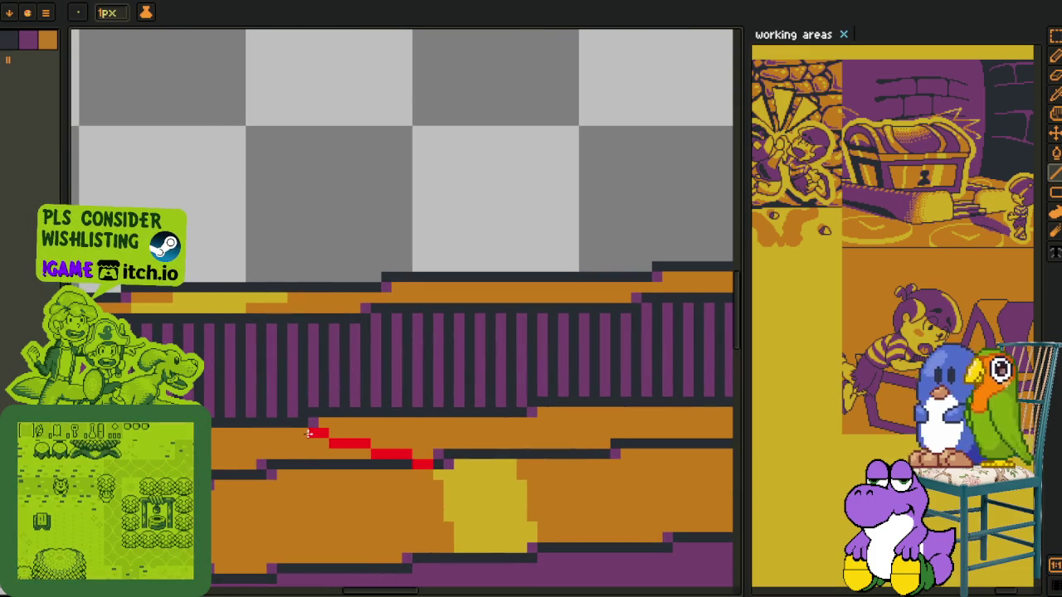
drag(502, 452, 412, 426)
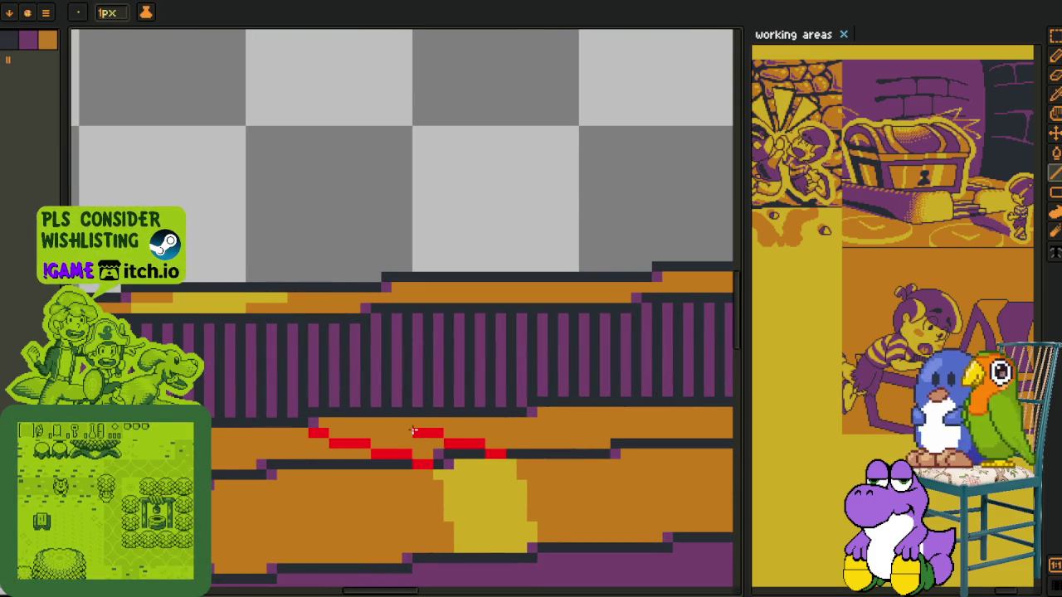
key(g)
click(404, 438)
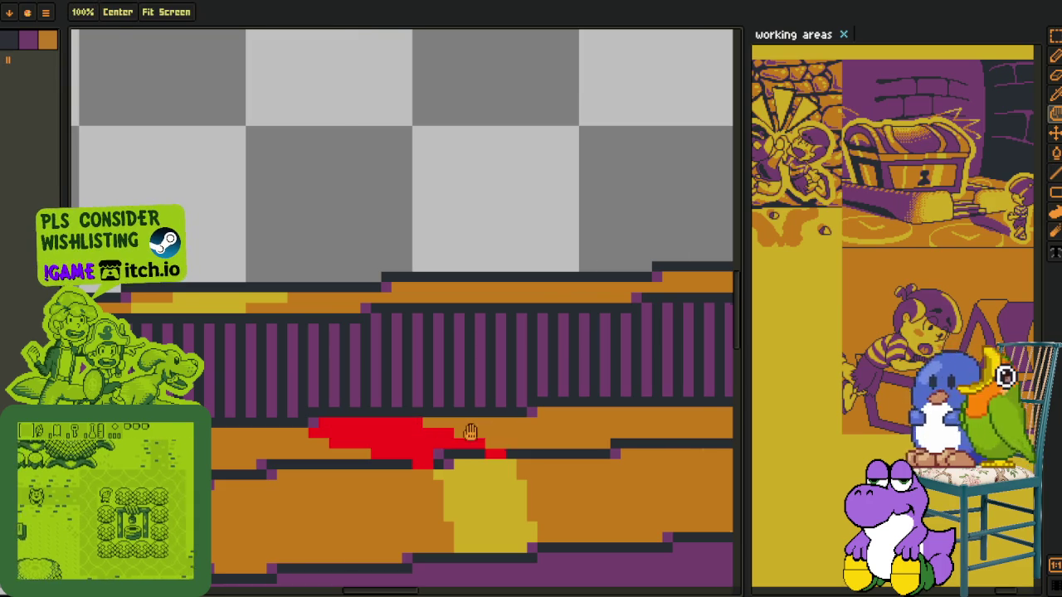
key(ctrl+z)
key(ctrl+z)
key(ctrl+z)
Sketch two red stepped guide lines across the rim with the Pencil
scroll(469, 419, up, 2)
key(p)
click(471, 433)
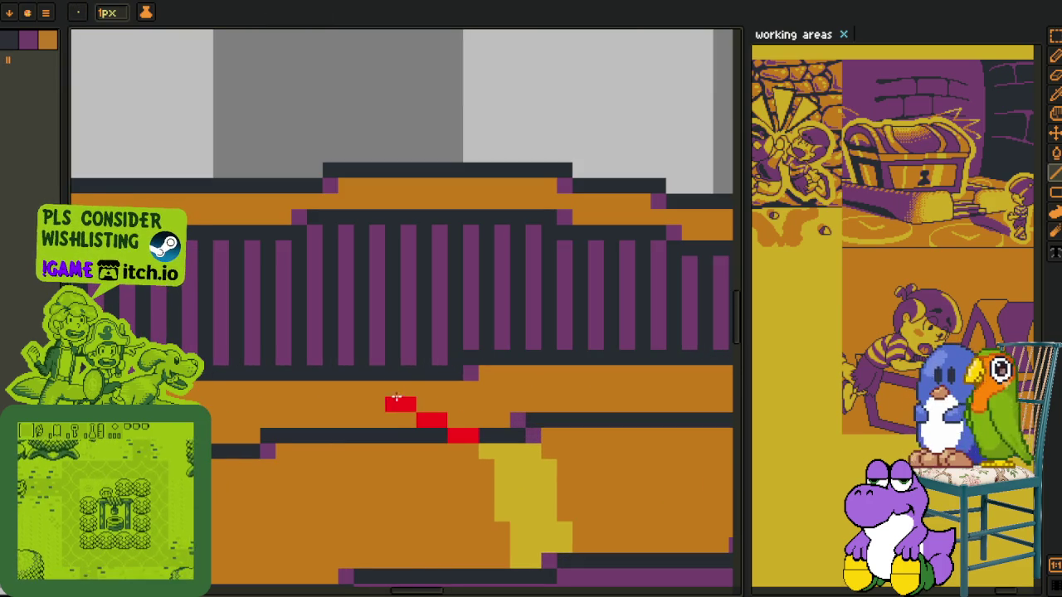
drag(471, 432, 357, 386)
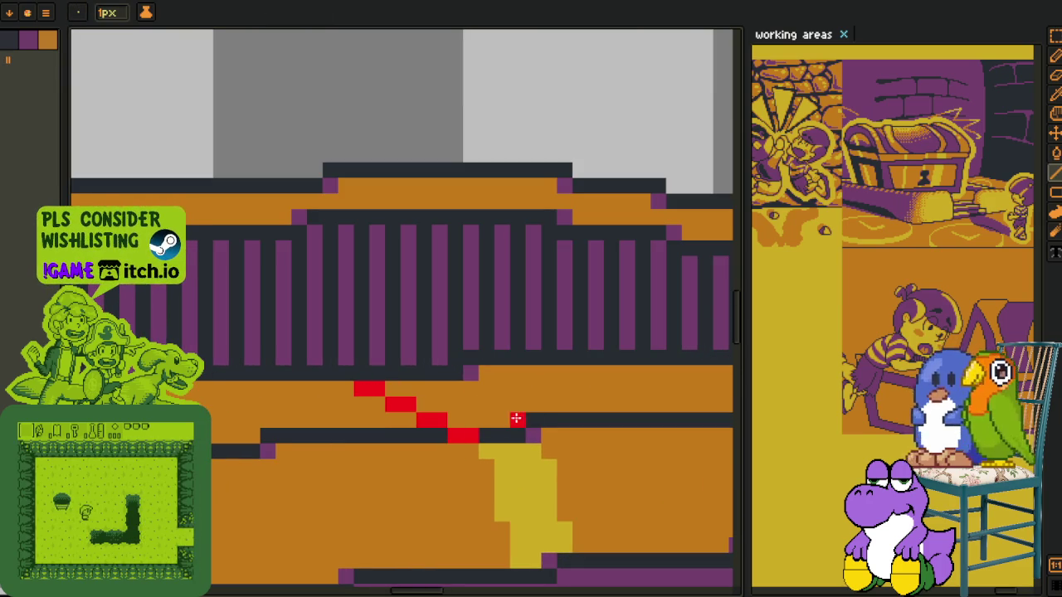
drag(517, 420, 463, 389)
Add red guide lines on the left part of the rim and fill the enclosed area red
key(h)
drag(608, 374, 287, 405)
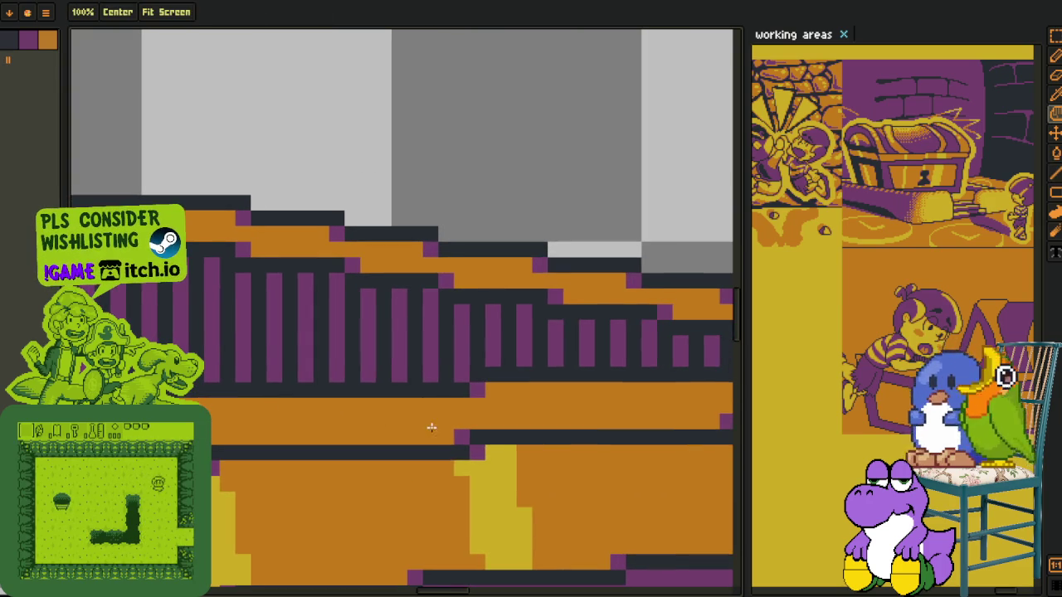
key(l)
drag(438, 452, 339, 405)
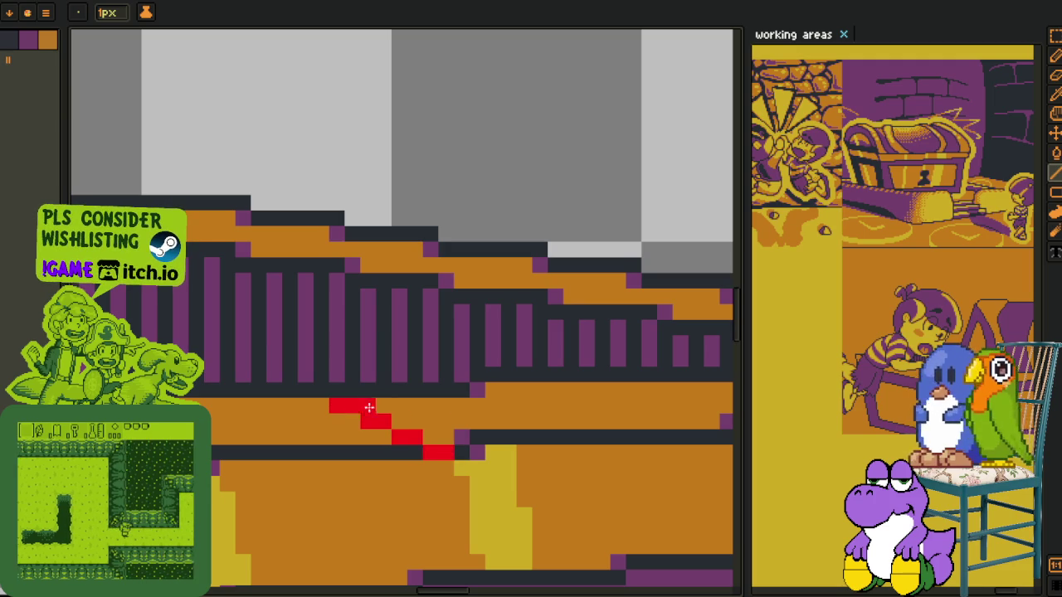
drag(486, 421, 454, 405)
key(g)
click(439, 418)
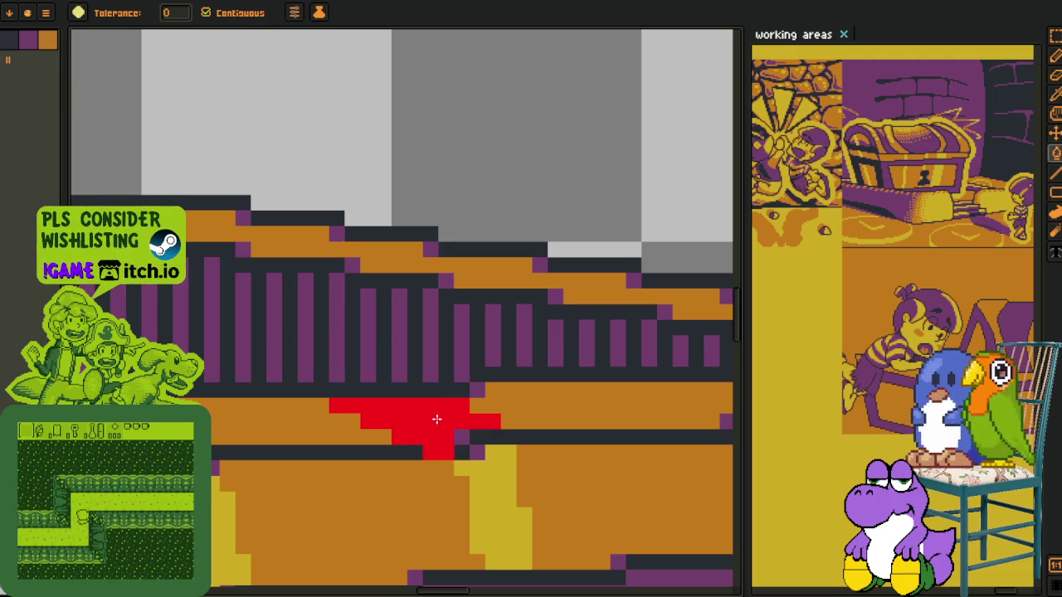
Select and delete the stray red pixels in the dark row below the rim
scroll(411, 457, down, 2)
key(h)
scroll(410, 457, up, 1)
key(o)
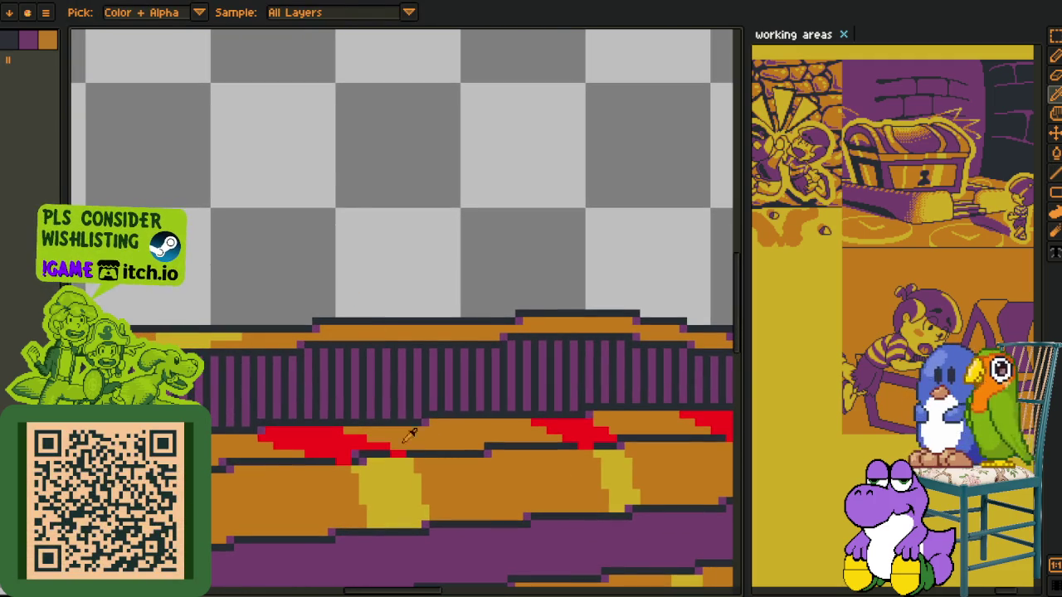
key(r)
scroll(372, 446, up, 2)
drag(331, 422, 462, 473)
key(Delete)
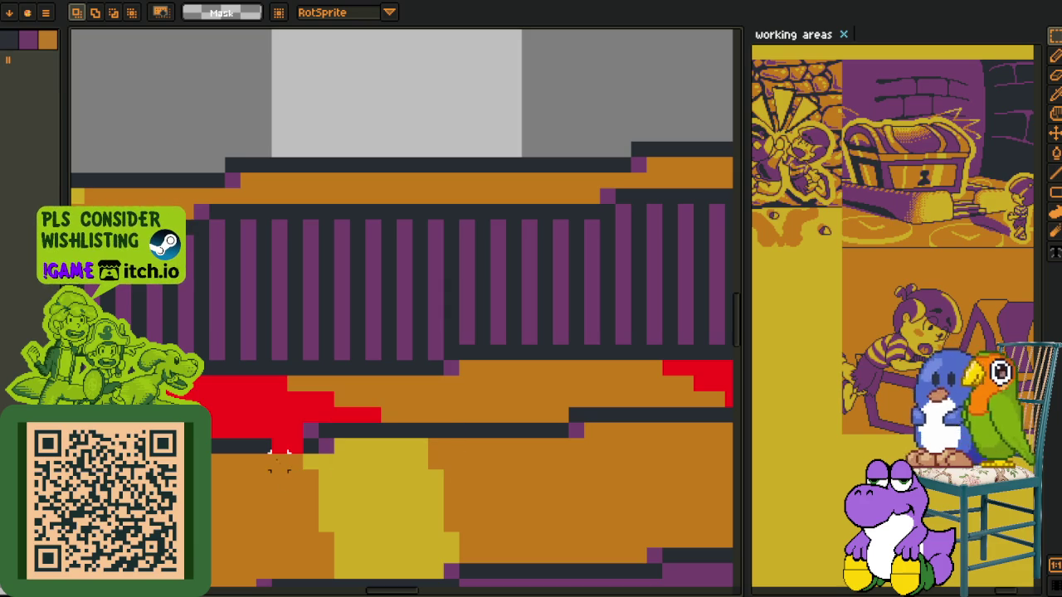
Clear two more patches of stray red pixels, including the dark outline row
drag(267, 433, 340, 490)
key(Delete)
scroll(348, 432, left, 3)
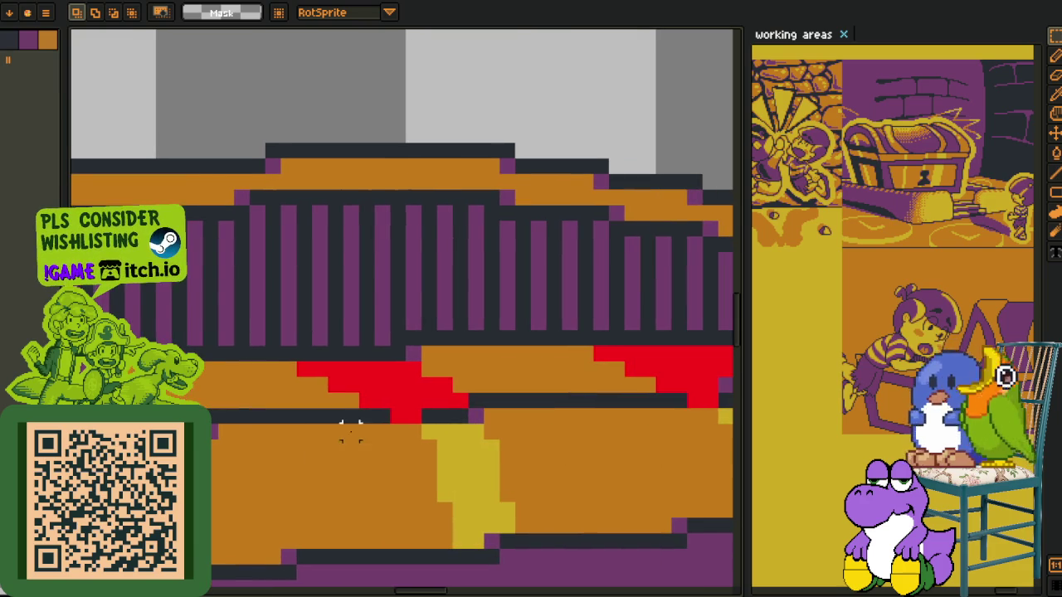
drag(369, 408, 463, 440)
key(Delete)
scroll(415, 423, left, 2)
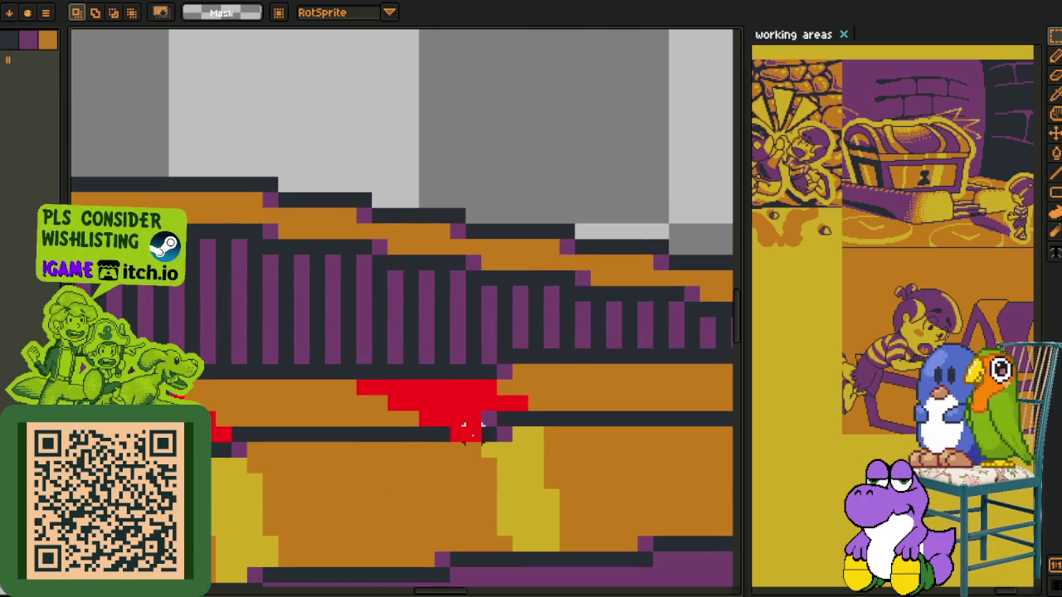
Bucket-fill the remaining red guide shape with the rim's yellow
key(i)
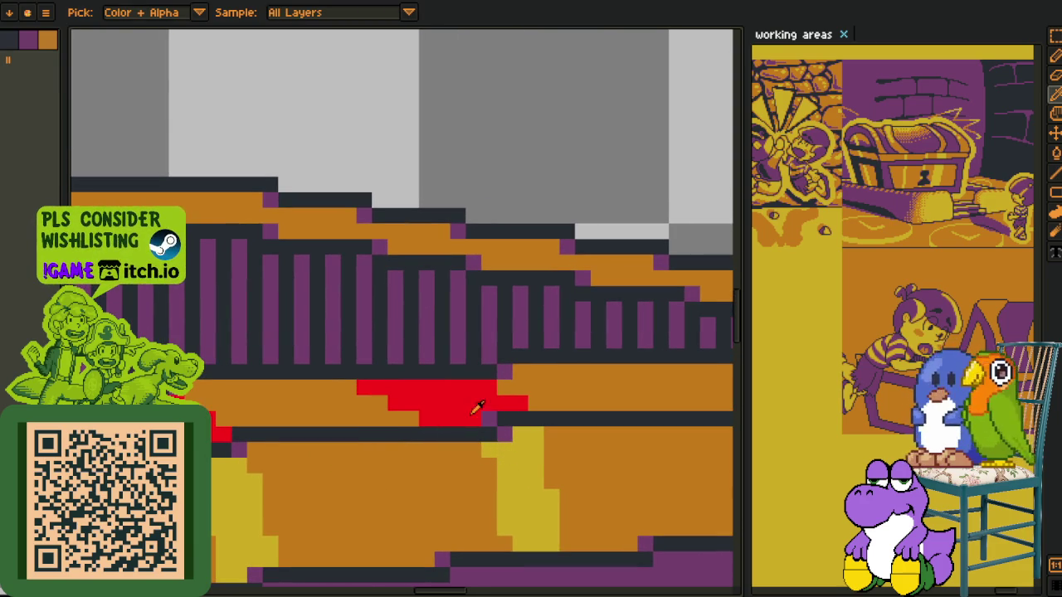
key(g)
click(469, 410)
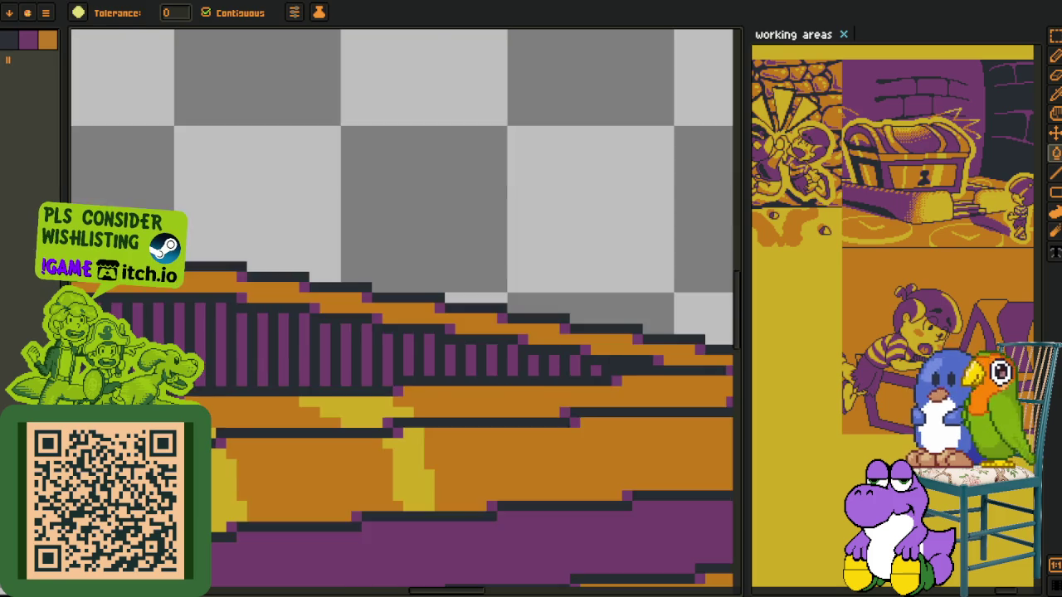
scroll(575, 456, down, 1)
key(g)
click(274, 463)
Repaint a stray yellow pixel on the rim dark grey
scroll(505, 432, up, 3)
scroll(506, 433, up, 3)
key(b)
click(490, 446)
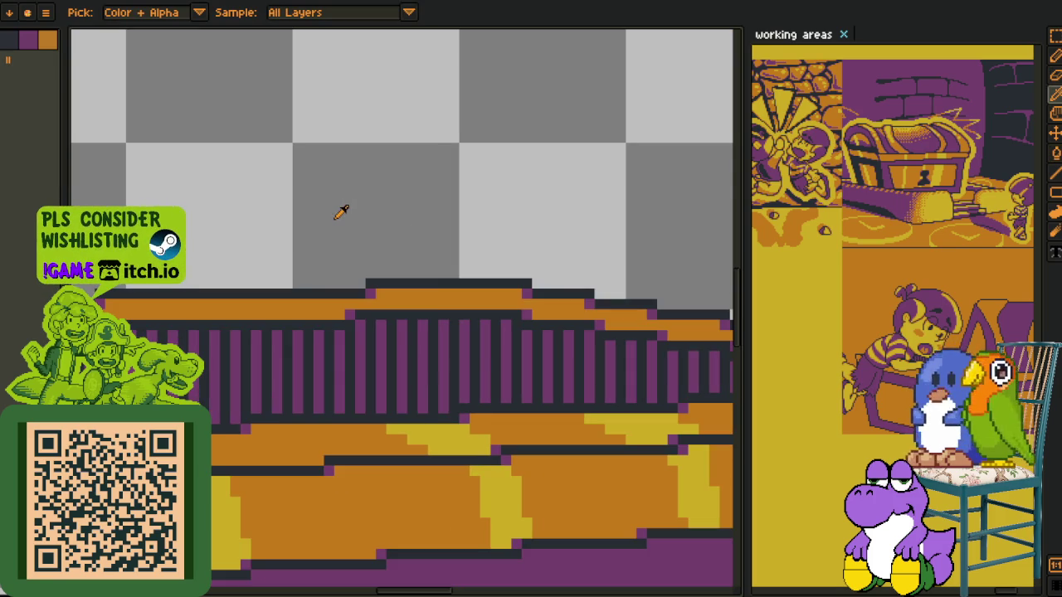
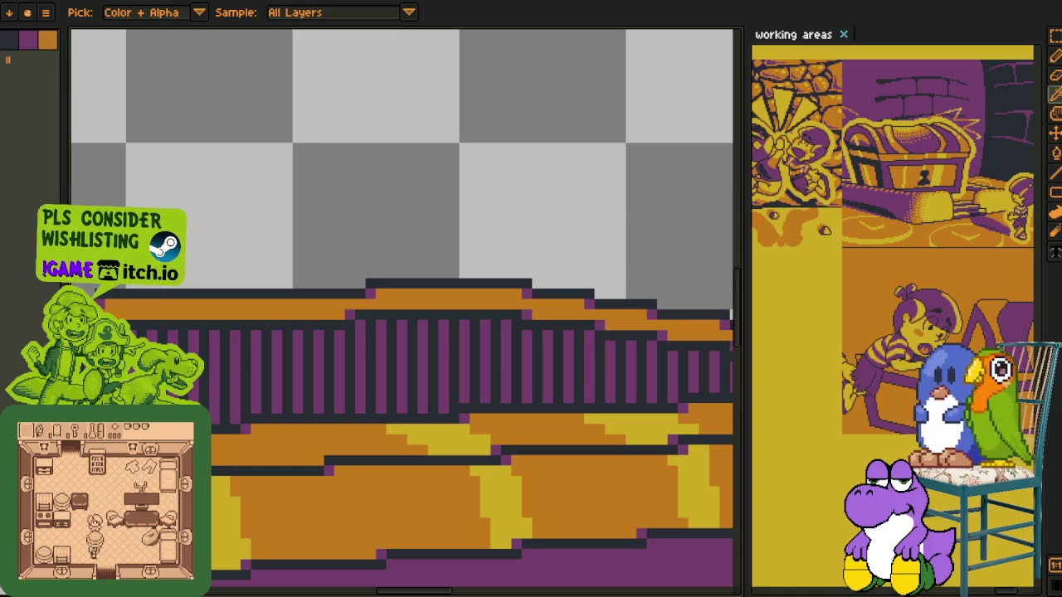
Merge the chest's top layer down into the one below and save the sprite
scroll(304, 361, down, 2)
scroll(305, 362, down, 1)
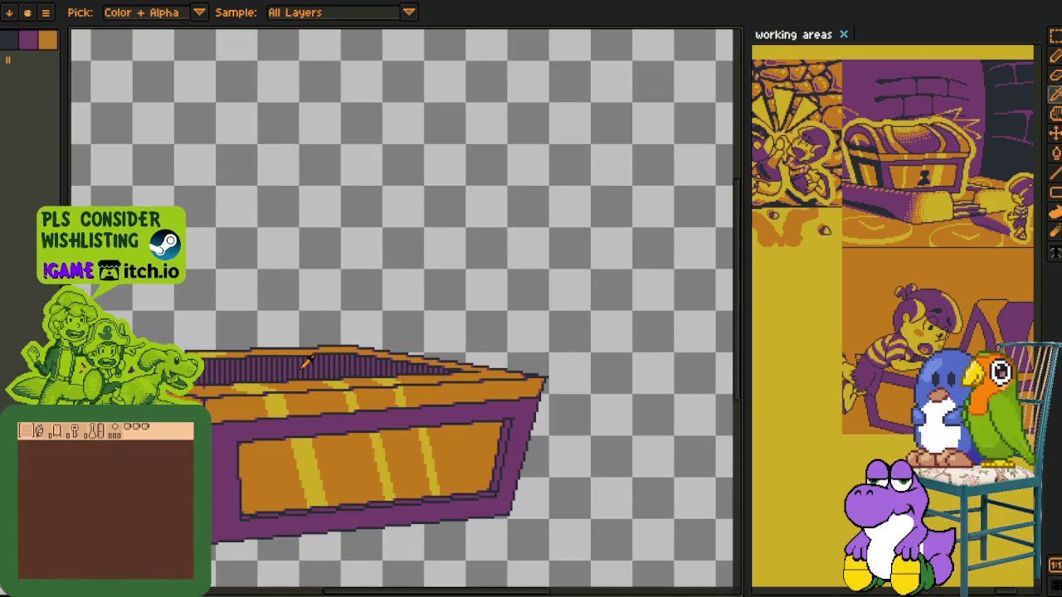
drag(314, 398, 334, 375)
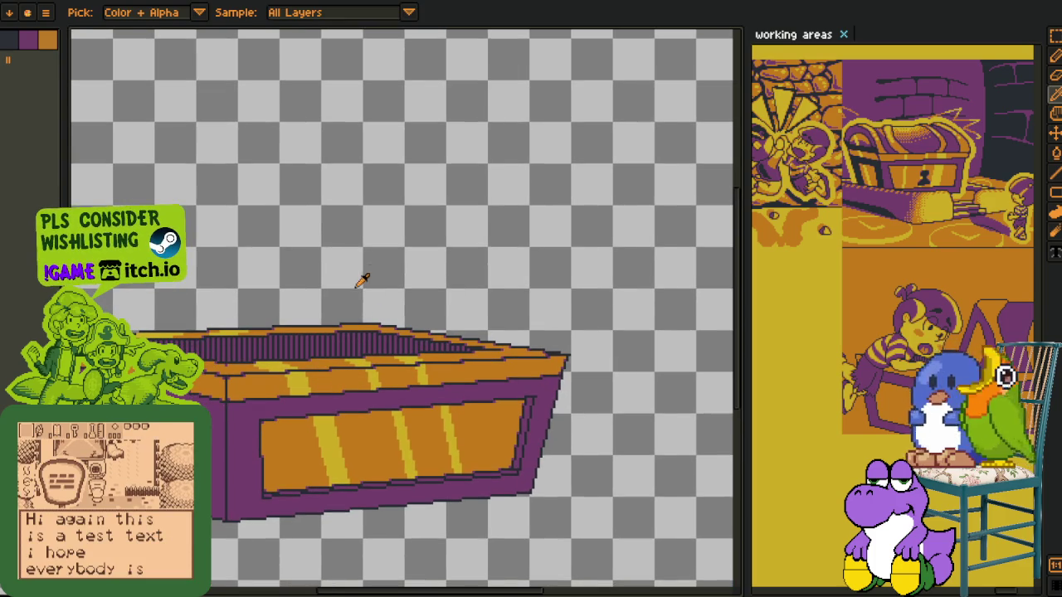
key(Tab)
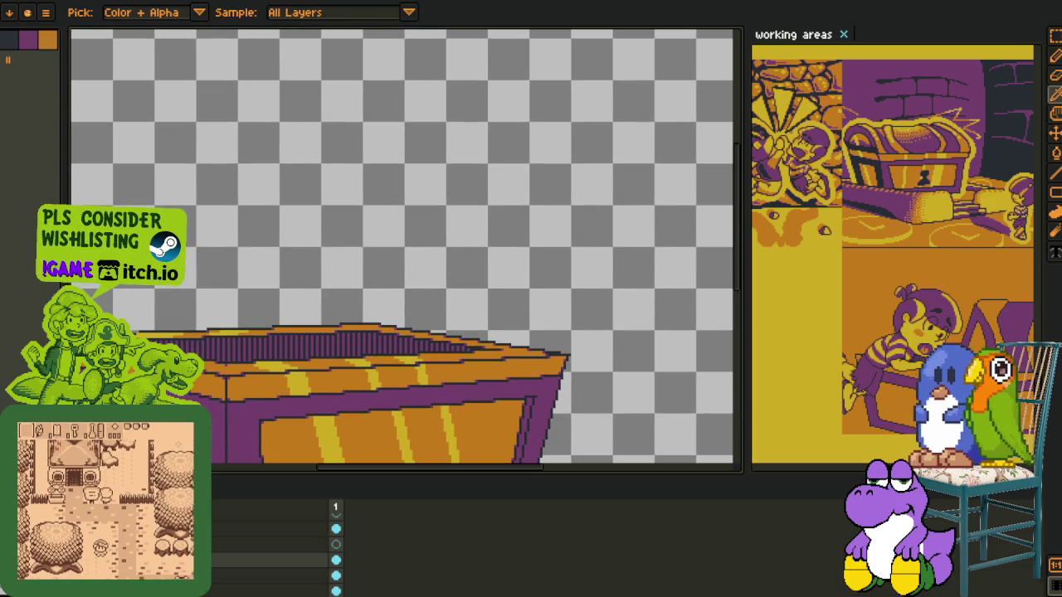
scroll(332, 398, down, 1)
right_click(224, 581)
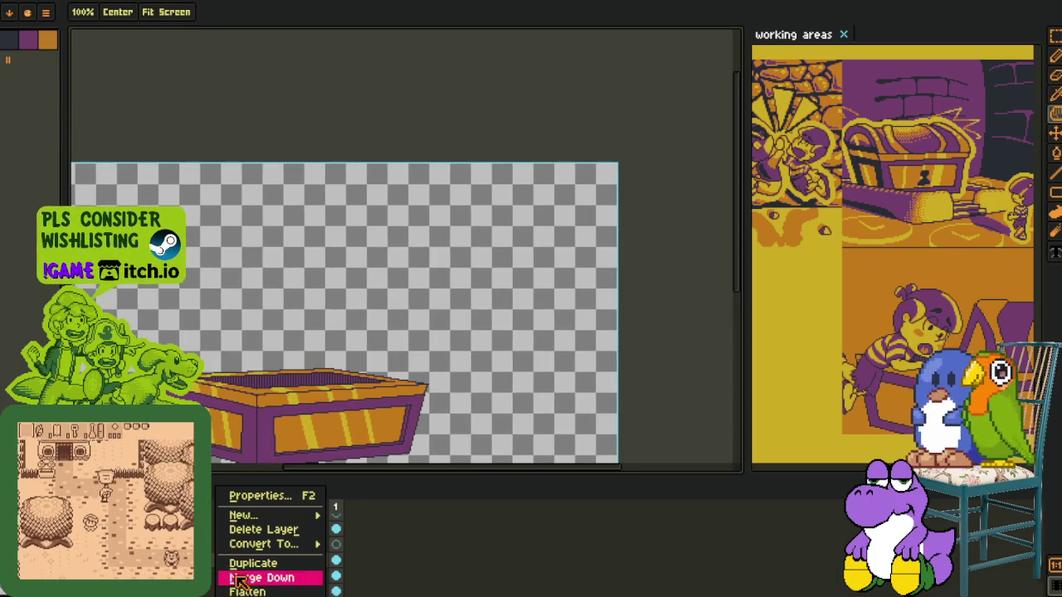
click(233, 576)
scroll(284, 412, up, 1)
key(ctrl+s)
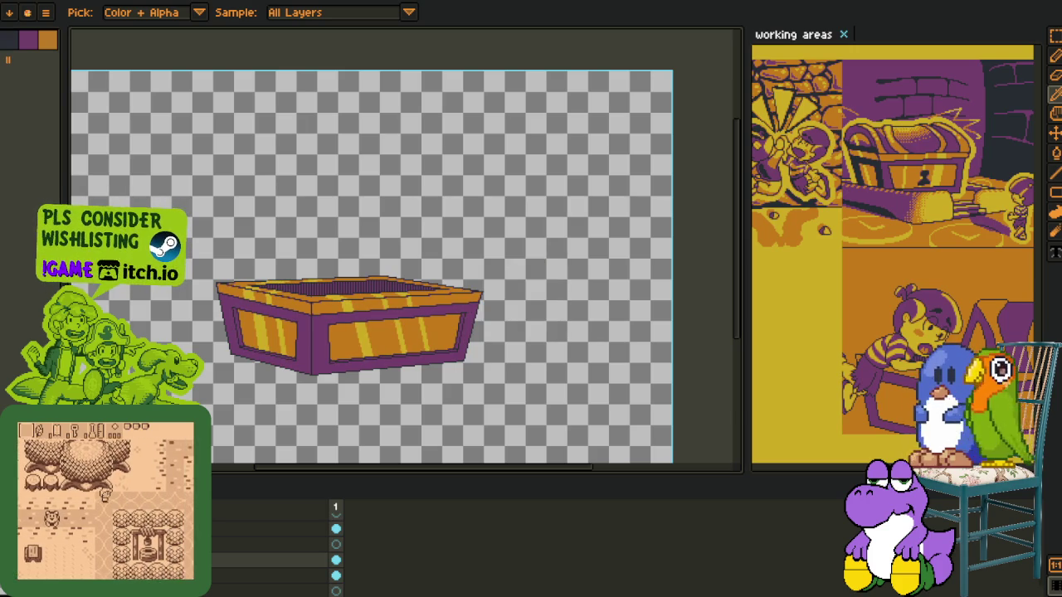
Reorder another chest layer in the stack and merge it down as well
mouse_move(214, 562)
mouse_down()
mouse_move(213, 572)
mouse_move(247, 575)
mouse_up()
right_click(248, 574)
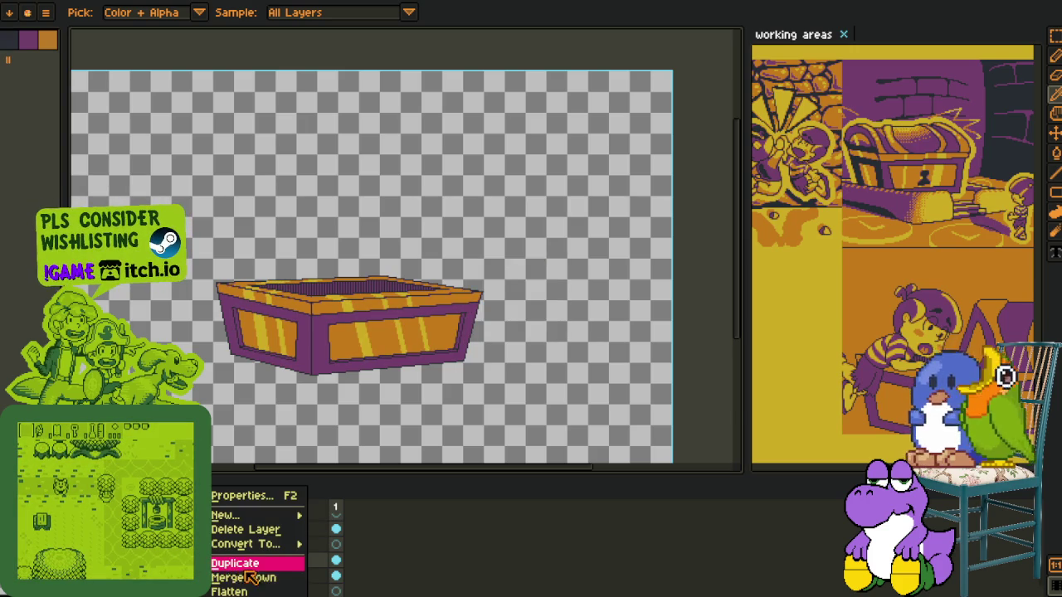
click(244, 578)
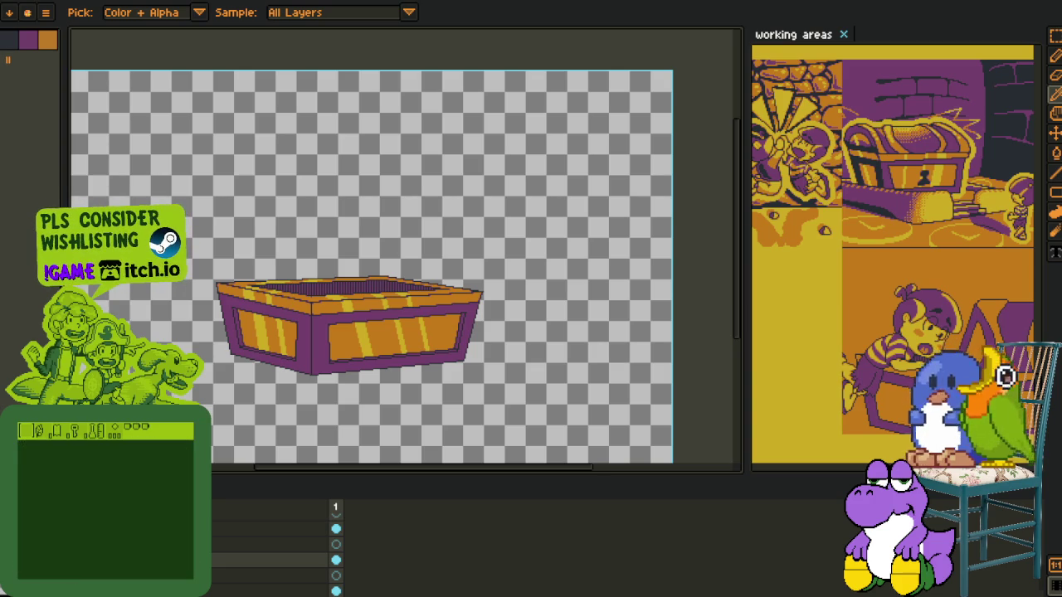
Add a new empty layer, 'Layer 1', to the sprite
right_click(241, 498)
click(288, 521)
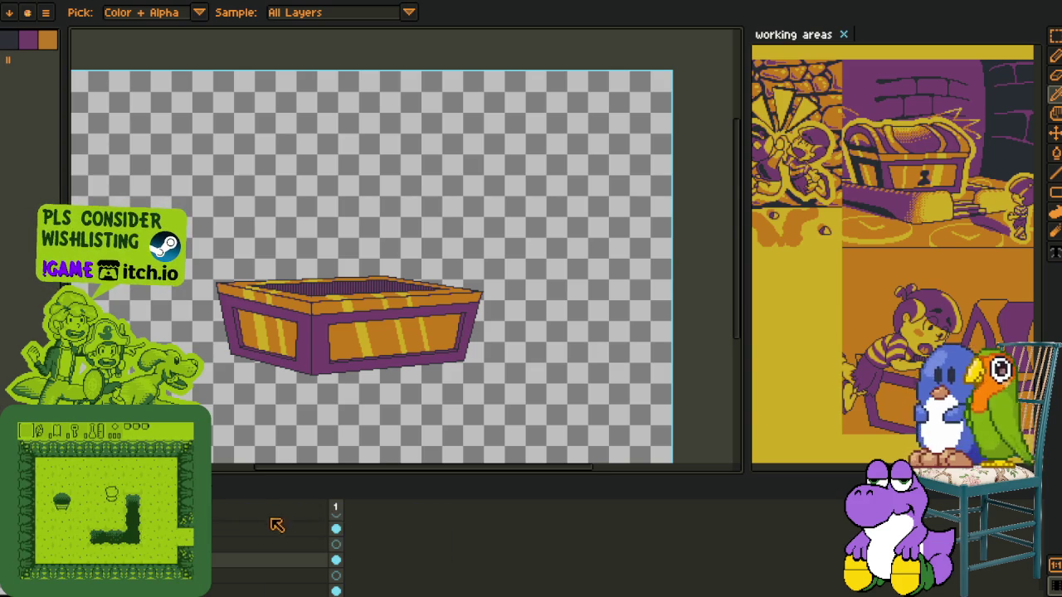
right_click(237, 561)
click(382, 509)
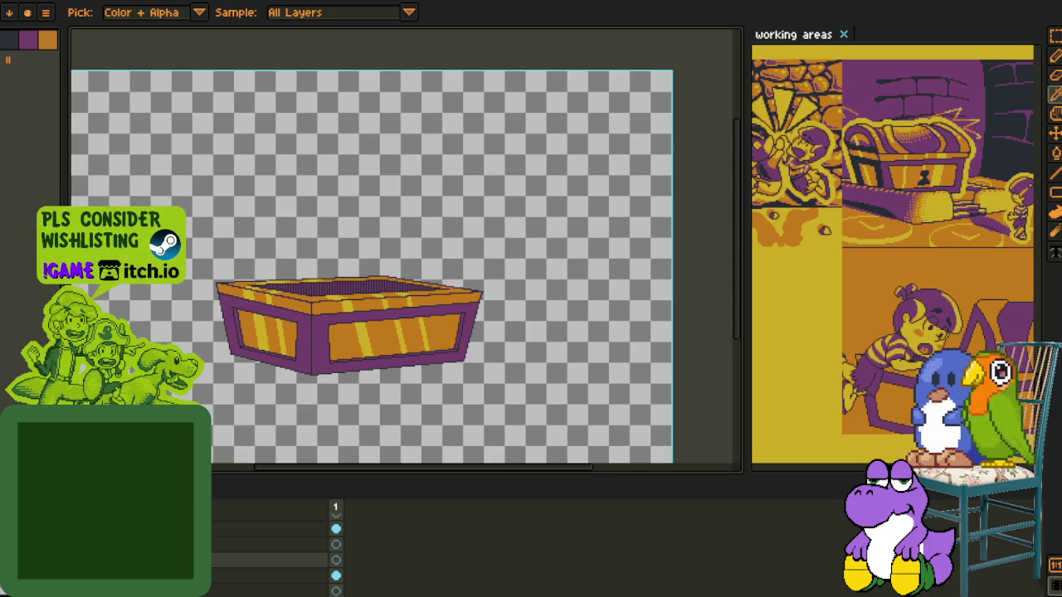
scroll(290, 258, up, 2)
Recolour the first two yellow strips at the rim's left end to orange
scroll(290, 259, up, 2)
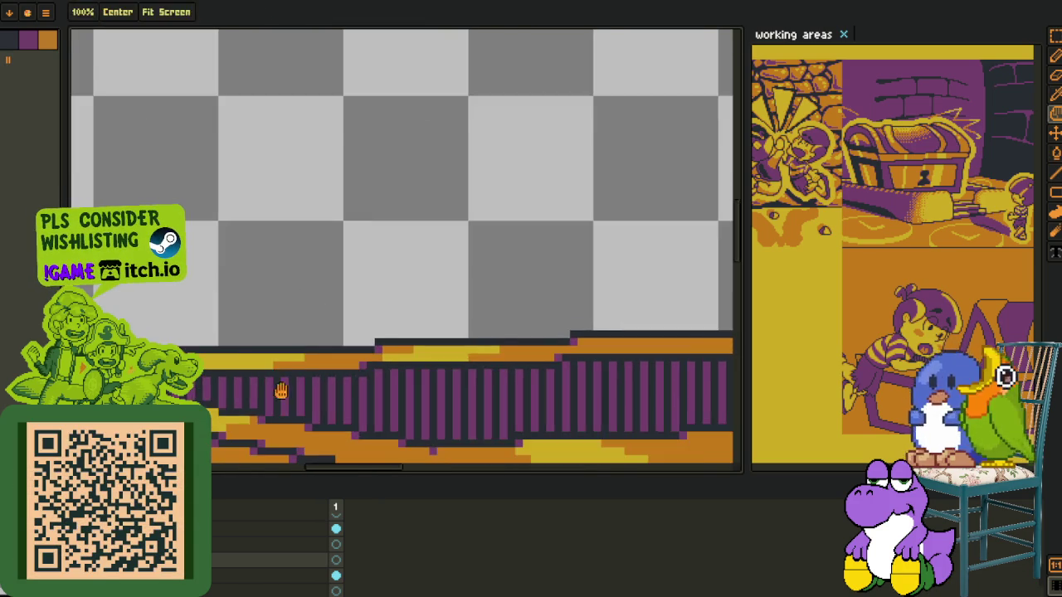
scroll(315, 348, up, 1)
scroll(350, 307, up, 1)
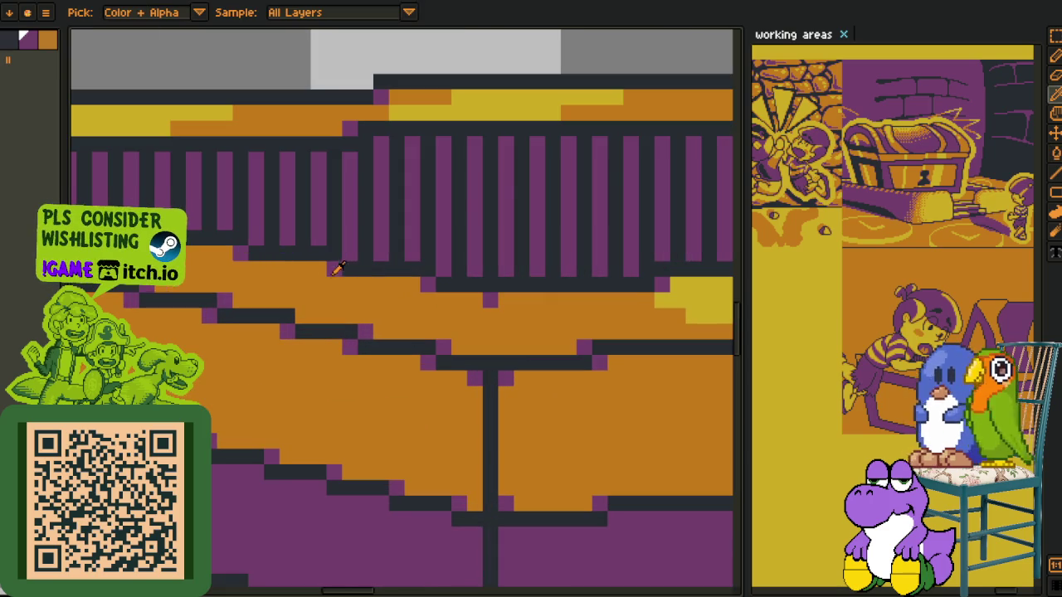
scroll(330, 285, down, 1)
scroll(315, 286, right, 3)
drag(307, 285, 357, 323)
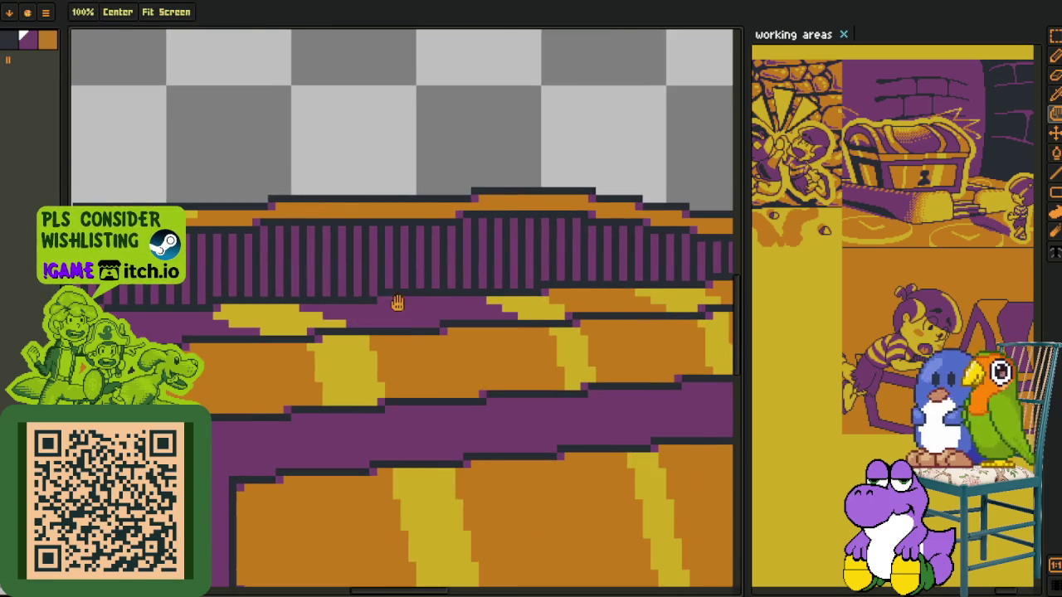
drag(434, 301, 410, 353)
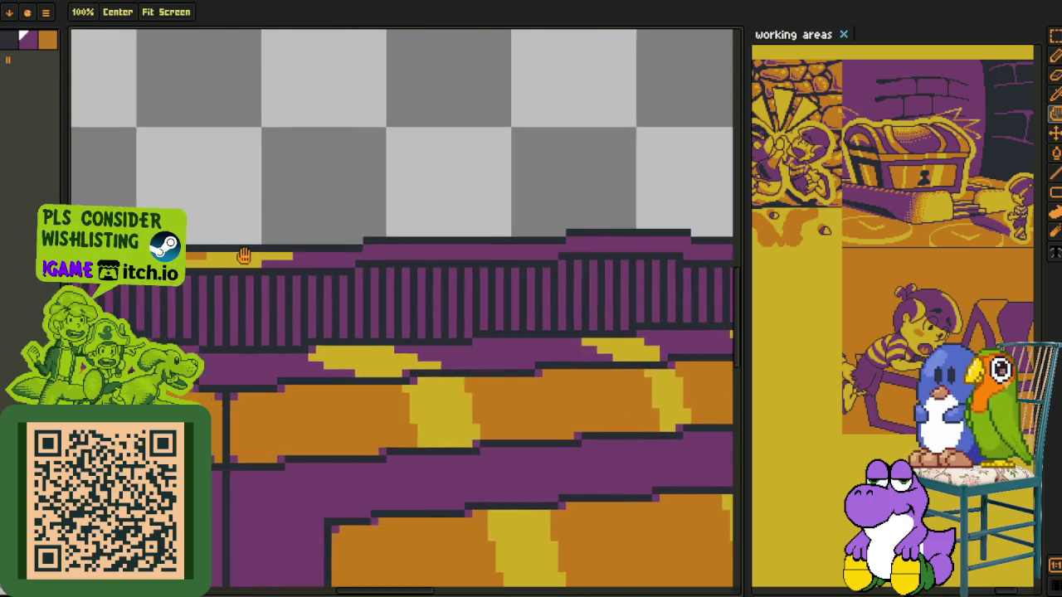
drag(241, 252, 438, 293)
scroll(438, 294, up, 1)
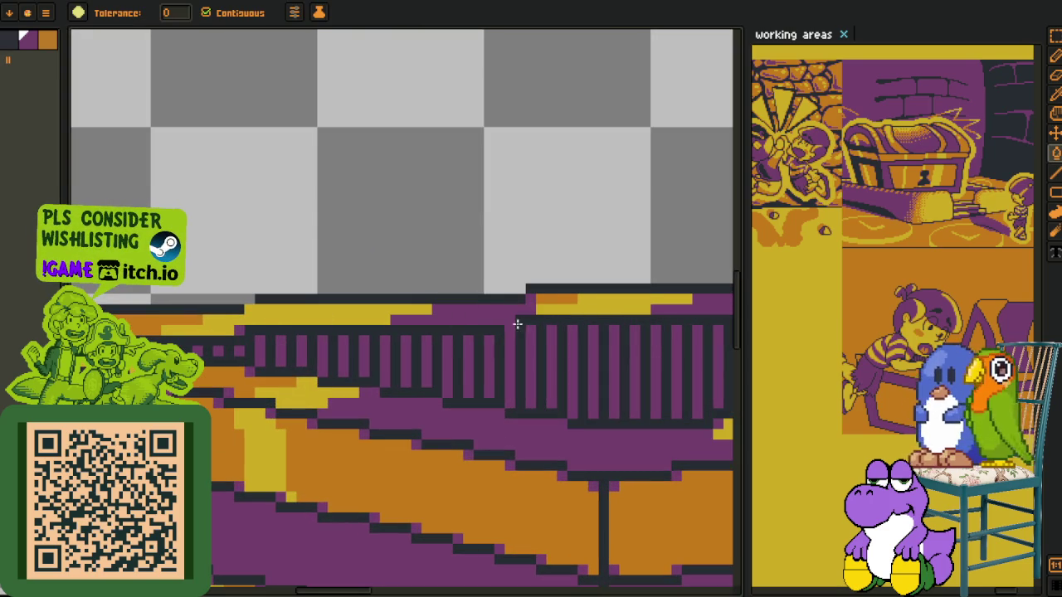
scroll(315, 292, down, 2)
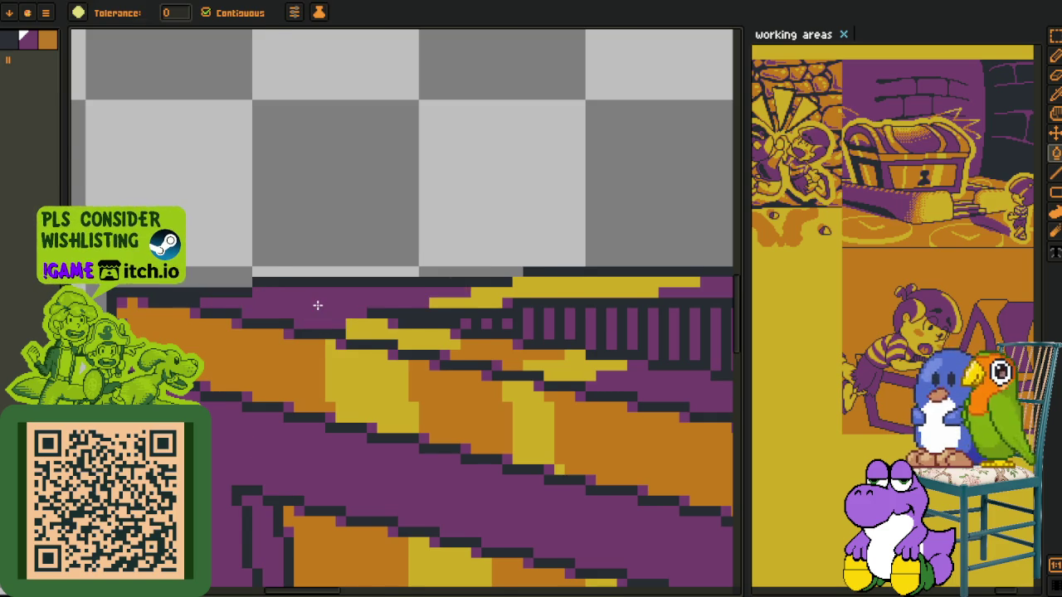
scroll(455, 282, up, 1)
drag(459, 344, 202, 304)
key(o)
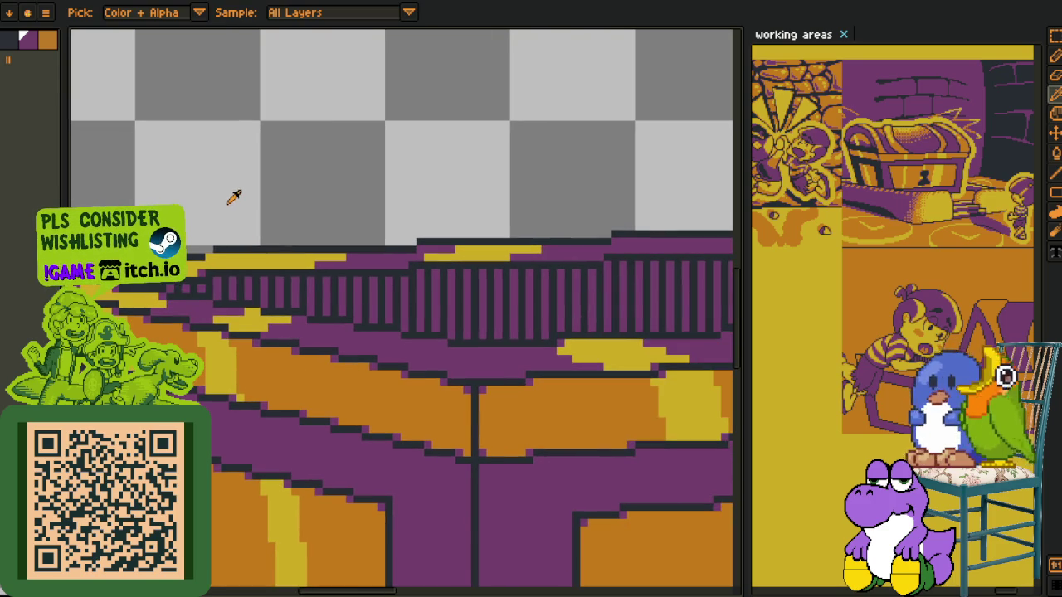
click(253, 321)
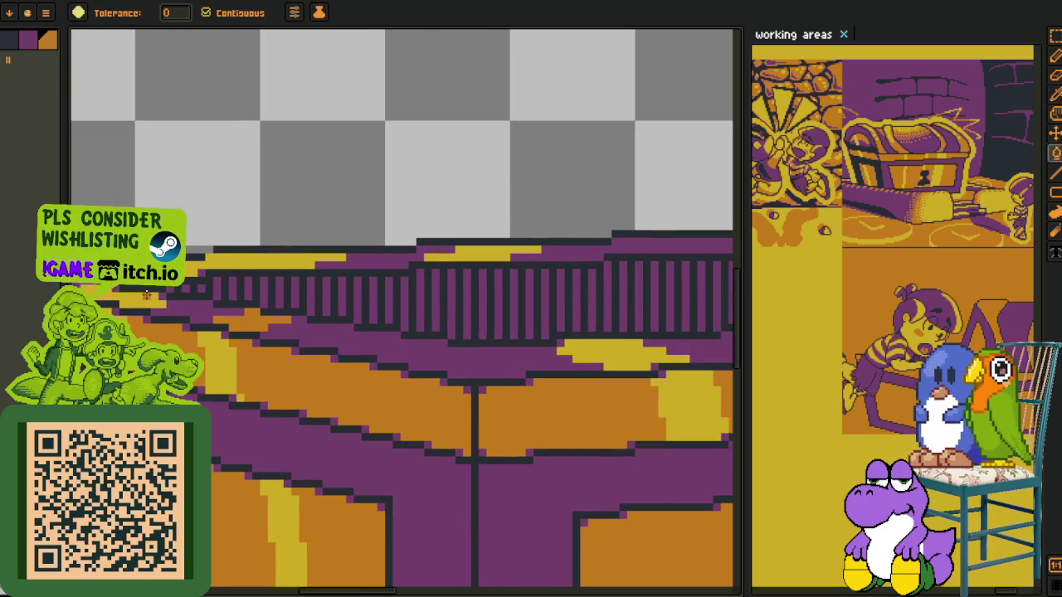
click(201, 264)
Zoom in on the rim's left corner and sample the rim's orange for filling
key(z)
click(201, 264)
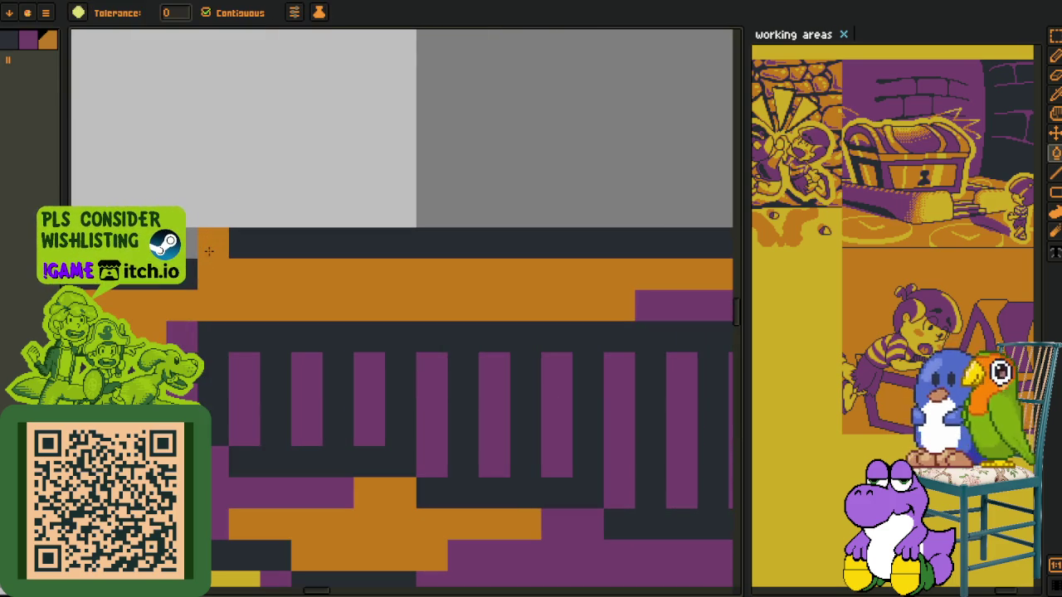
key(b)
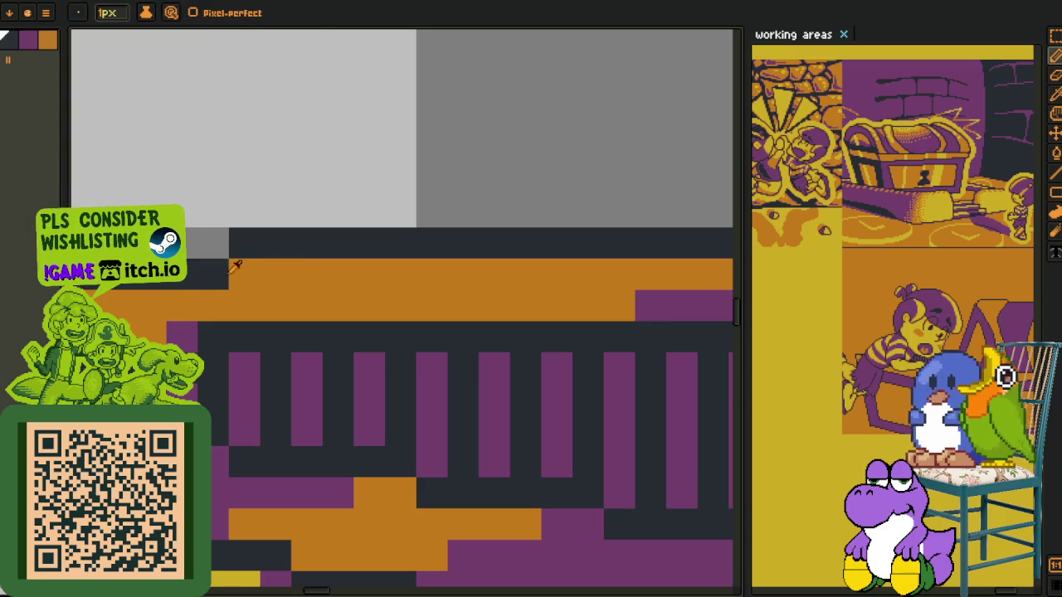
scroll(272, 272, down, 3)
key(h)
key(o)
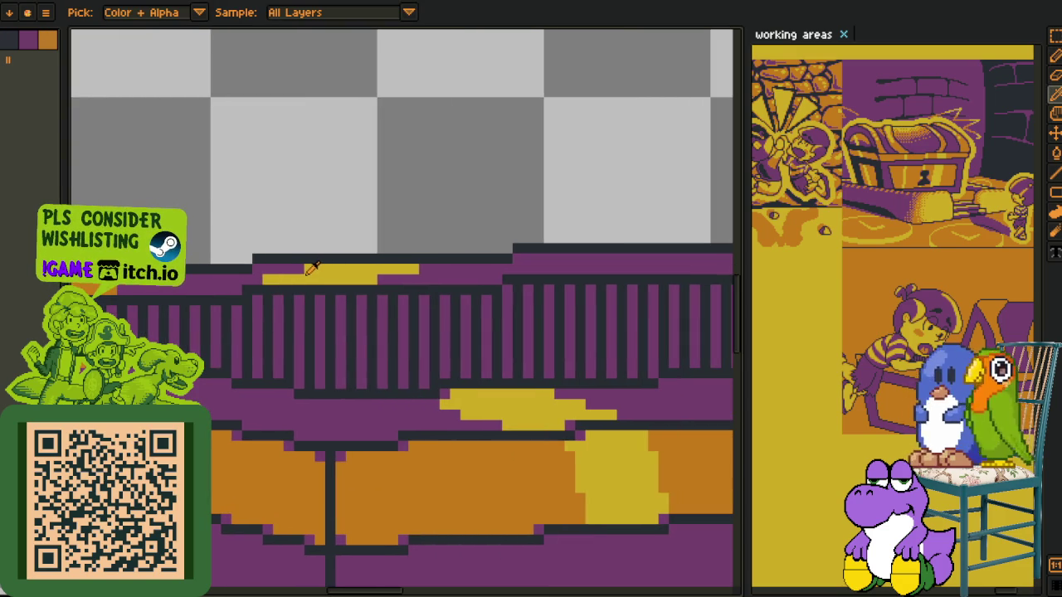
key(g)
click(332, 274)
Fill the remaining yellow patches along the chest rim with orange
click(506, 399)
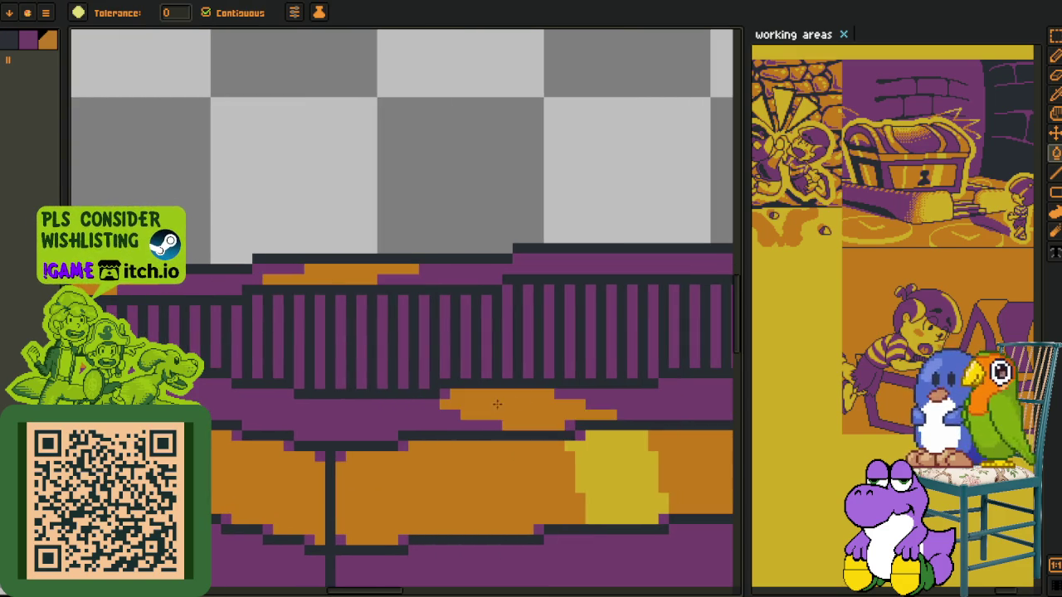
drag(506, 399, 442, 353)
click(493, 357)
click(606, 346)
mouse_move(606, 347)
mouse_down()
mouse_move(446, 364)
mouse_move(446, 302)
mouse_up()
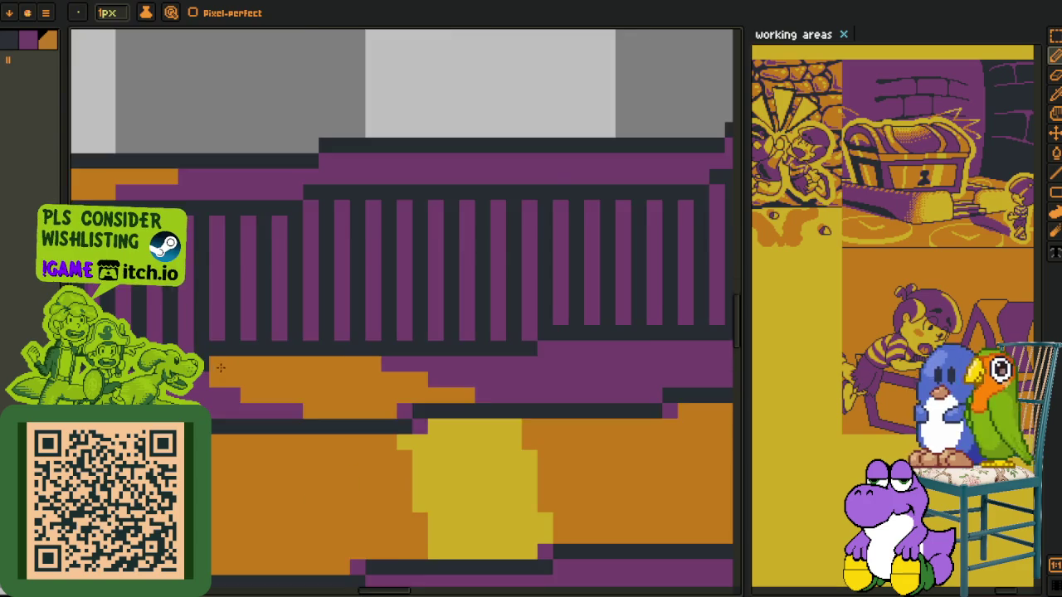
scroll(249, 274, down, 2)
drag(249, 256, 249, 316)
key(o)
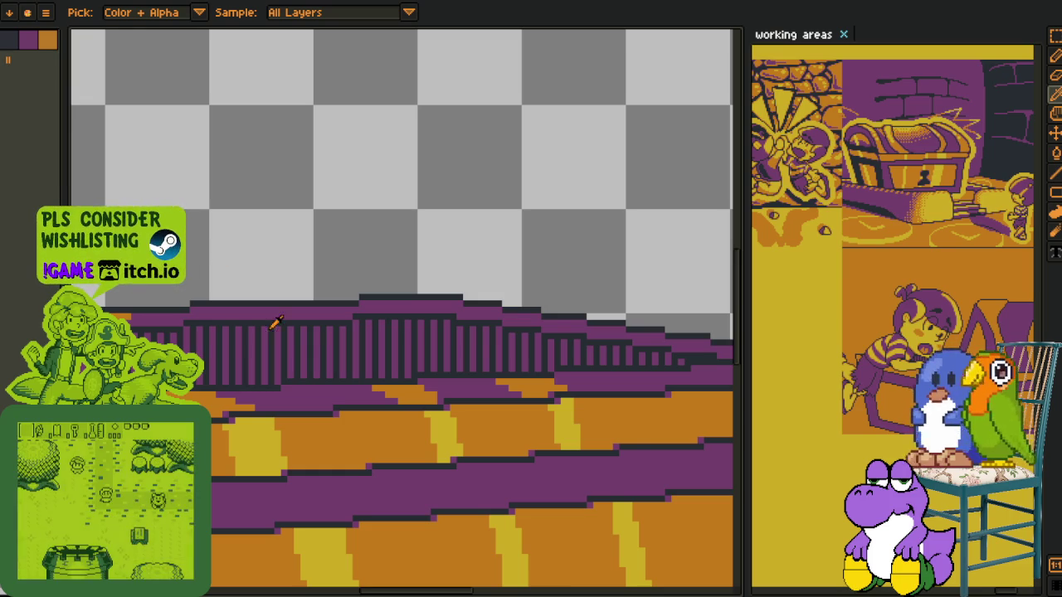
Flood-fill three bands along the chest's railing with yellow
scroll(220, 349, up, 1)
scroll(232, 344, up, 1)
scroll(232, 344, up, 3)
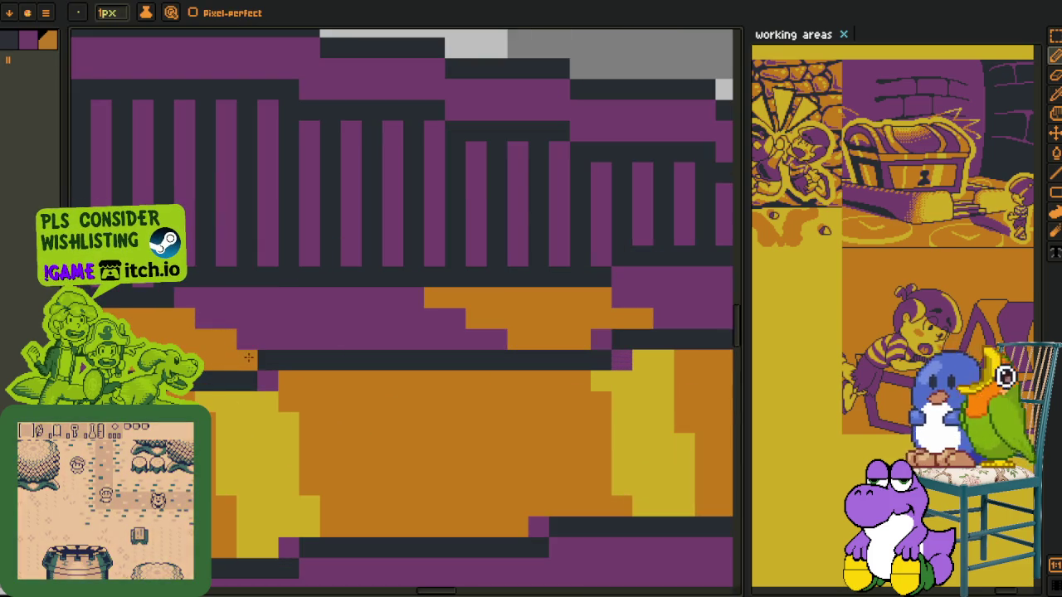
scroll(225, 344, down, 3)
scroll(220, 344, down, 1)
drag(220, 344, 441, 327)
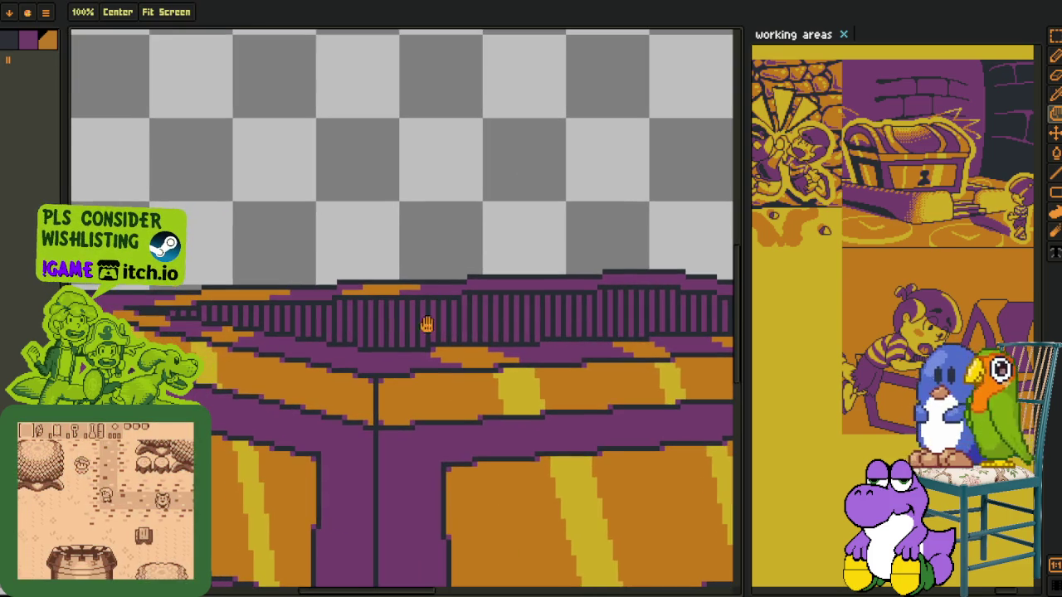
key(i)
scroll(231, 338, up, 1)
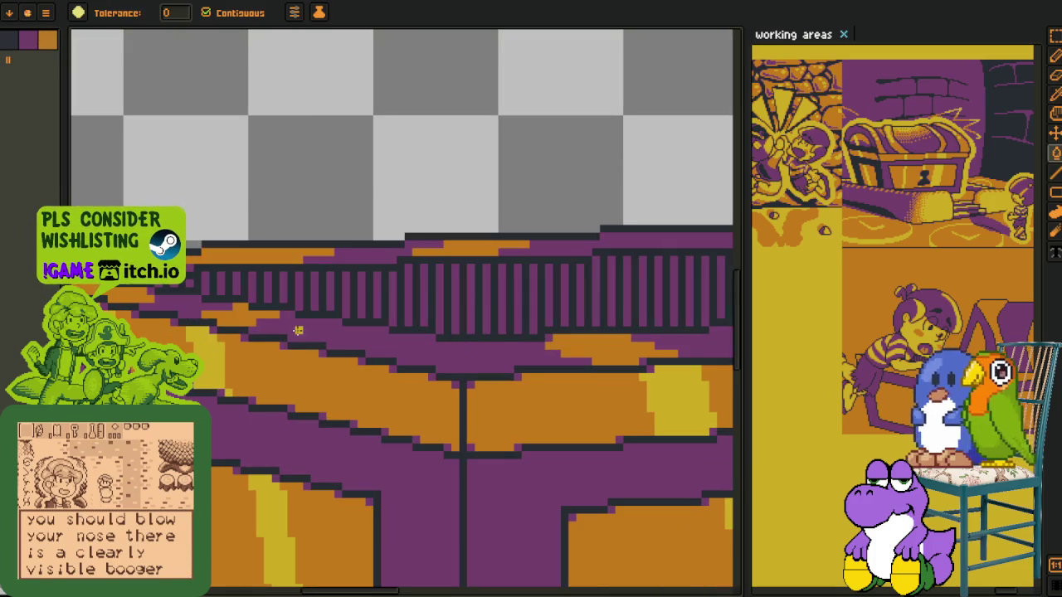
key(b)
click(181, 305)
scroll(181, 305, down, 1)
scroll(249, 249, up, 1)
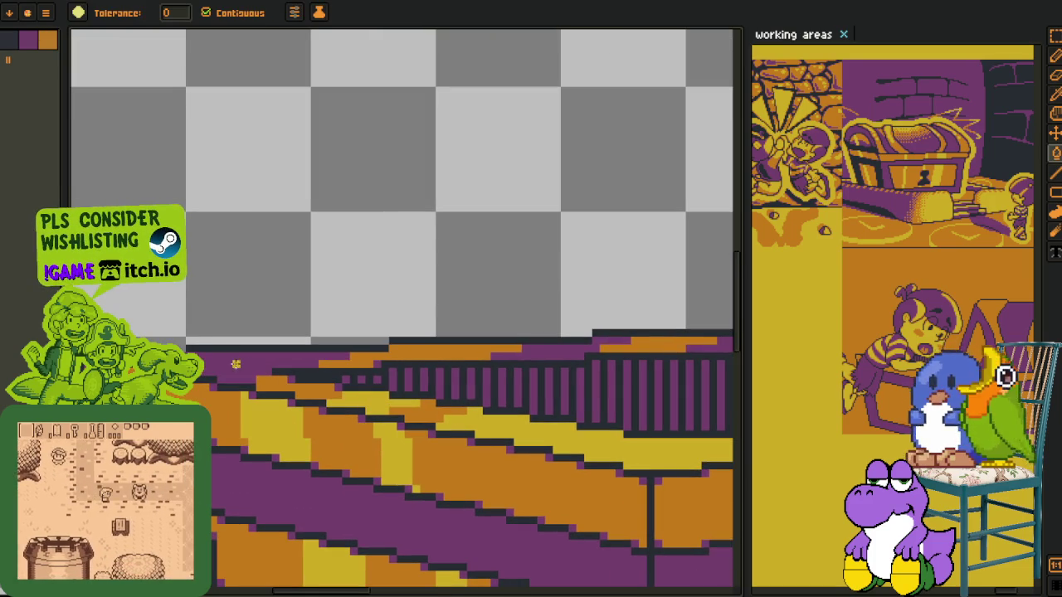
click(265, 365)
click(544, 349)
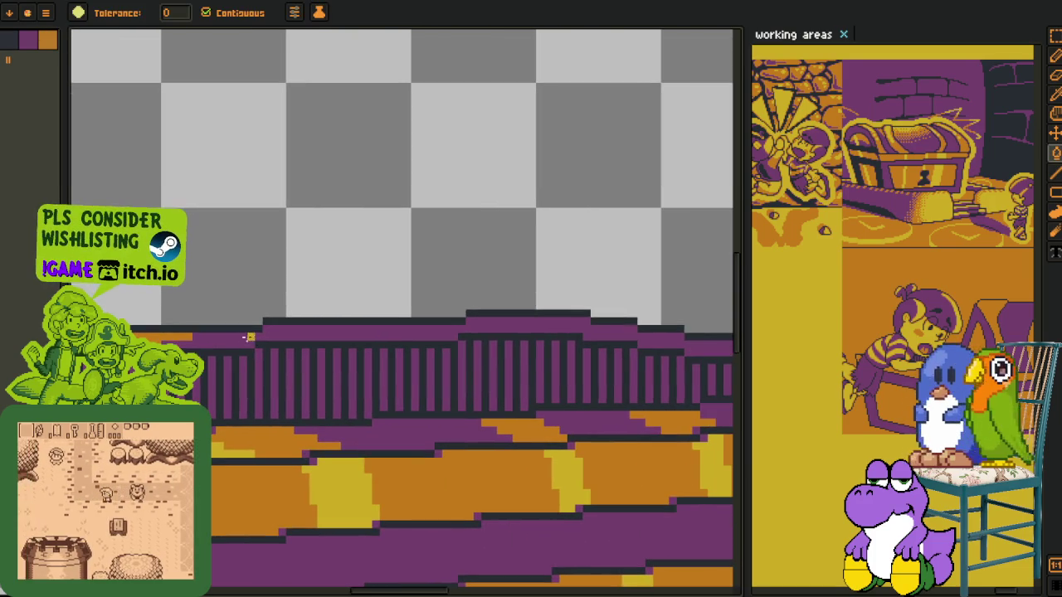
drag(544, 350, 446, 274)
Sample the railing's purple and paint purple pixels on it, undoing the last one
key(z)
scroll(251, 330, down, 1)
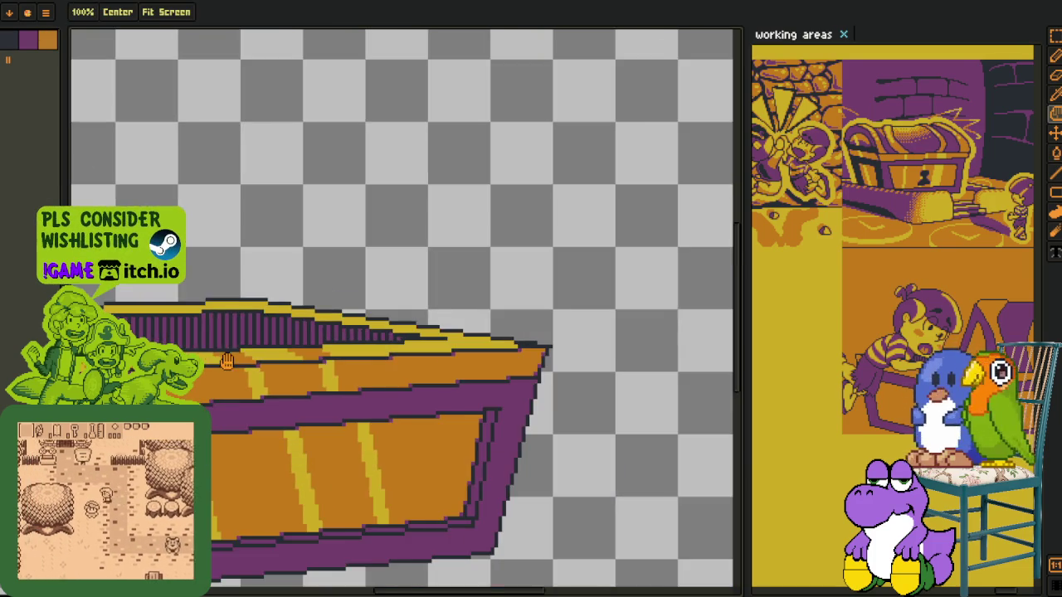
scroll(251, 329, up, 1)
key(o)
scroll(249, 332, up, 1)
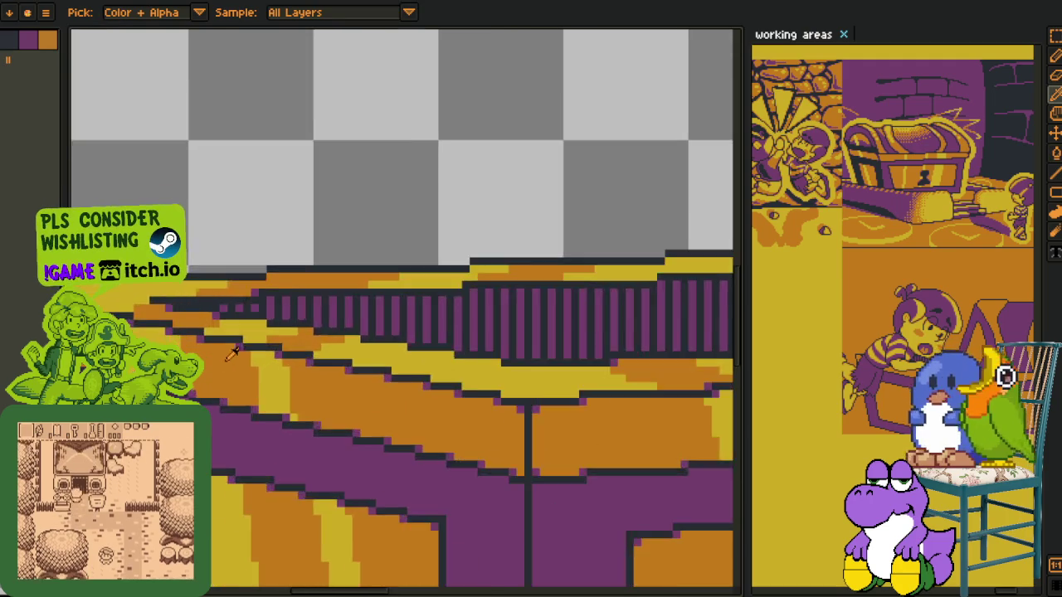
scroll(249, 332, up, 1)
key(p)
key(o)
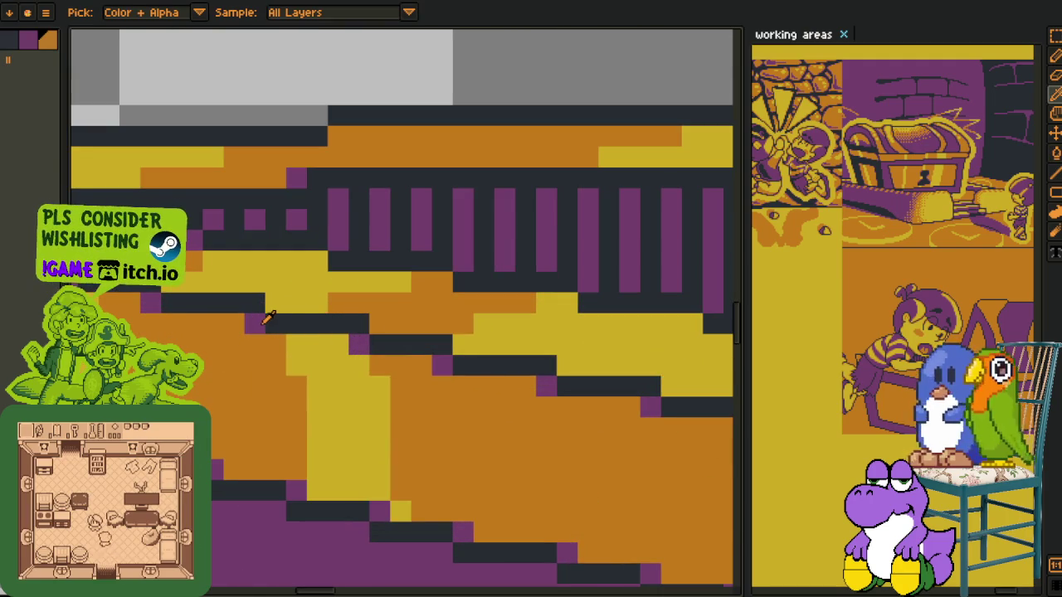
key(p)
click(379, 324)
click(442, 282)
click(462, 320)
key(ctrl+z)
Open and dismiss the Hue/Saturation adjustment, then redo the last pencil stroke
drag(453, 322, 508, 403)
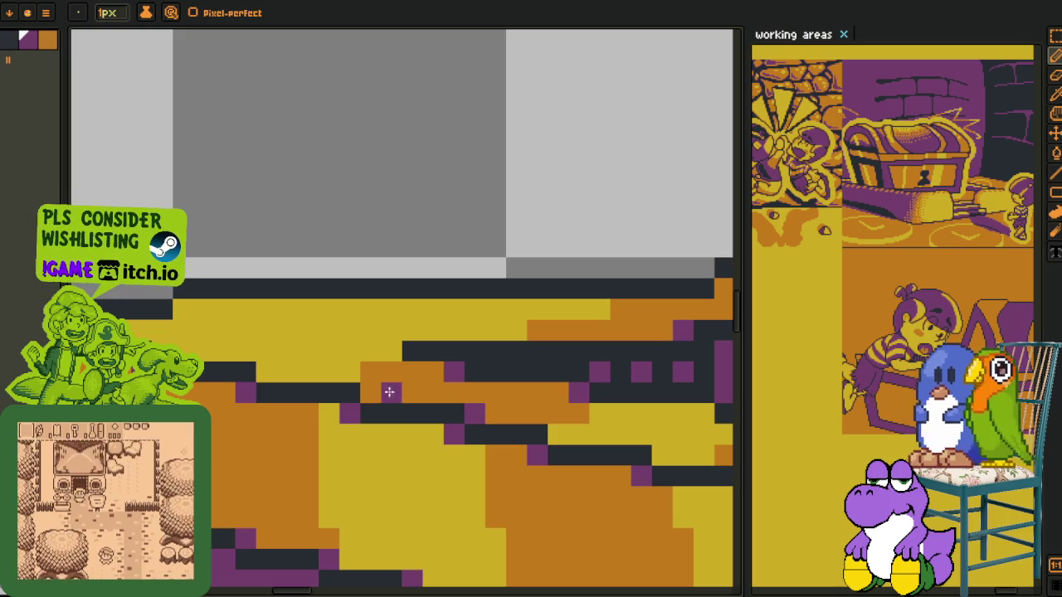
scroll(371, 387, down, 2)
scroll(499, 364, up, 1)
scroll(431, 358, up, 1)
key(p)
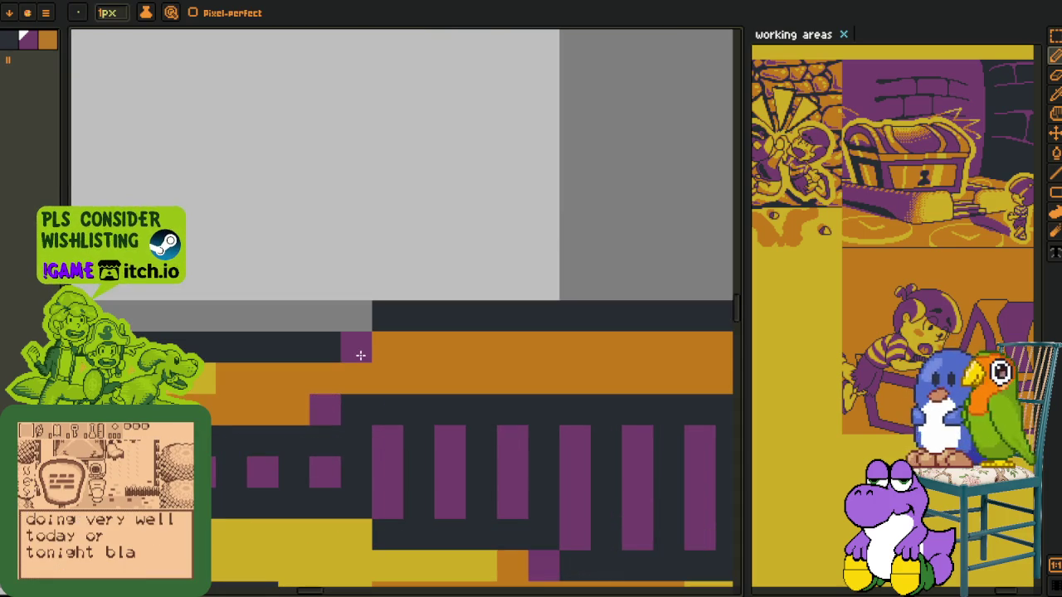
key(v)
key(ctrl+u)
key(h)
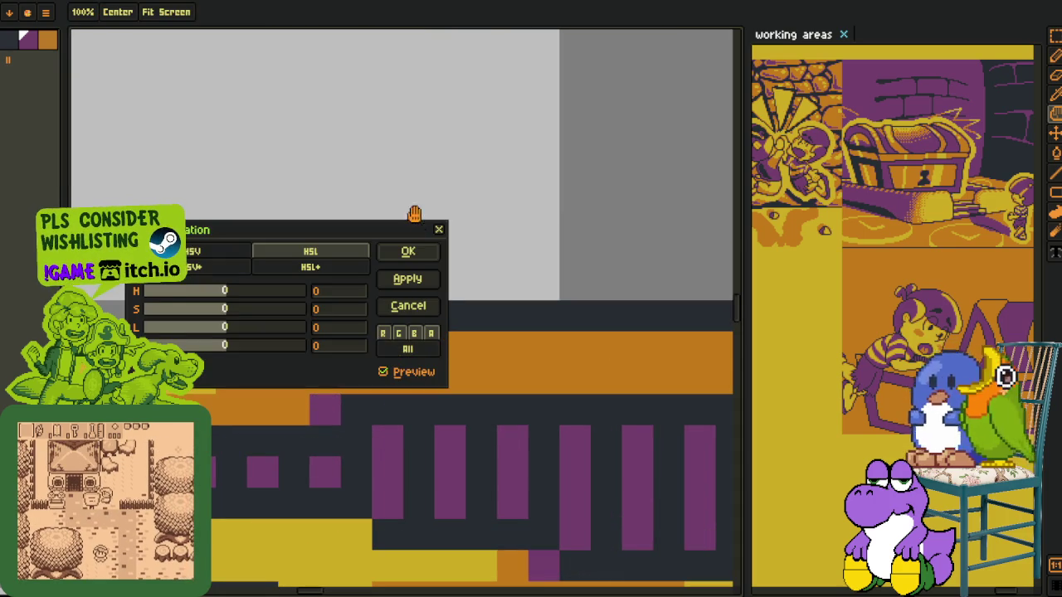
click(438, 230)
key(b)
key(ctrl+y)
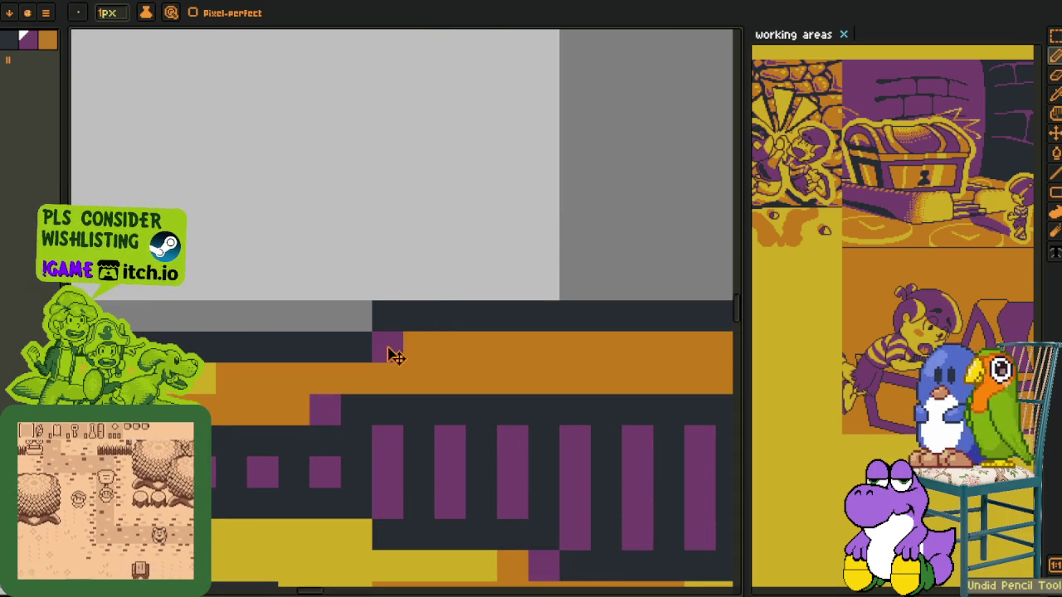
Pick orange from the canvas and place three orange highlight pixels on the lower rim
scroll(388, 346, down, 3)
drag(415, 365, 391, 357)
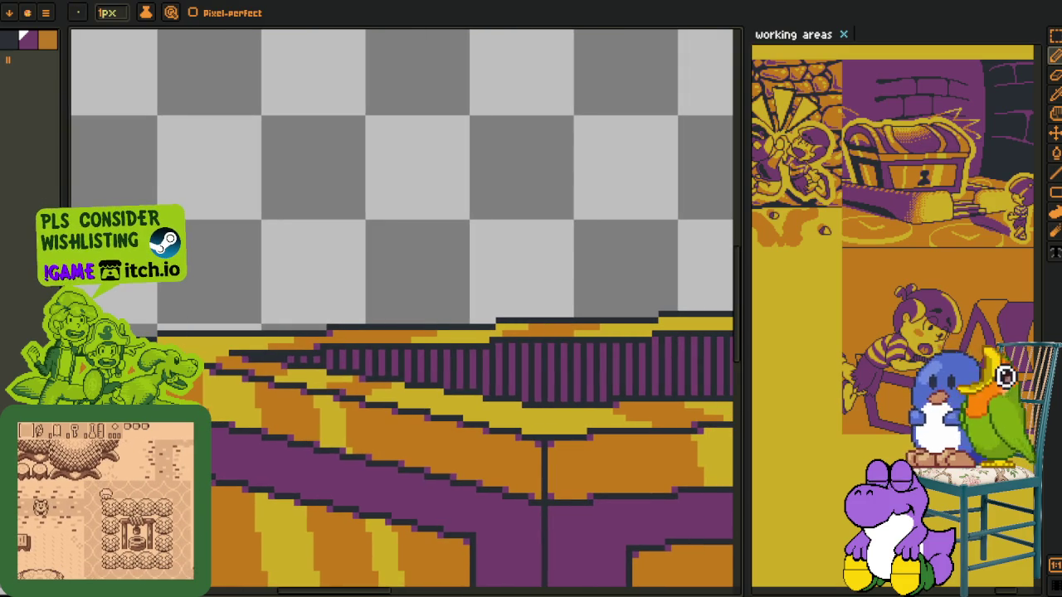
drag(365, 446, 396, 340)
scroll(396, 311, up, 1)
scroll(368, 246, up, 1)
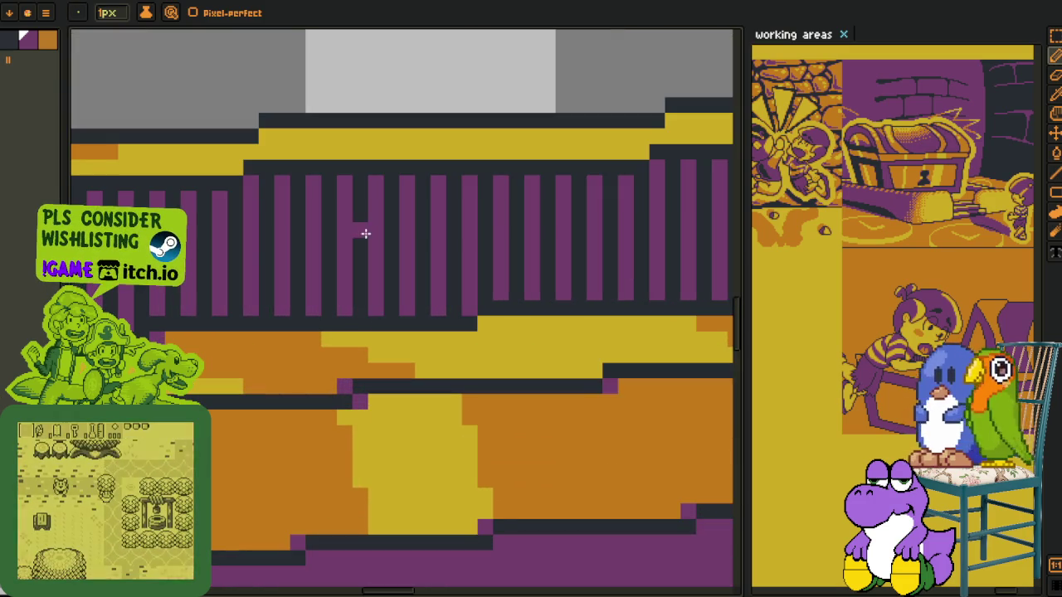
scroll(367, 247, up, 1)
scroll(581, 245, down, 2)
scroll(598, 265, down, 1)
key(b)
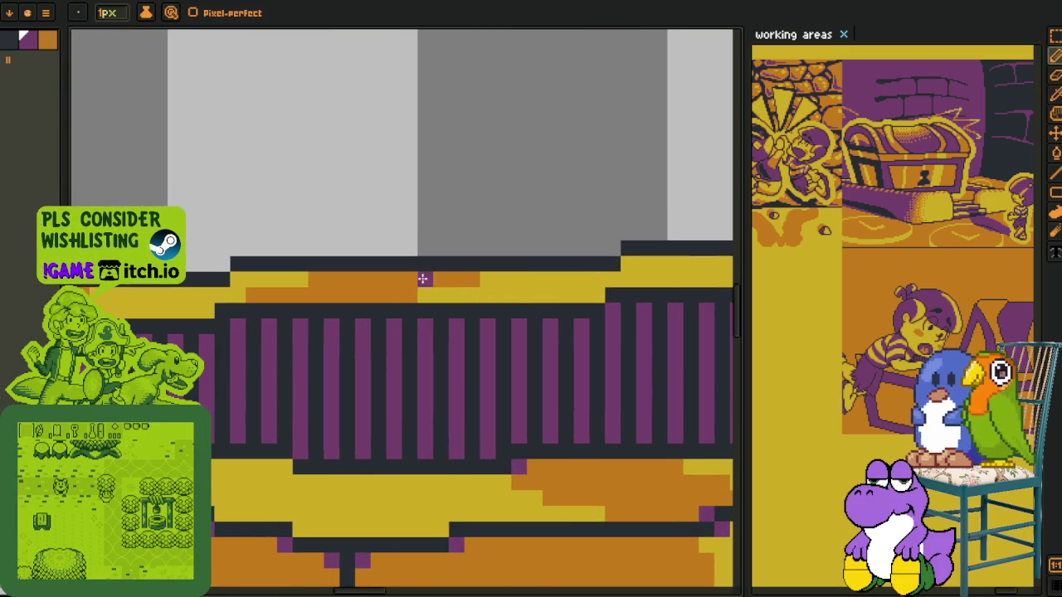
scroll(431, 279, up, 2)
scroll(445, 280, down, 1)
drag(457, 285, 465, 308)
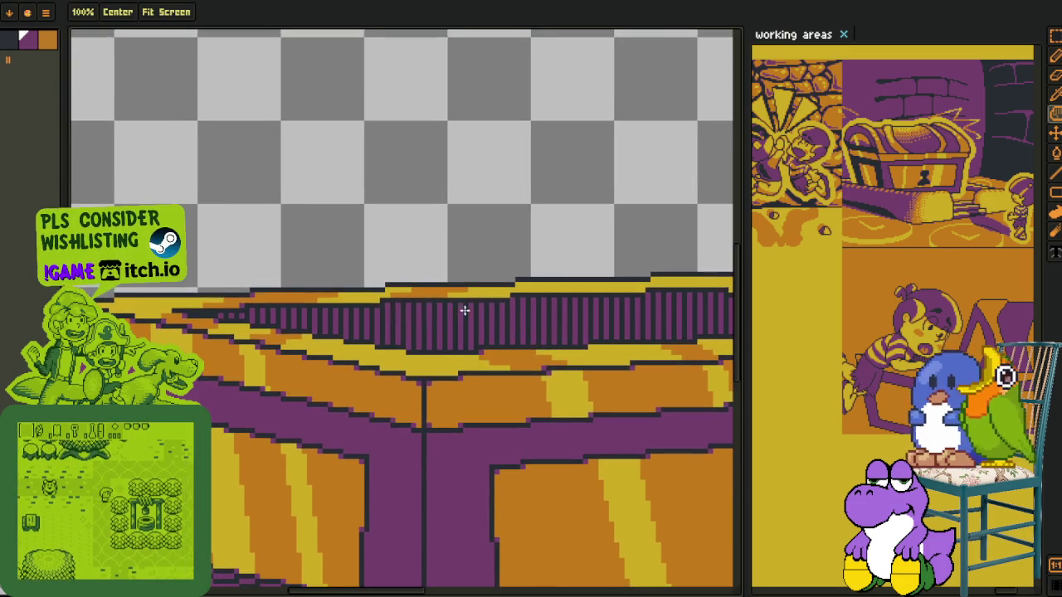
scroll(429, 278, up, 1)
scroll(421, 266, up, 1)
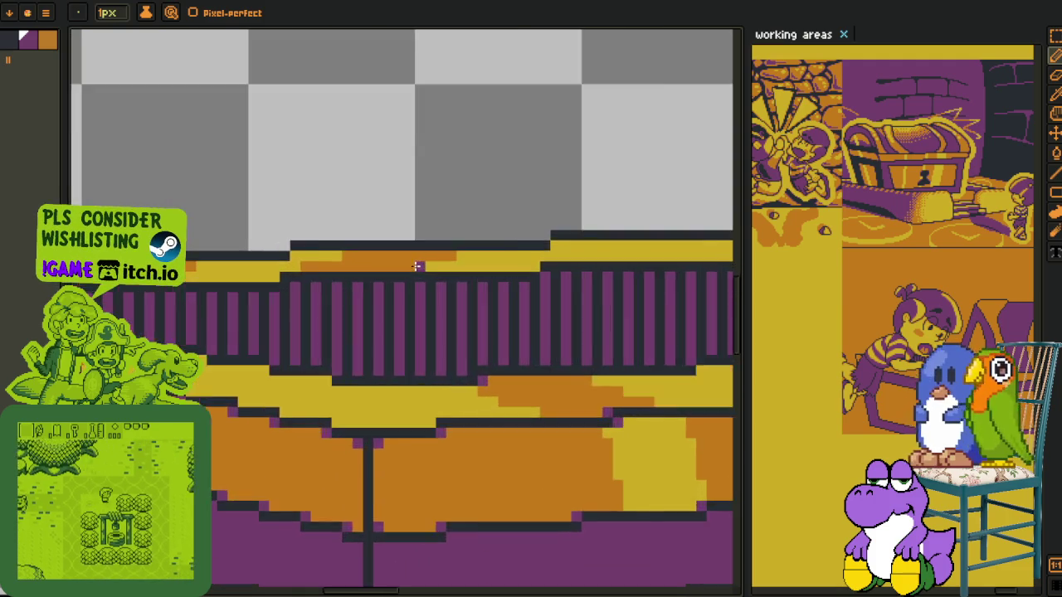
drag(527, 266, 187, 309)
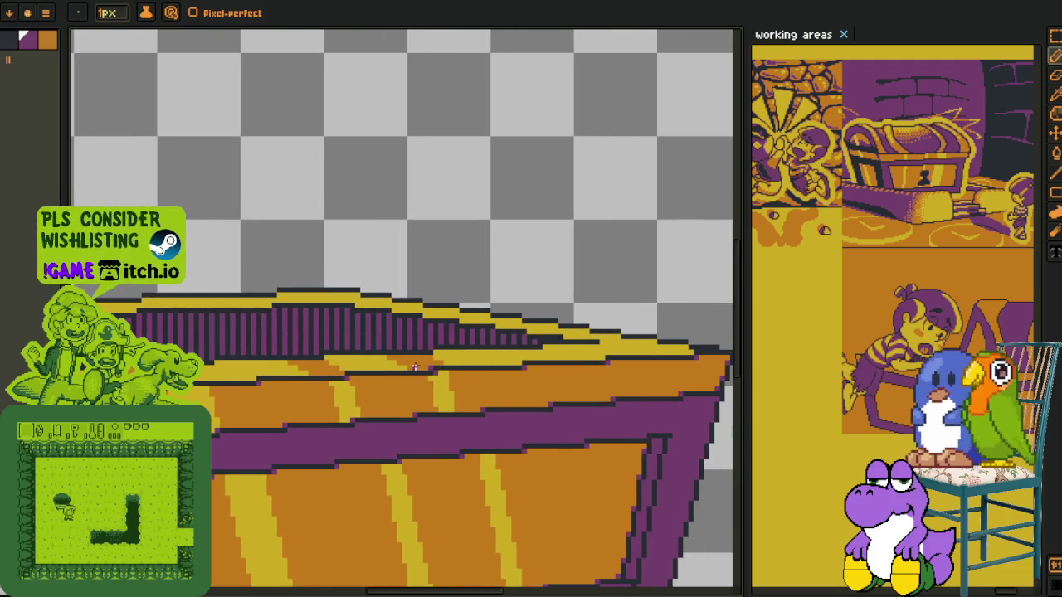
scroll(265, 362, up, 1)
key(alt)
scroll(451, 356, up, 1)
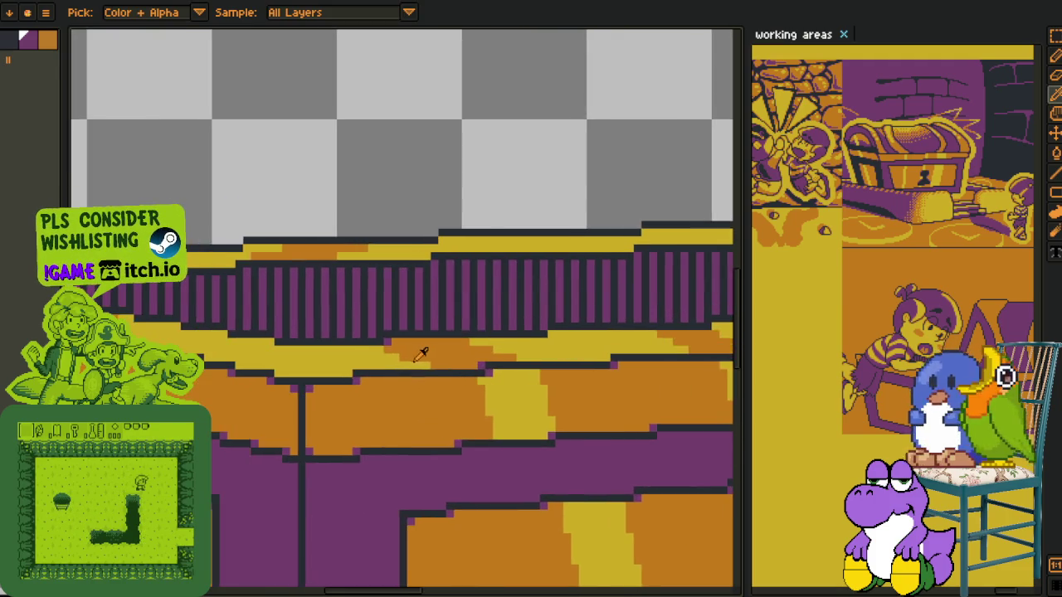
scroll(422, 348, up, 1)
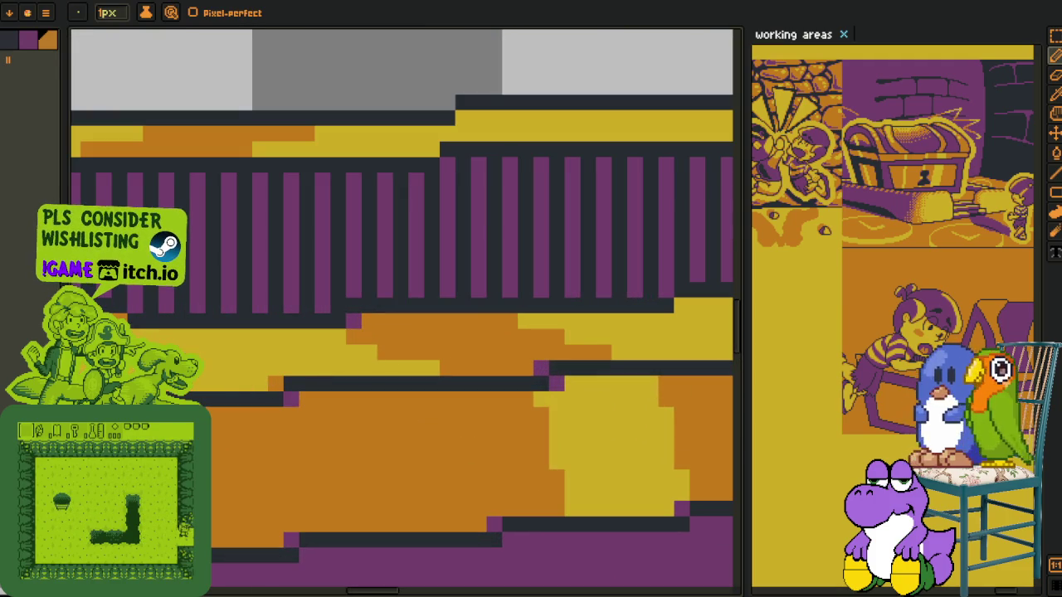
drag(495, 354, 455, 436)
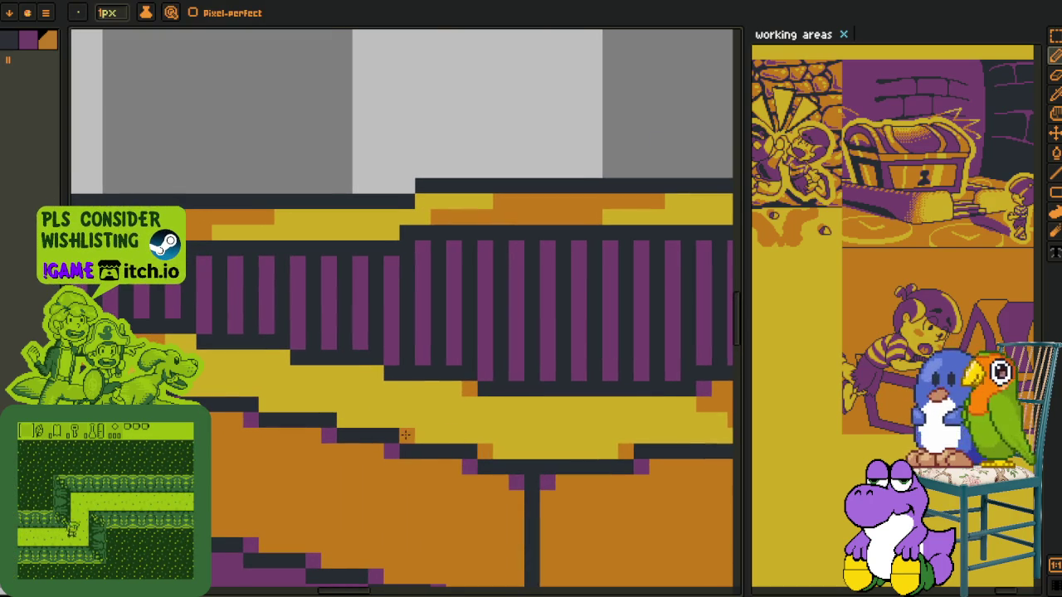
click(344, 418)
click(282, 358)
click(267, 405)
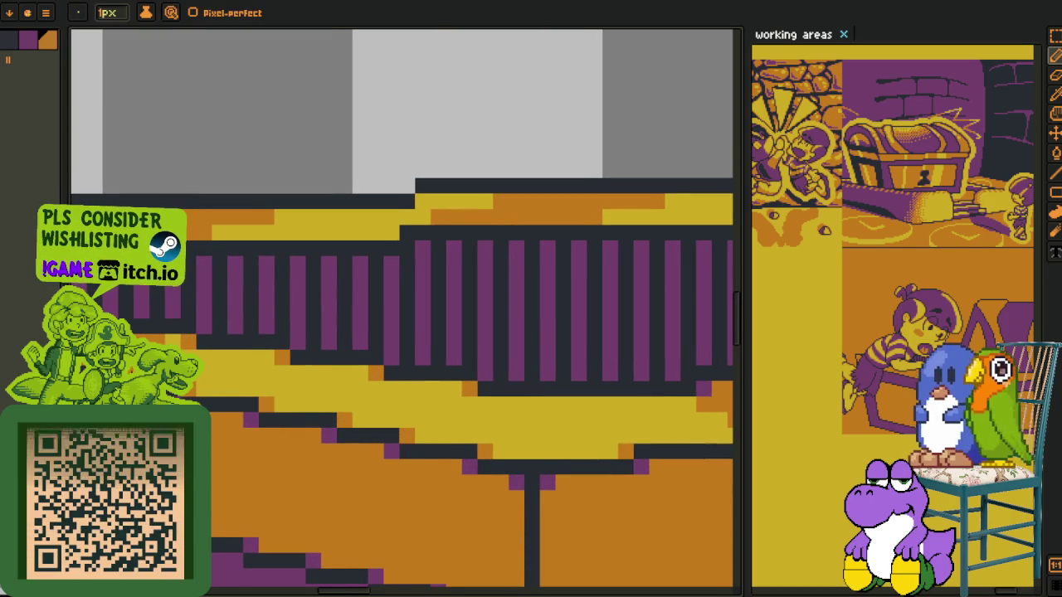
Add orange highlights on a stair edge and two spots of the yellow rim
key(h)
drag(407, 322, 453, 449)
key(b)
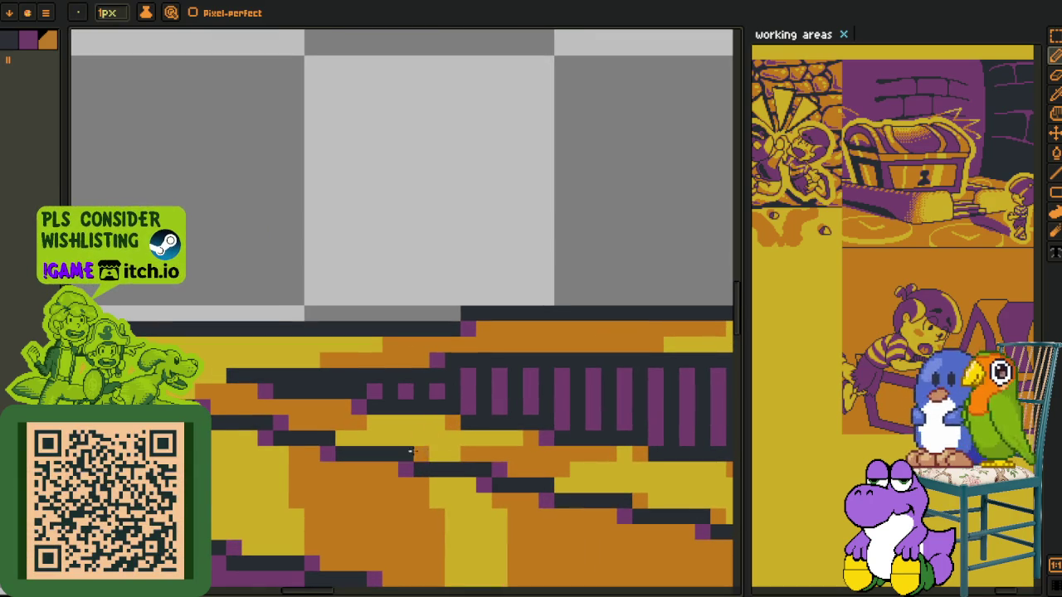
key(h)
drag(33, 360, 287, 418)
key(b)
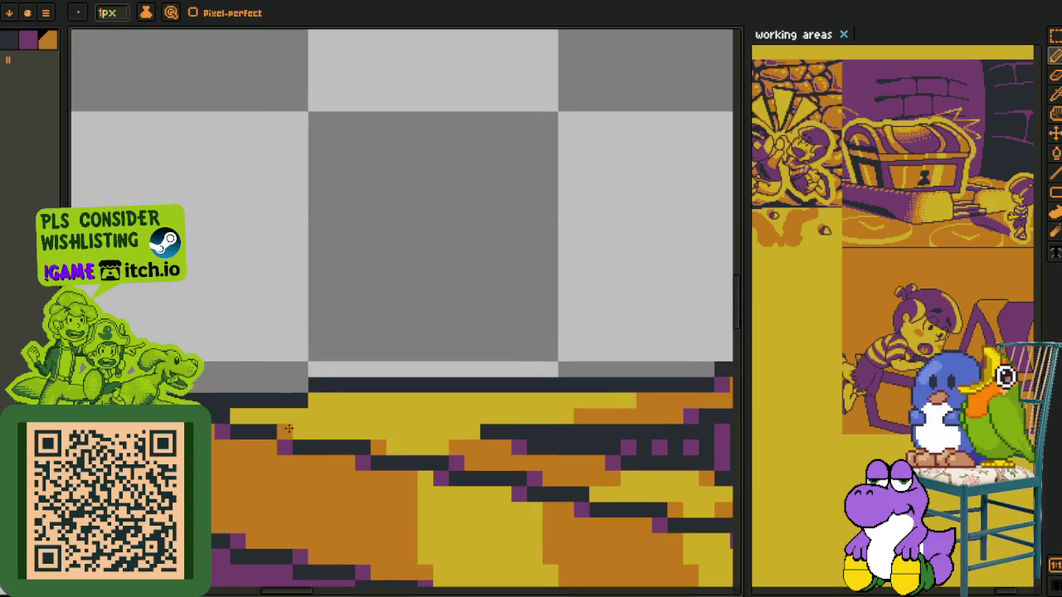
click(315, 401)
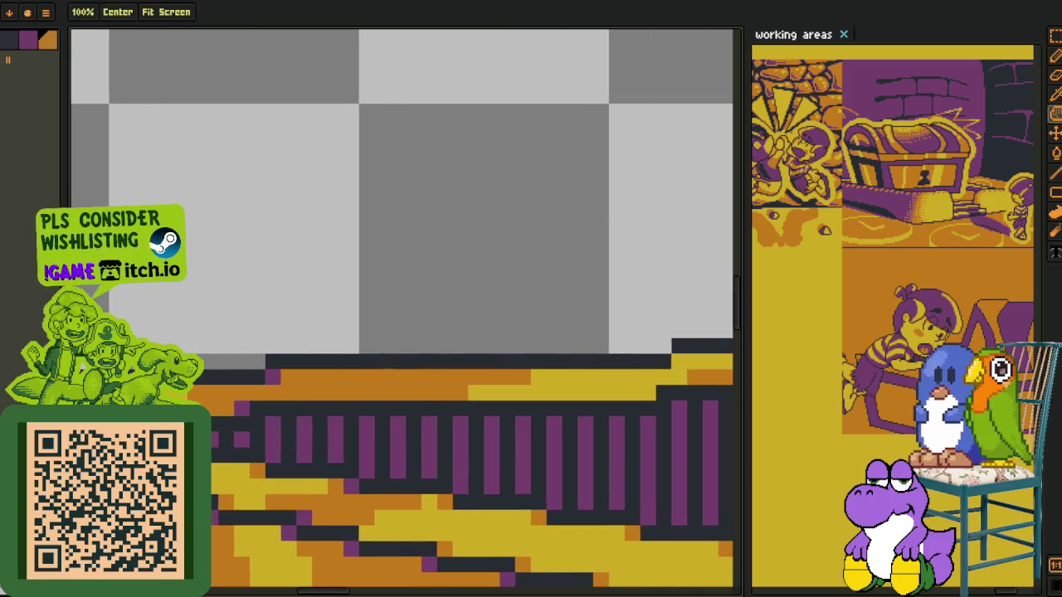
drag(524, 353, 540, 329)
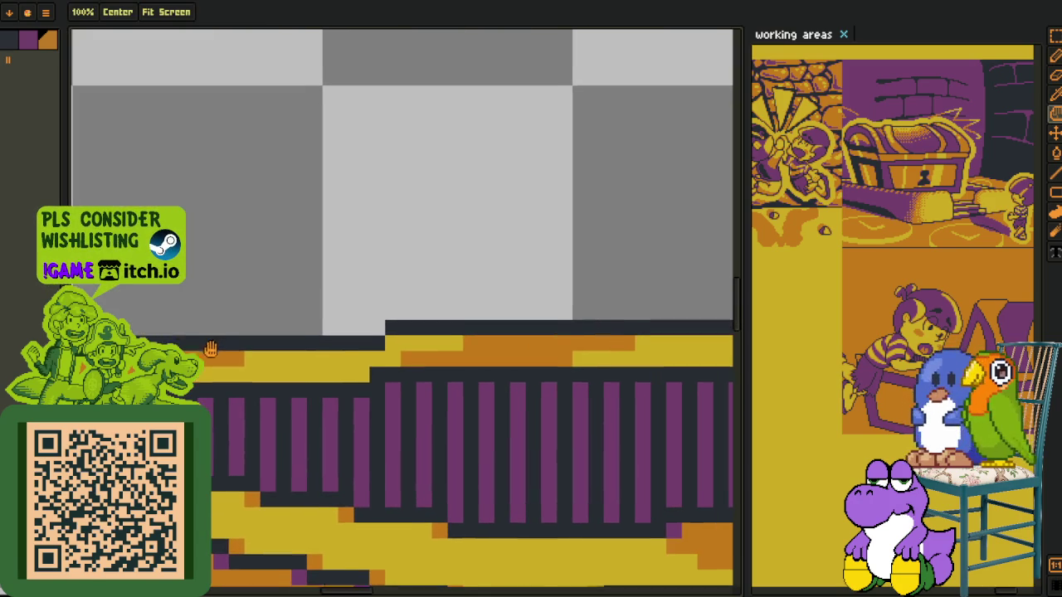
mouse_move(385, 359)
mouse_down()
mouse_move(283, 364)
mouse_move(292, 345)
mouse_up()
click(527, 342)
click(527, 374)
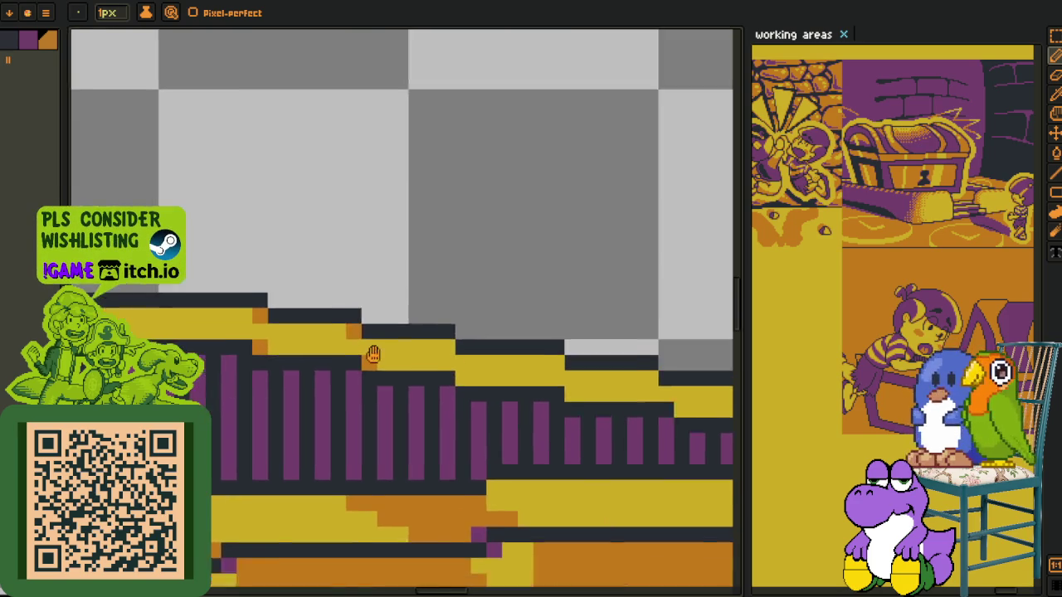
Add seven orange highlight pixels along the descending stair edges
drag(651, 390, 328, 332)
click(328, 332)
click(343, 362)
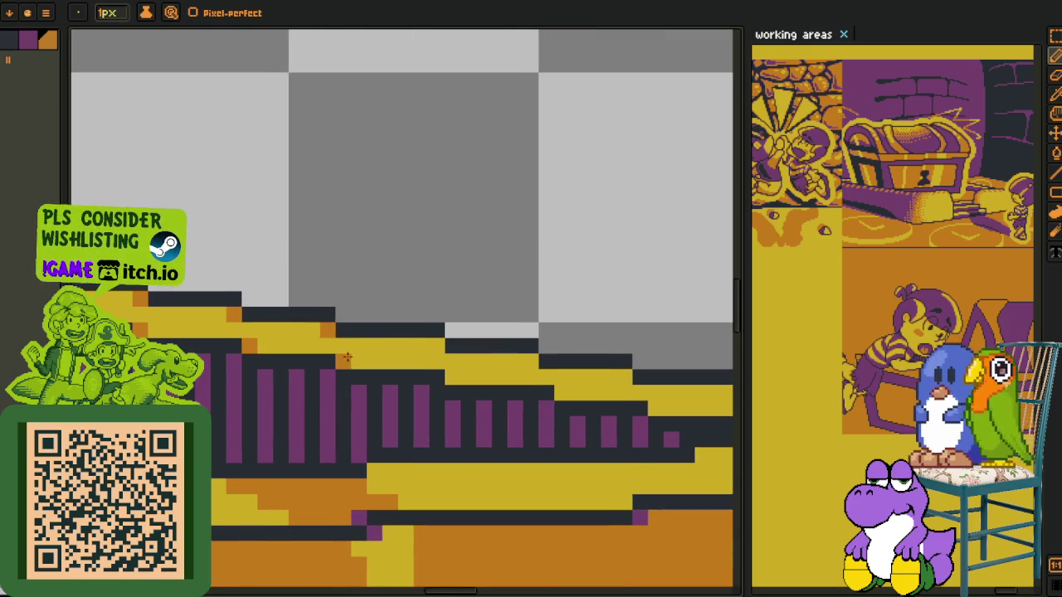
click(438, 346)
click(531, 362)
click(562, 392)
click(625, 378)
click(642, 407)
Add orange highlights at the upper step corners, undoing the misplaced pixels
drag(643, 405, 270, 345)
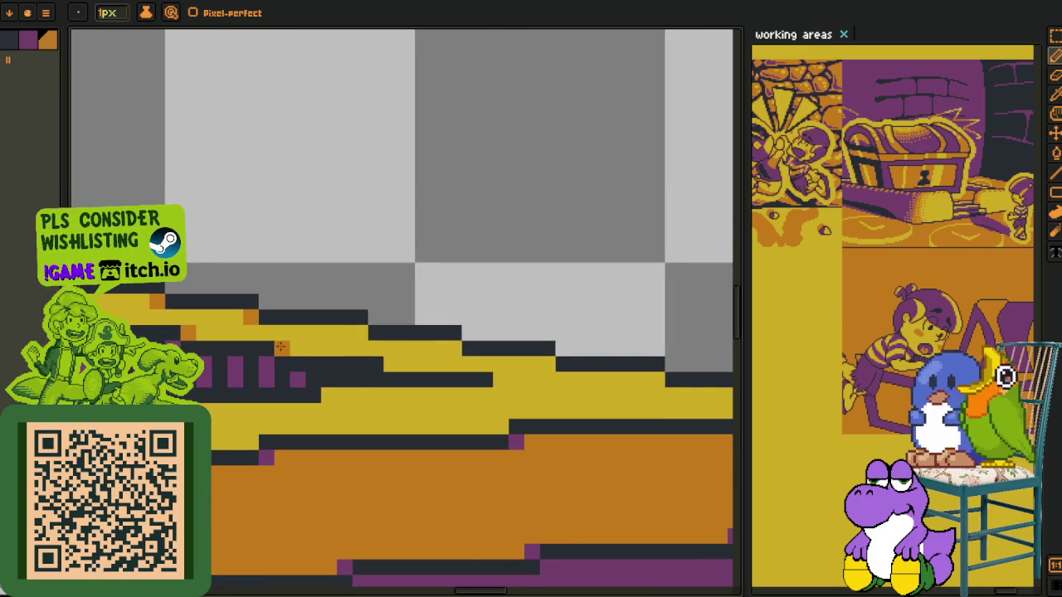
click(361, 332)
click(390, 365)
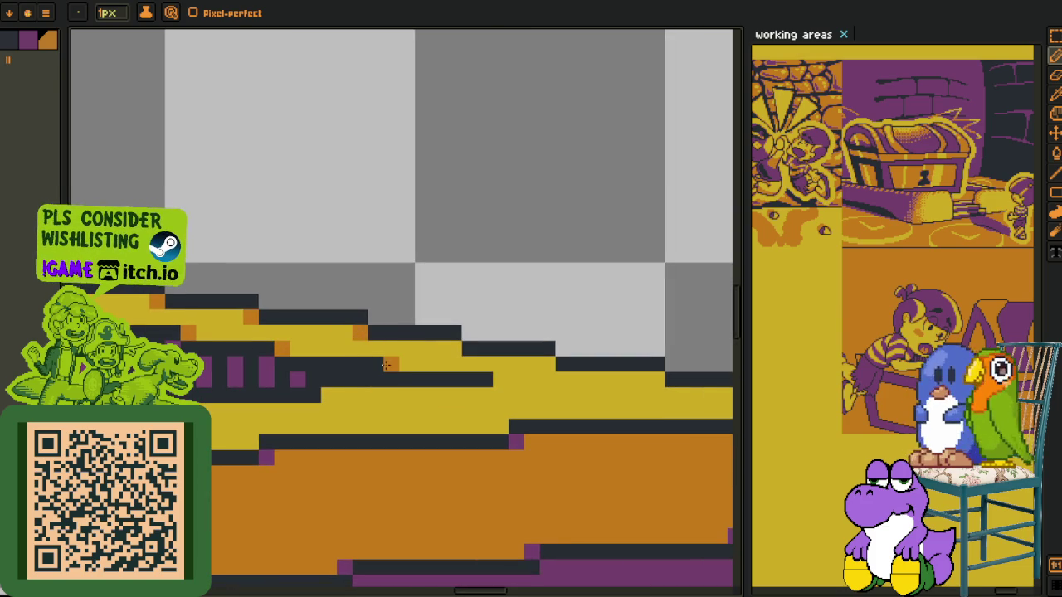
click(548, 365)
click(328, 394)
click(470, 427)
key(ctrl+z)
click(484, 427)
key(ctrl+z)
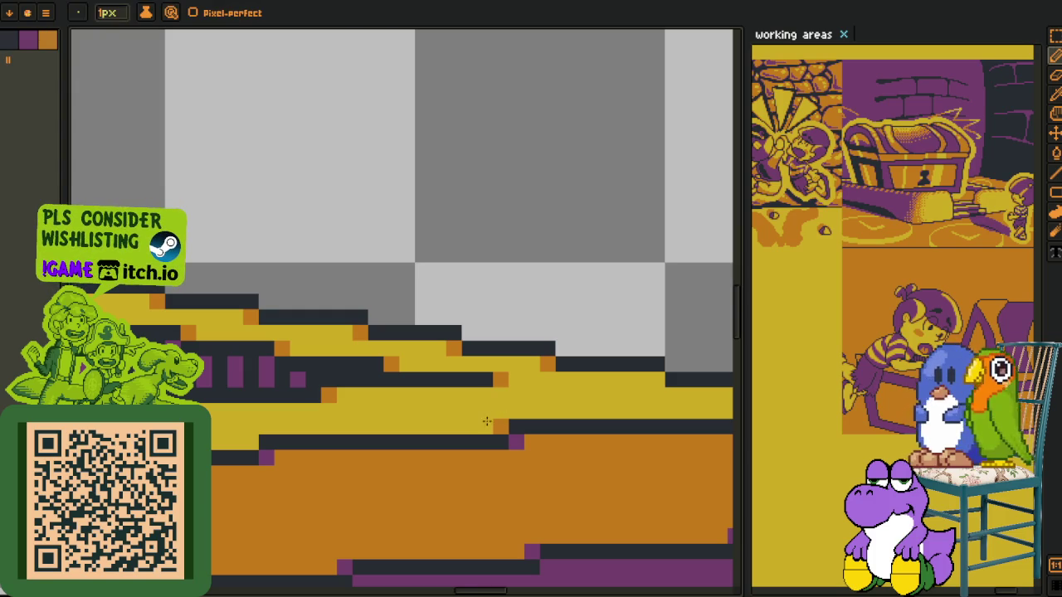
Extend the dark stair outline by one pixel at the rim's right end
drag(607, 385, 516, 357)
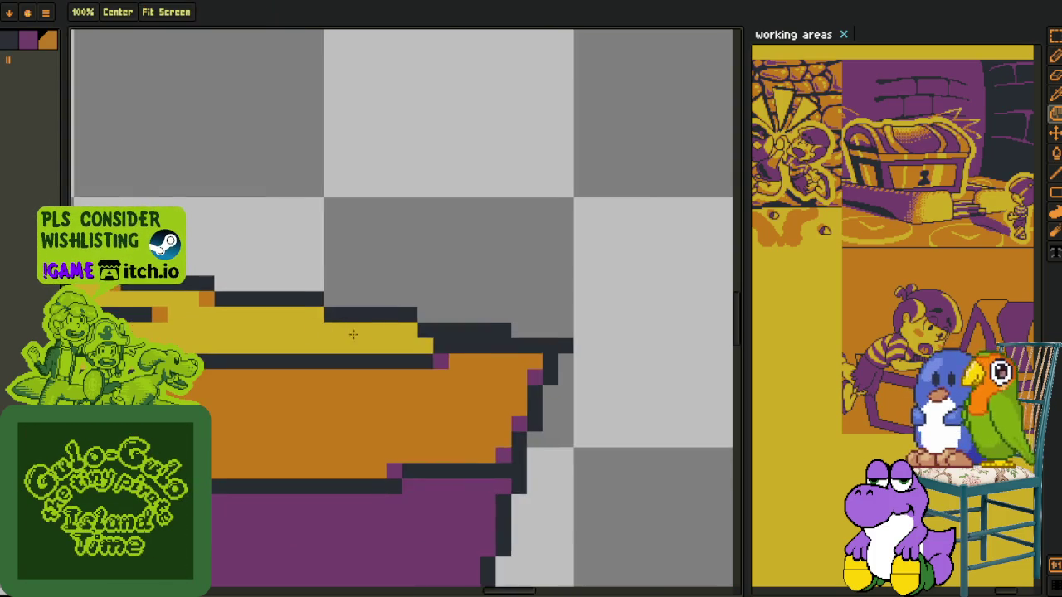
scroll(387, 326, up, 1)
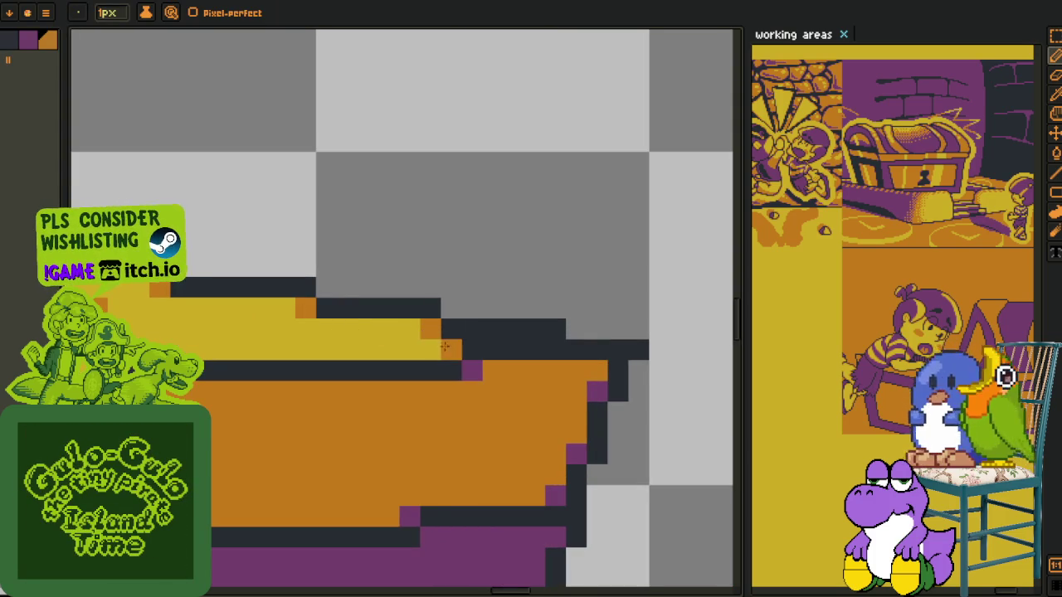
scroll(465, 352, down, 3)
scroll(483, 359, up, 2)
click(437, 371)
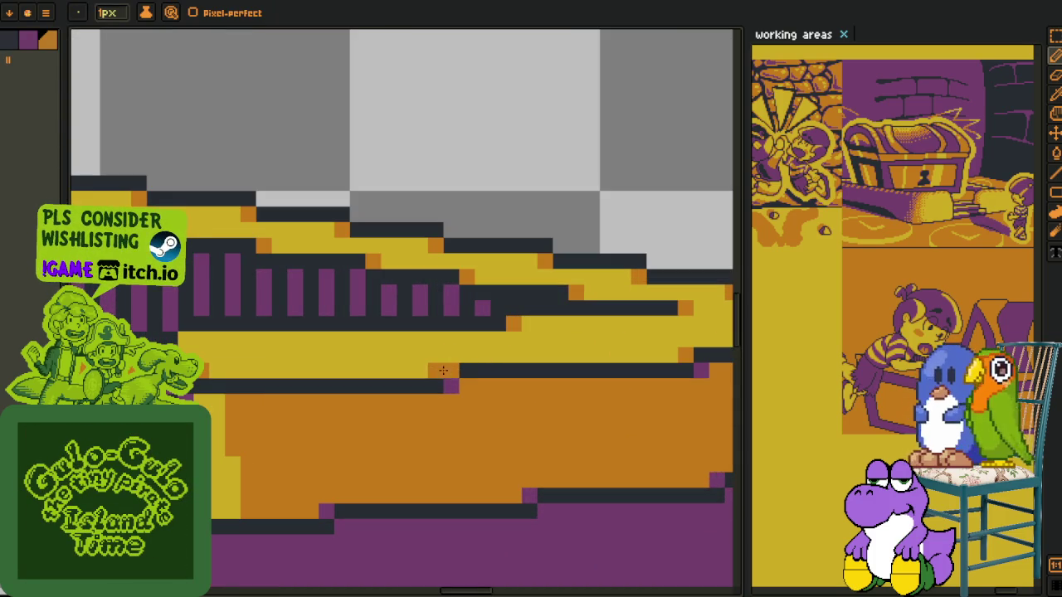
scroll(403, 355, down, 2)
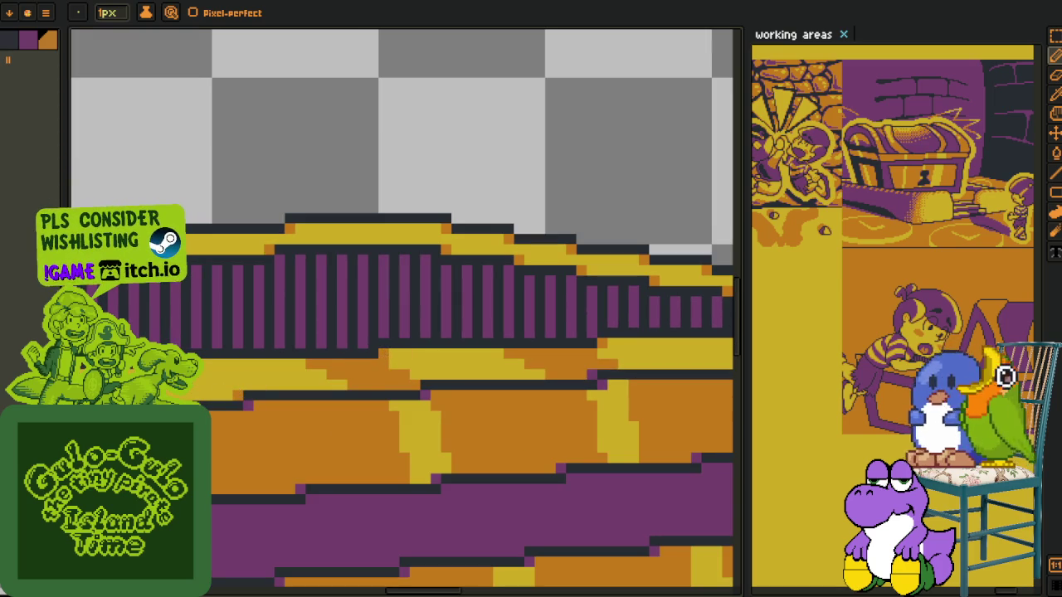
scroll(363, 309, down, 1)
scroll(363, 310, down, 2)
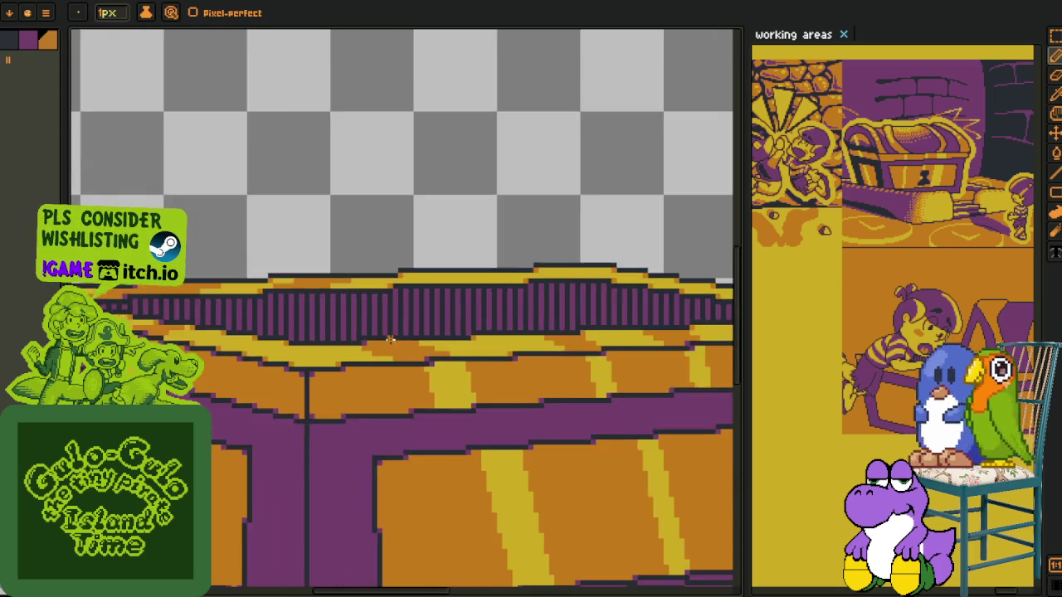
scroll(364, 309, down, 1)
key(i)
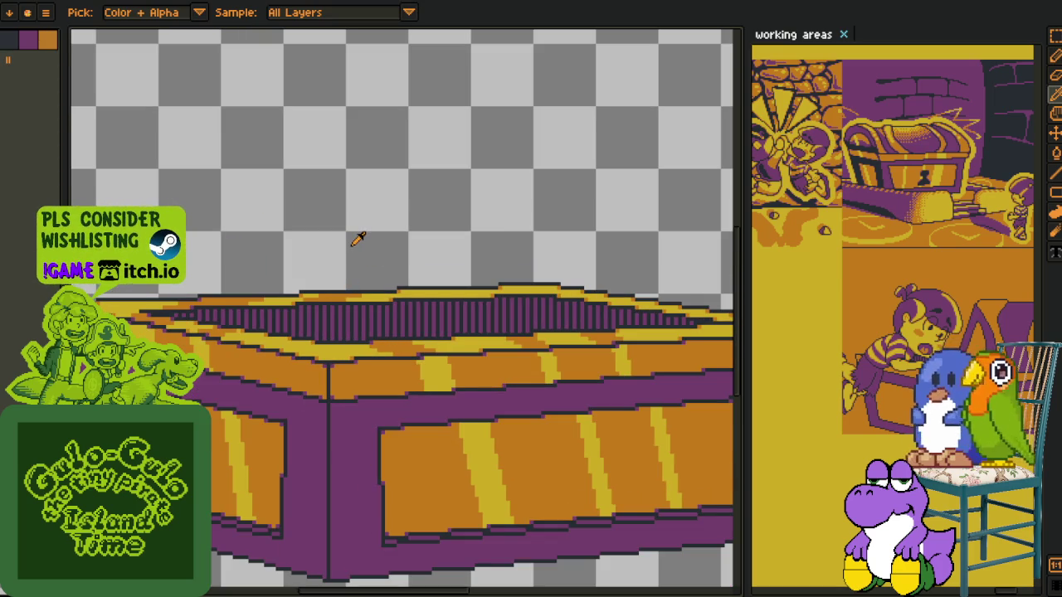
Paste a dark block into empty canvas above the chest and move it right
scroll(339, 293, up, 1)
mouse_move(339, 294)
mouse_down()
mouse_move(324, 449)
mouse_move(339, 540)
mouse_up()
scroll(308, 415, up, 1)
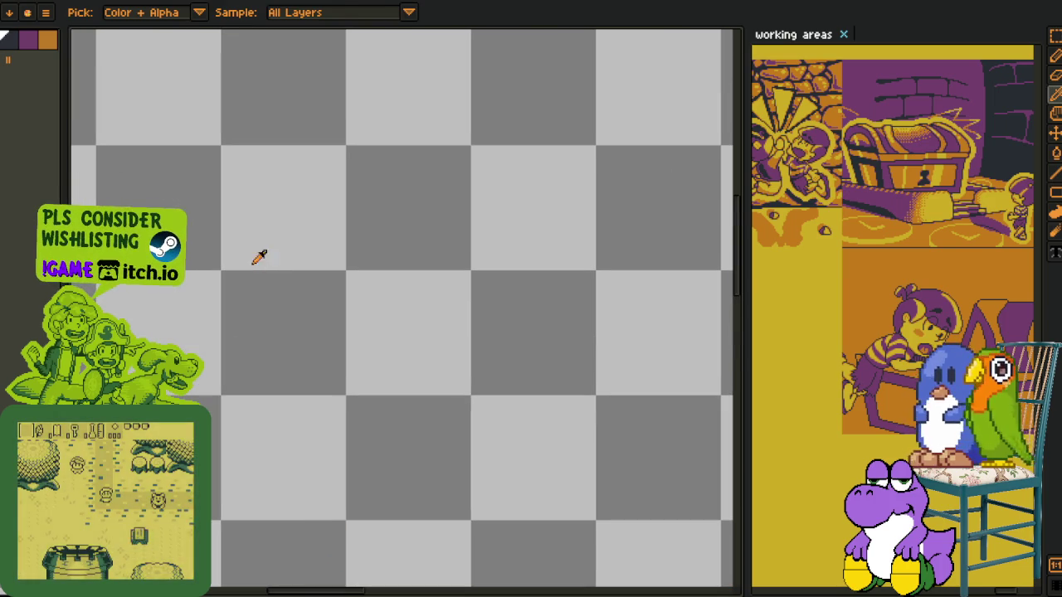
key(m)
drag(219, 144, 349, 273)
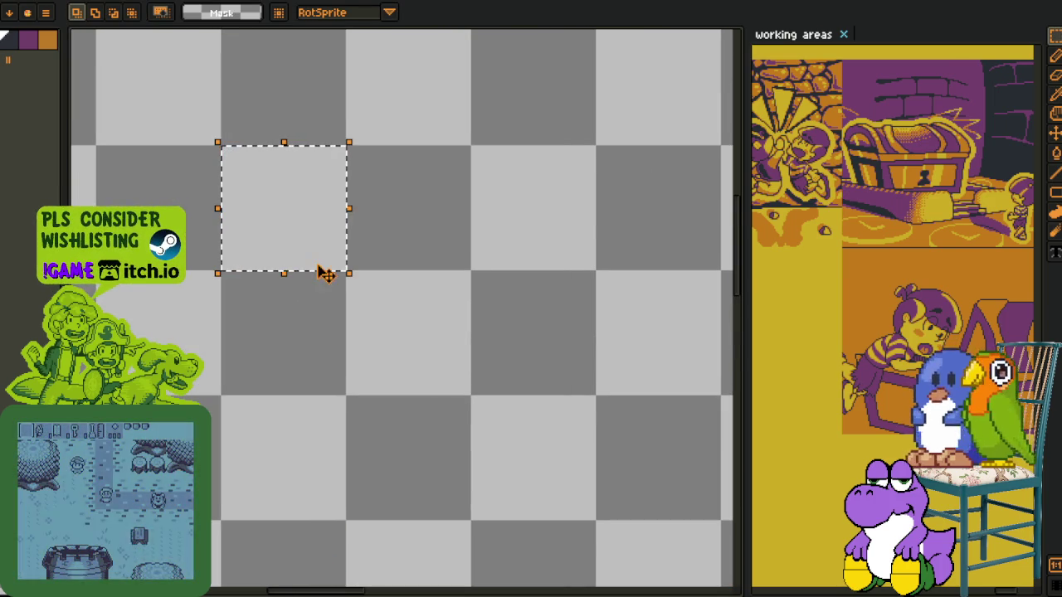
key(ctrl+v)
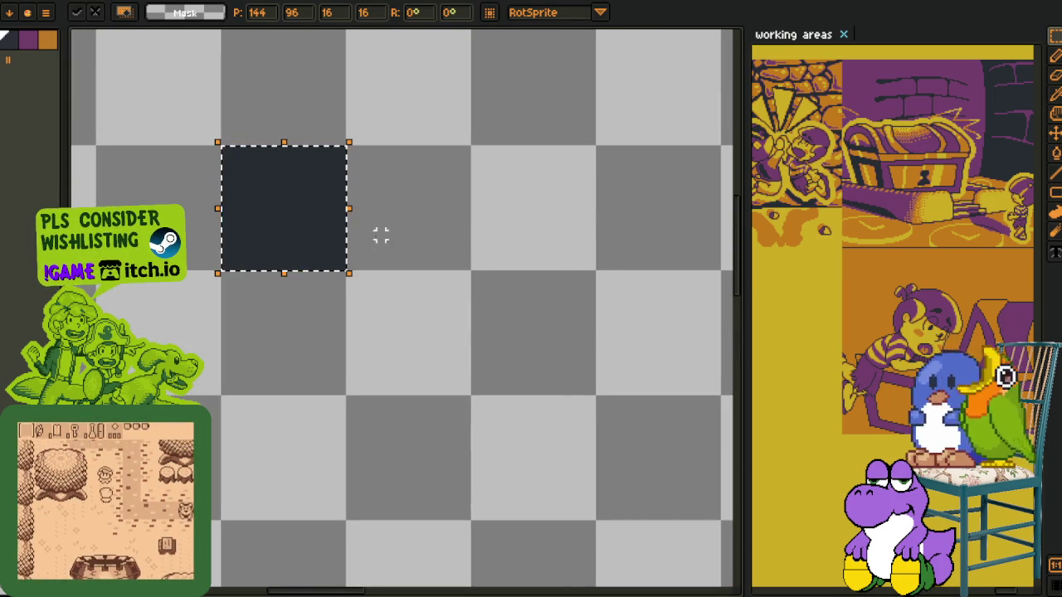
mouse_move(311, 240)
mouse_down()
mouse_move(560, 235)
mouse_move(342, 306)
mouse_move(581, 290)
mouse_up()
key(ctrl+z)
mouse_move(332, 285)
mouse_down()
mouse_move(606, 295)
mouse_move(573, 287)
mouse_up()
key(Return)
Fill the left, middle and right dark squares with blue
scroll(462, 396, down, 1)
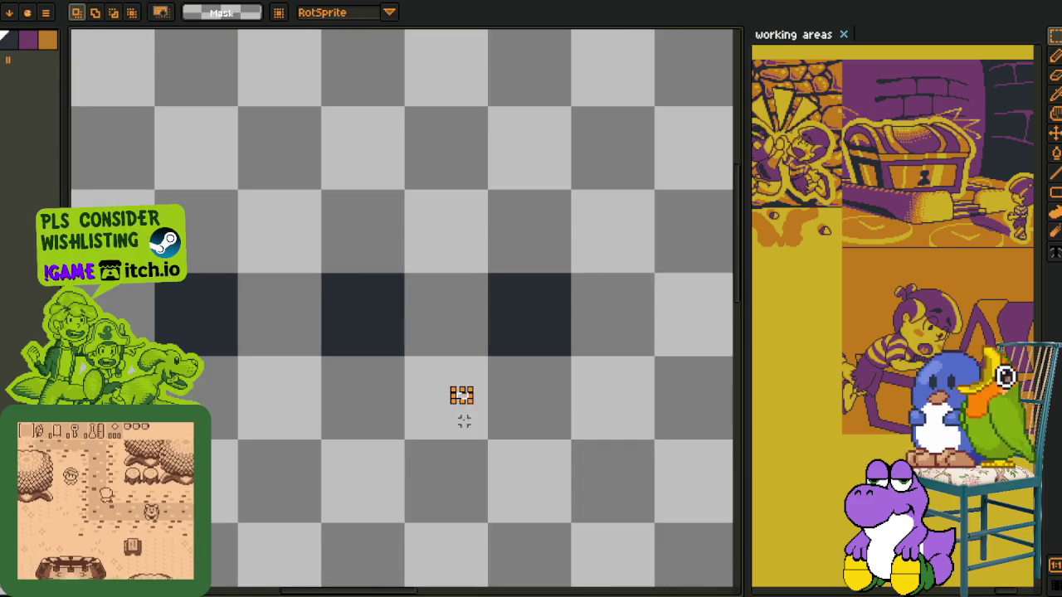
drag(408, 446, 450, 342)
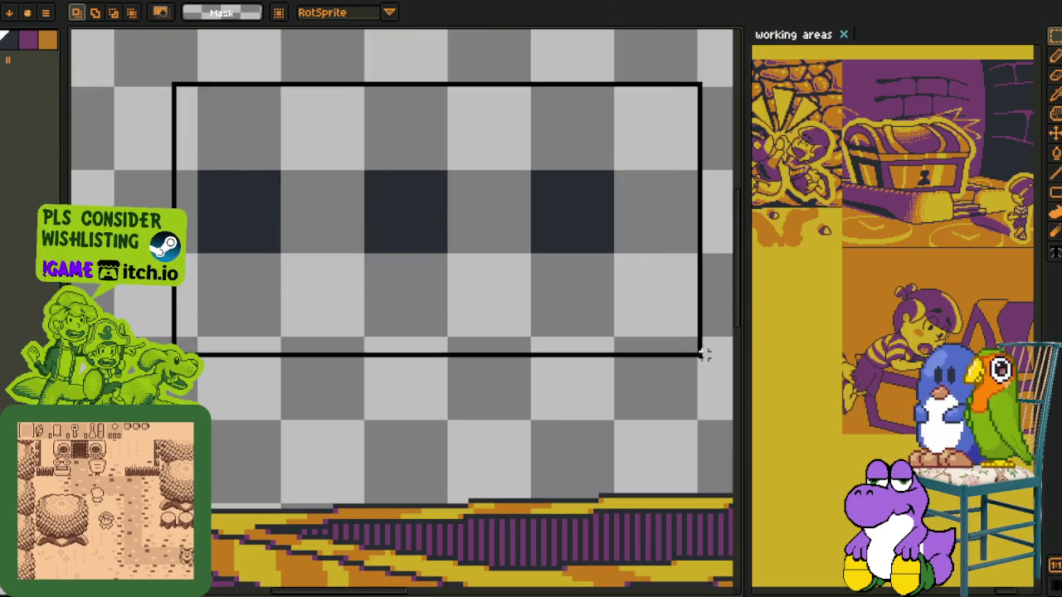
key(g)
click(235, 211)
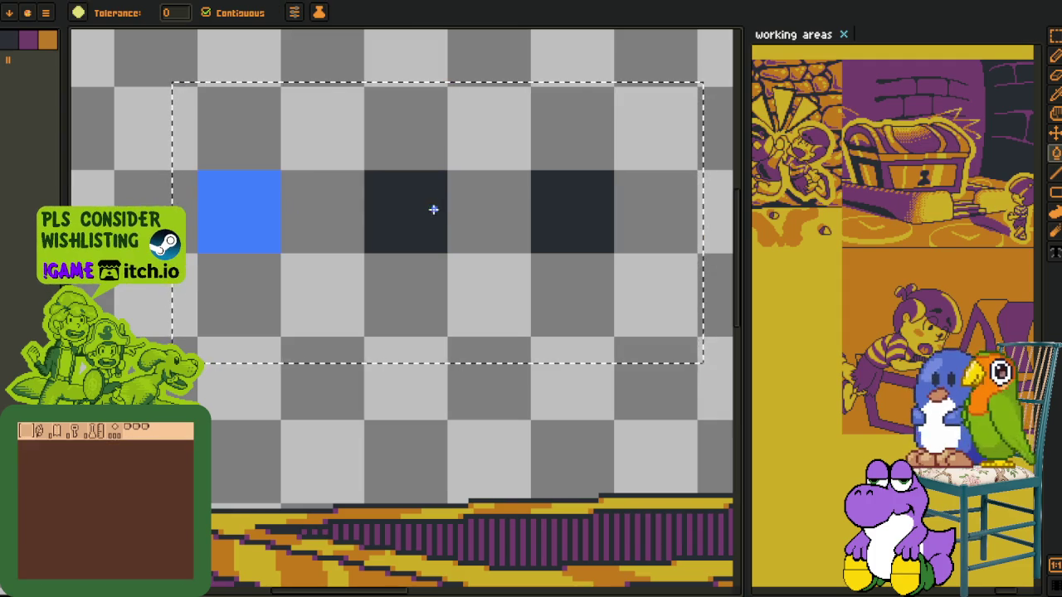
click(434, 208)
click(543, 214)
key(o)
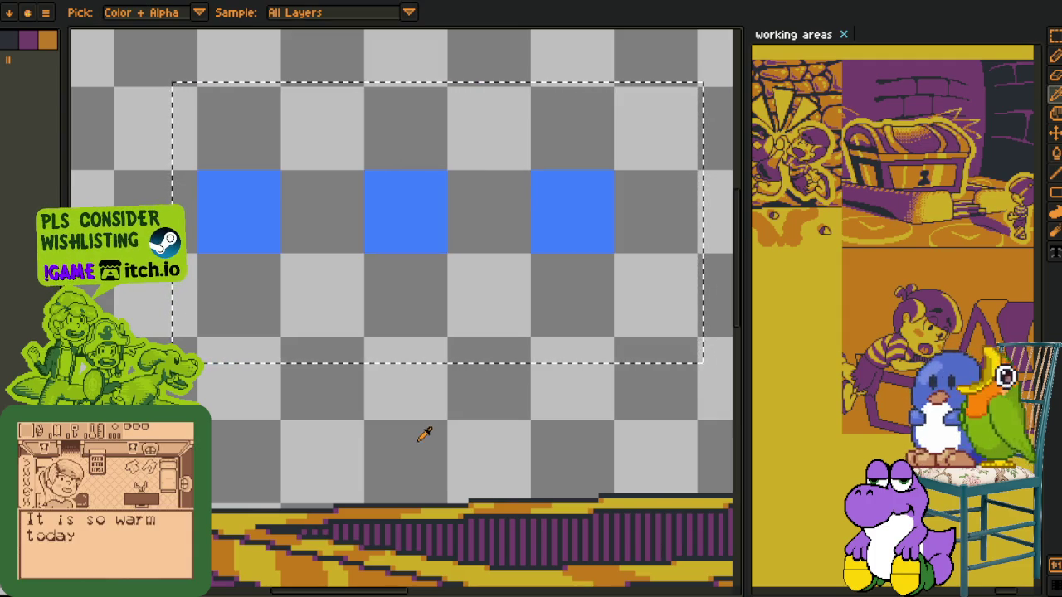
key(m)
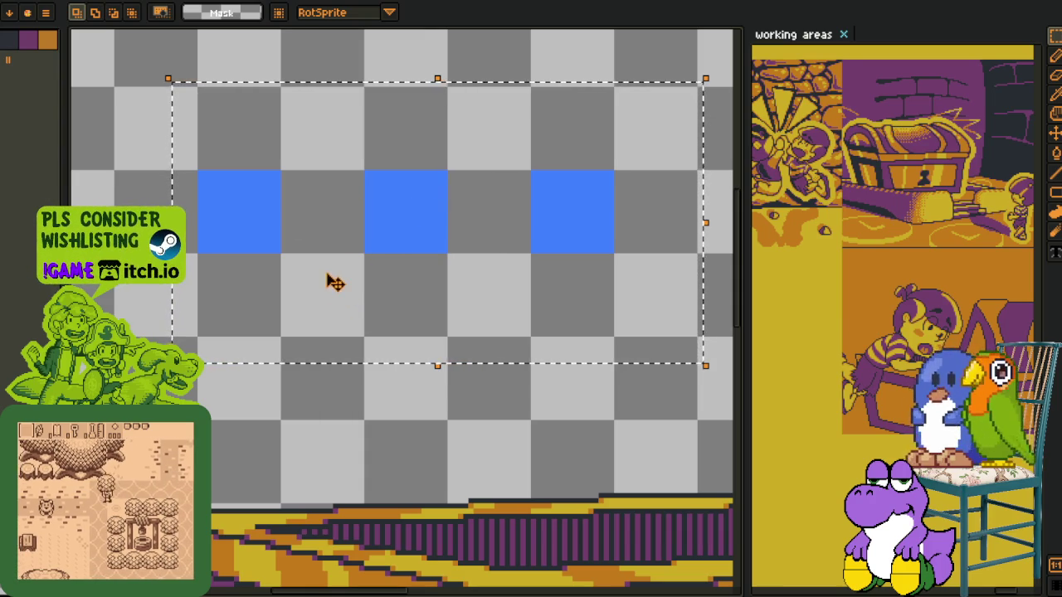
Select the outline and three blue squares, delete them, and zoom out
drag(390, 320, 344, 384)
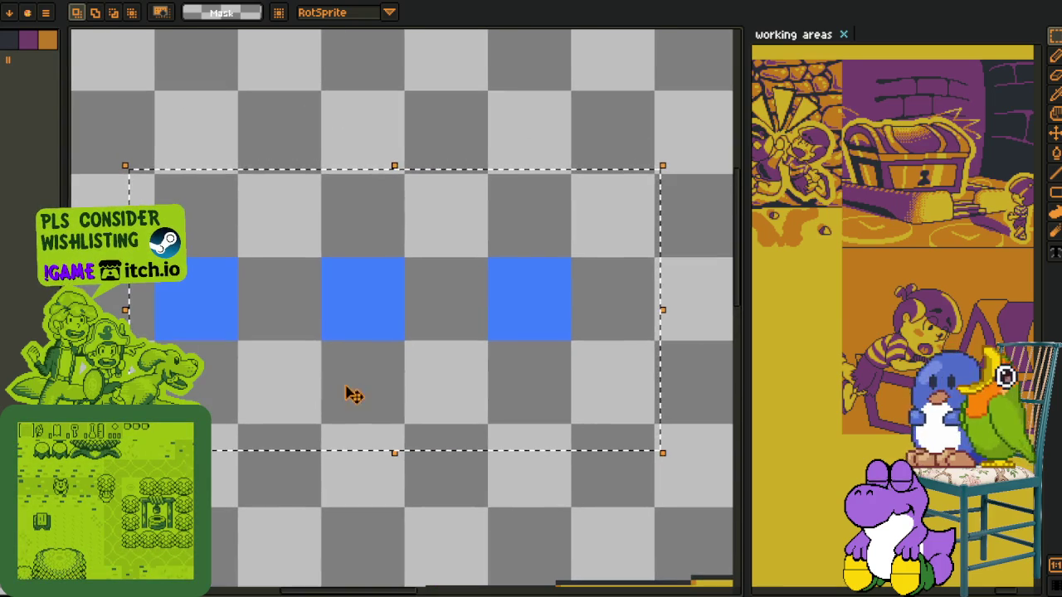
click(646, 166)
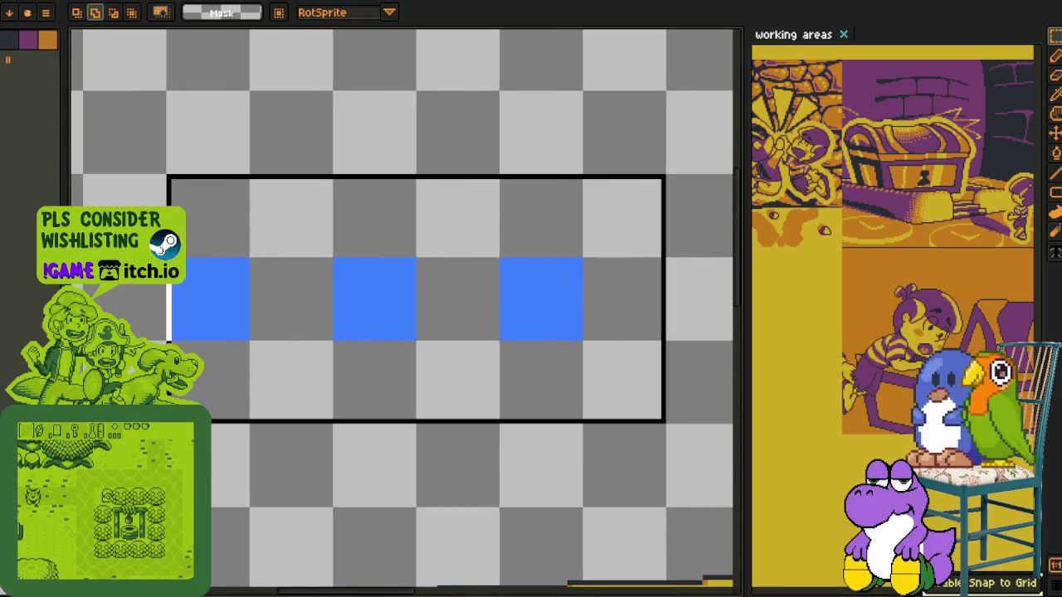
drag(651, 177, 80, 427)
scroll(273, 365, down, 1)
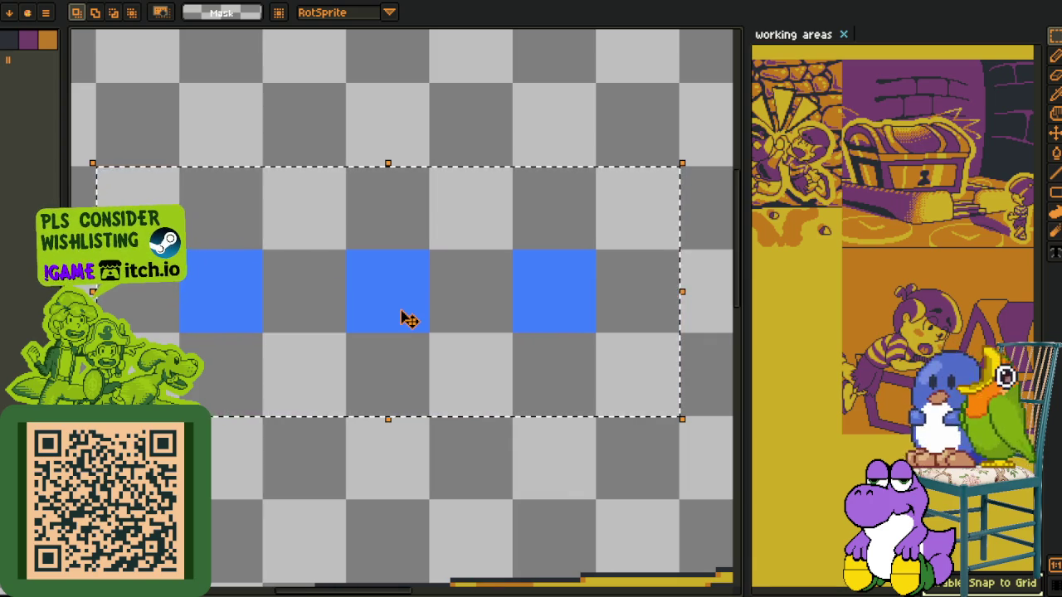
key(Delete)
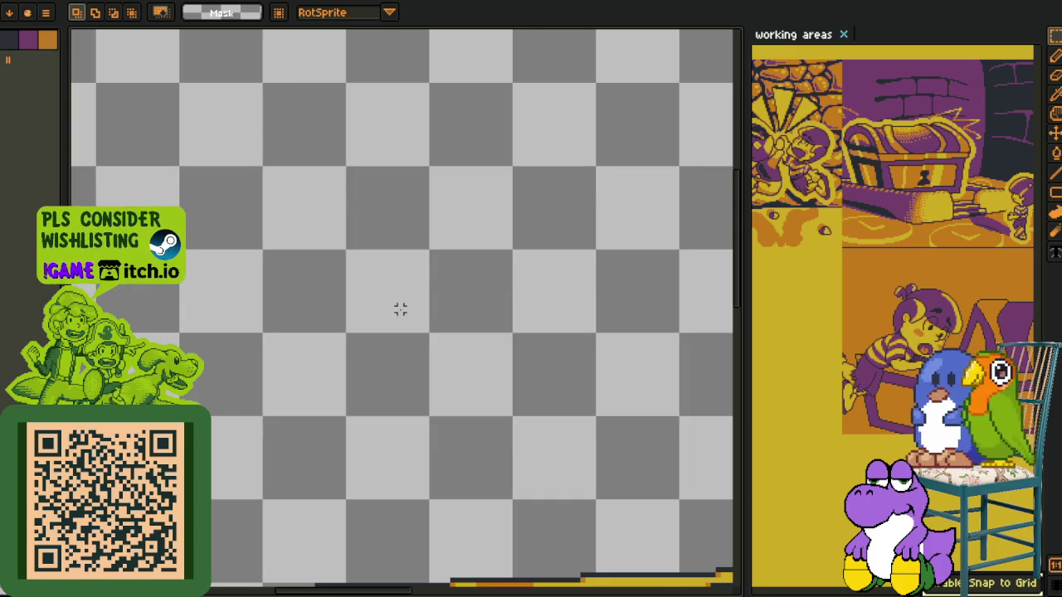
scroll(400, 309, down, 3)
scroll(460, 423, down, 1)
Save the chest artwork with Ctrl+S
key(i)
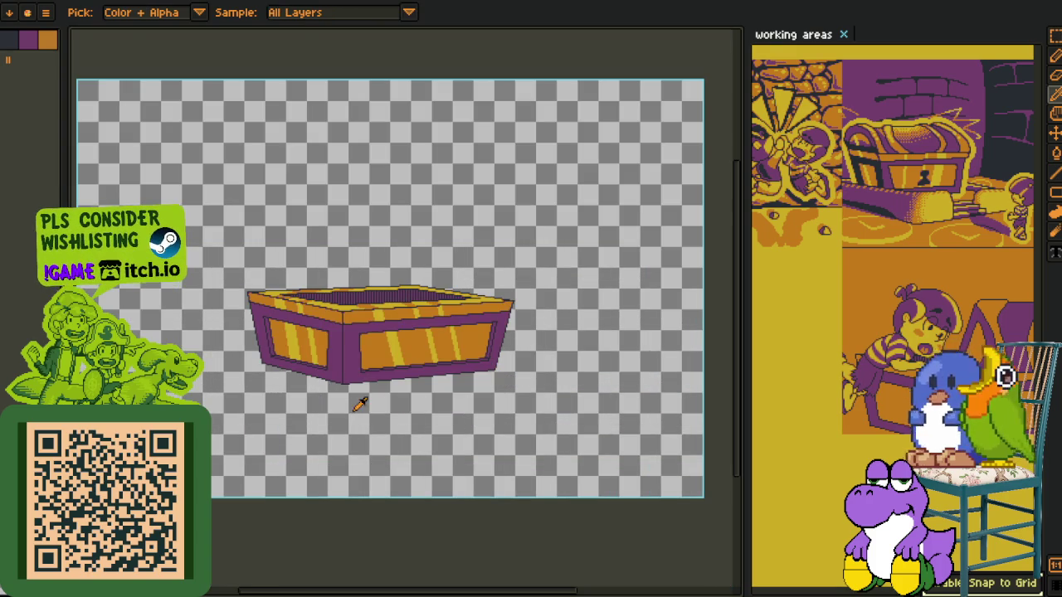
scroll(301, 339, up, 3)
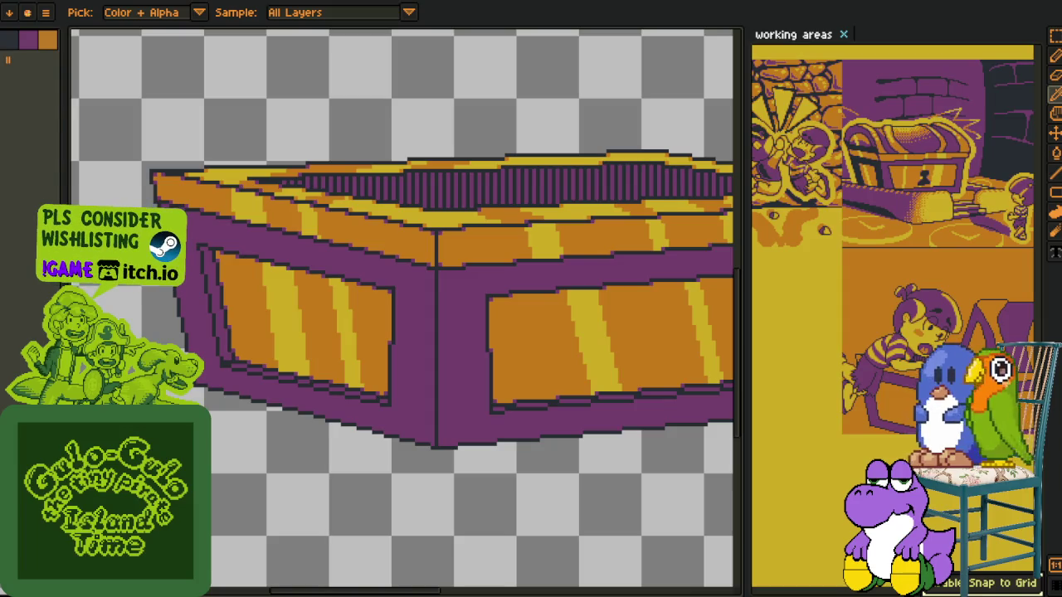
scroll(332, 325, down, 1)
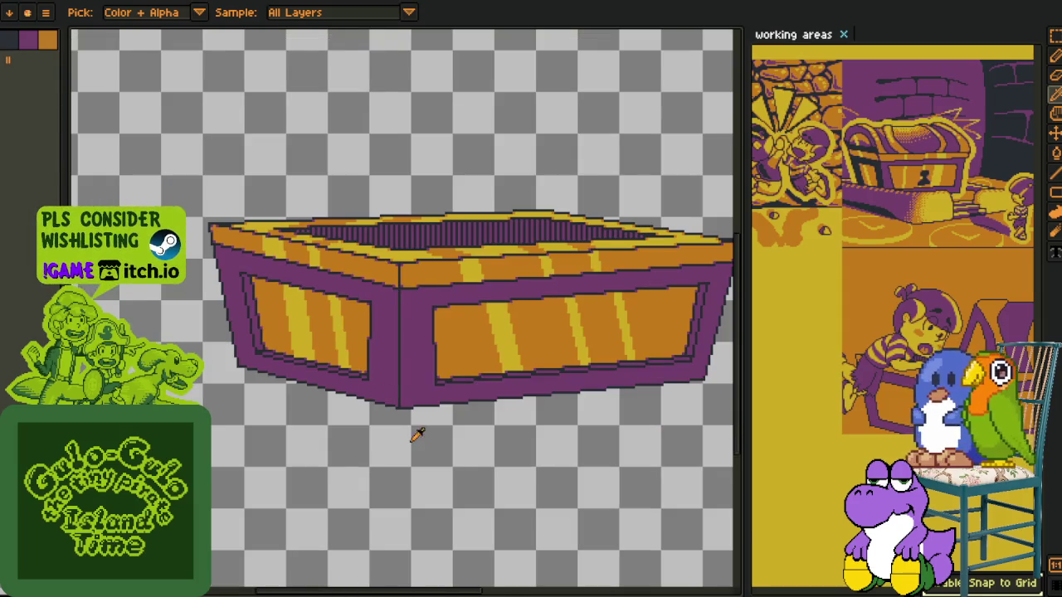
scroll(508, 383, down, 1)
key(ctrl+s)
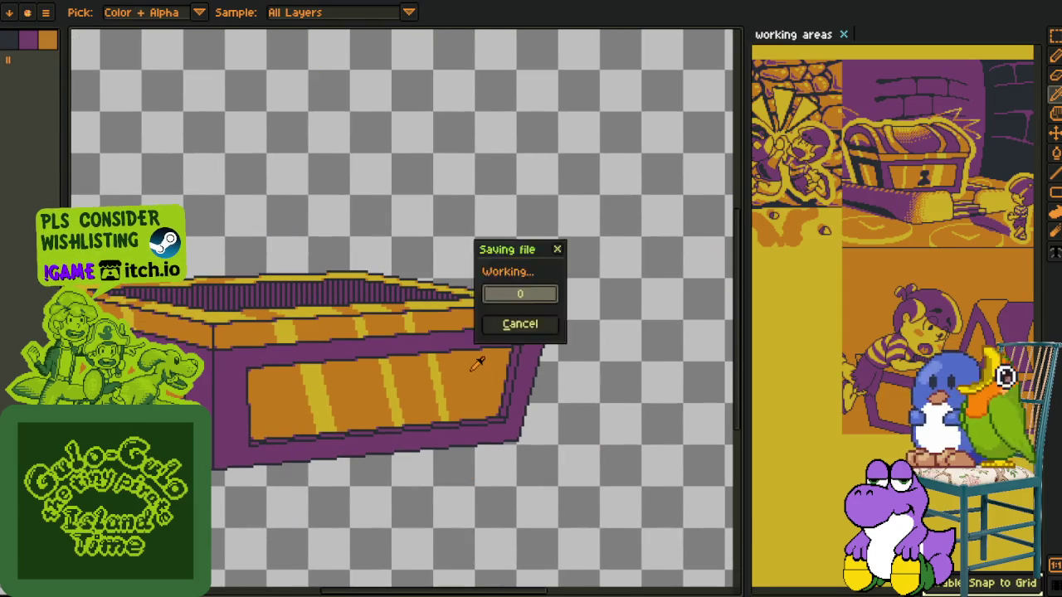
scroll(480, 361, down, 2)
scroll(286, 415, up, 1)
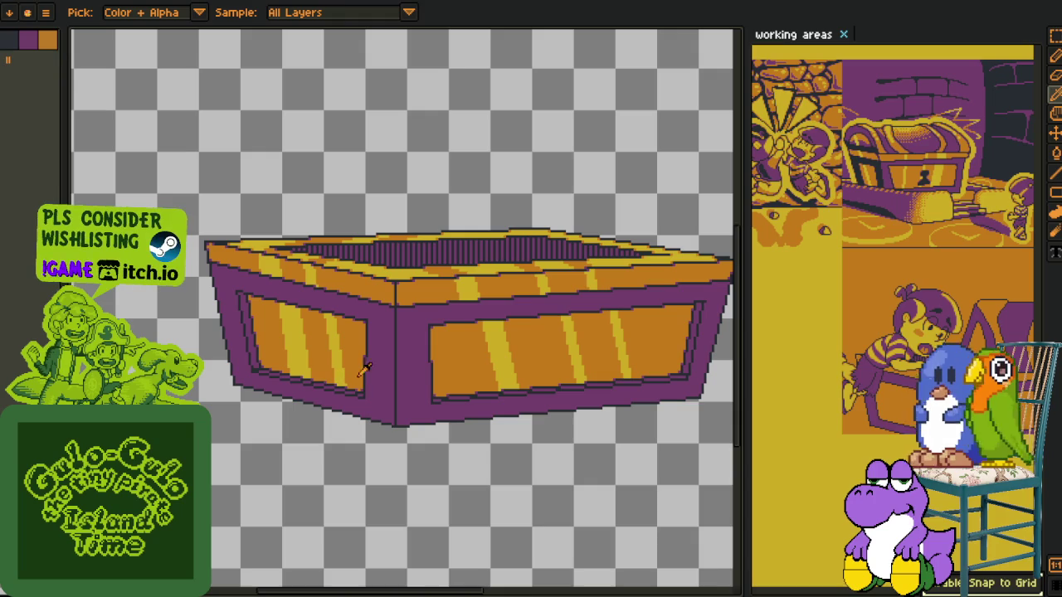
Merge the current layer down into the layer beneath via the timeline
key(Tab)
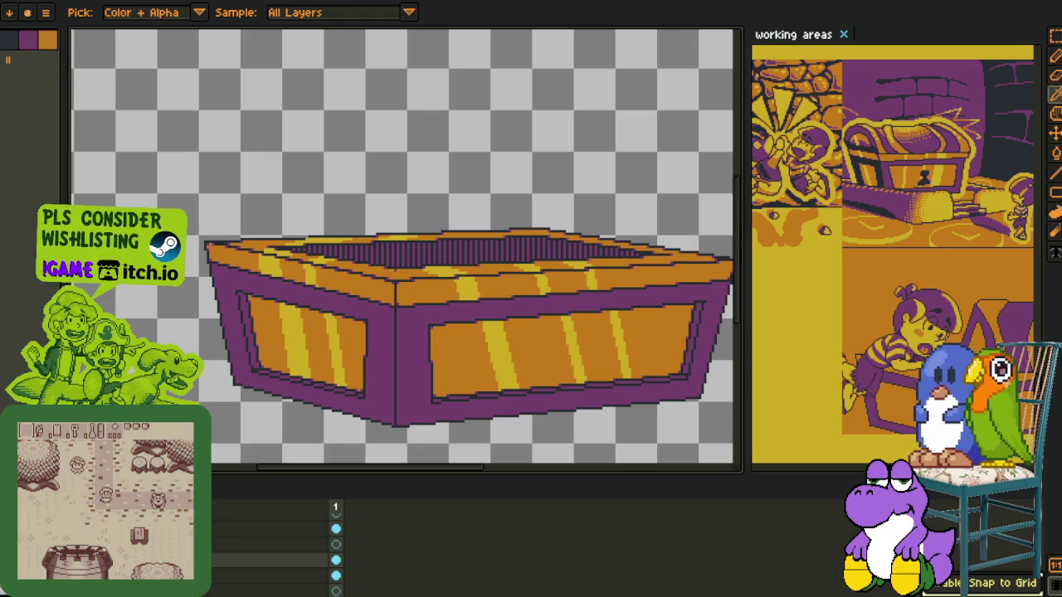
right_click(249, 590)
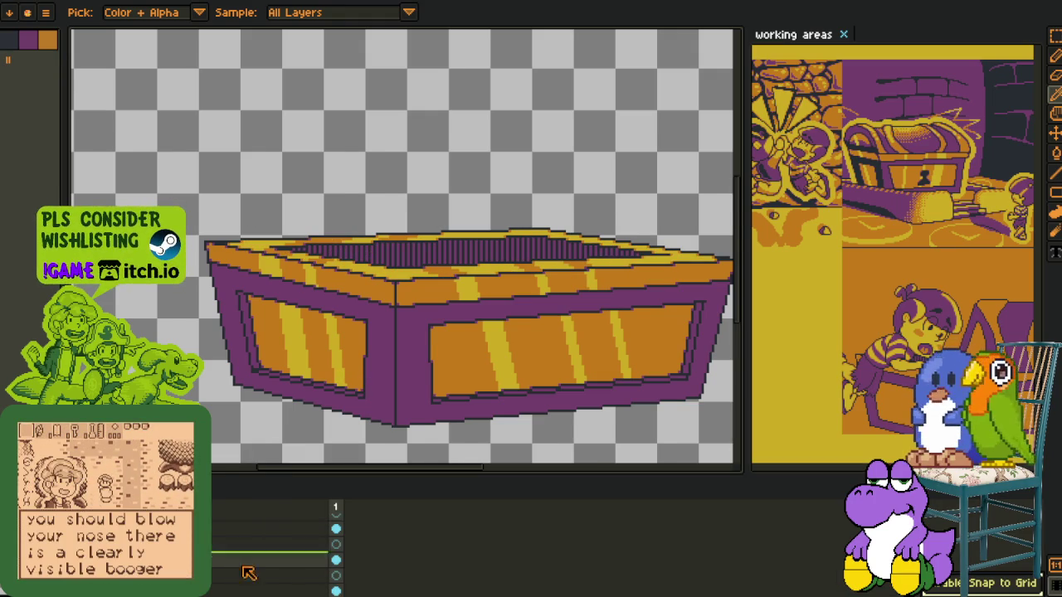
click(236, 577)
scroll(456, 332, down, 2)
drag(456, 207, 456, 374)
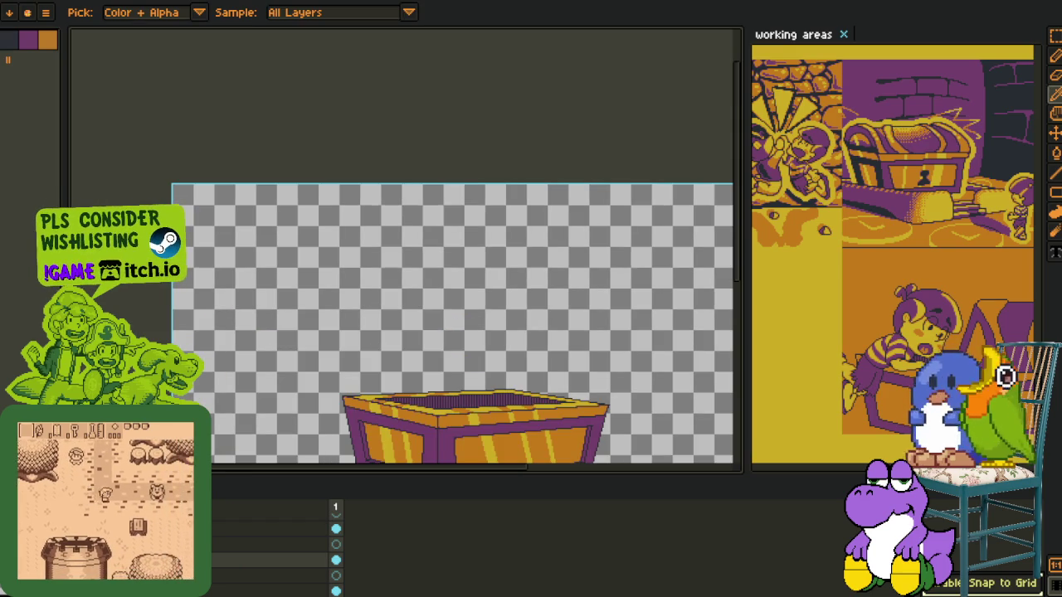
key(m)
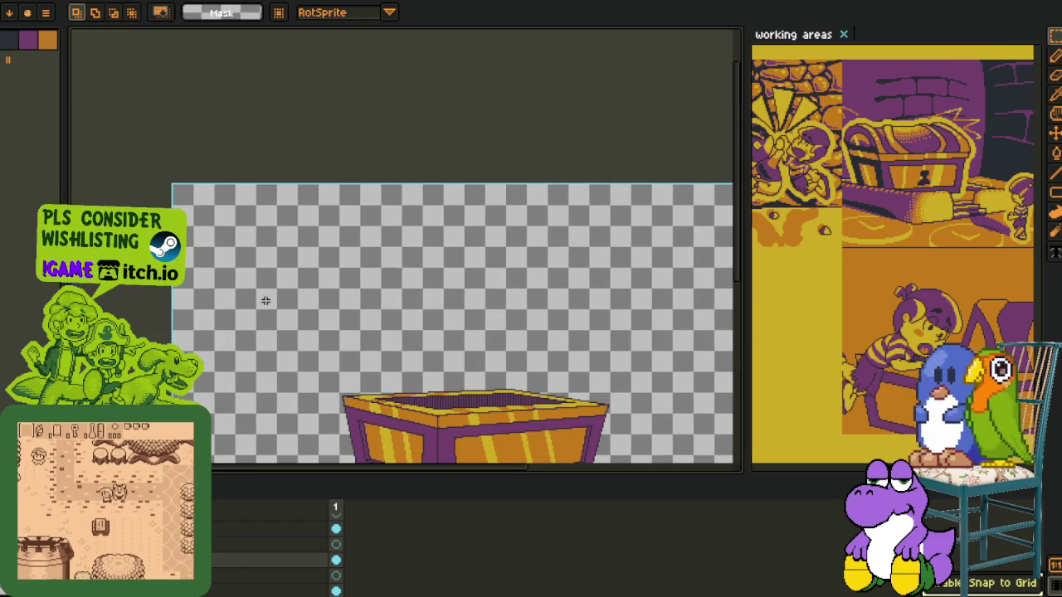
scroll(260, 296, up, 3)
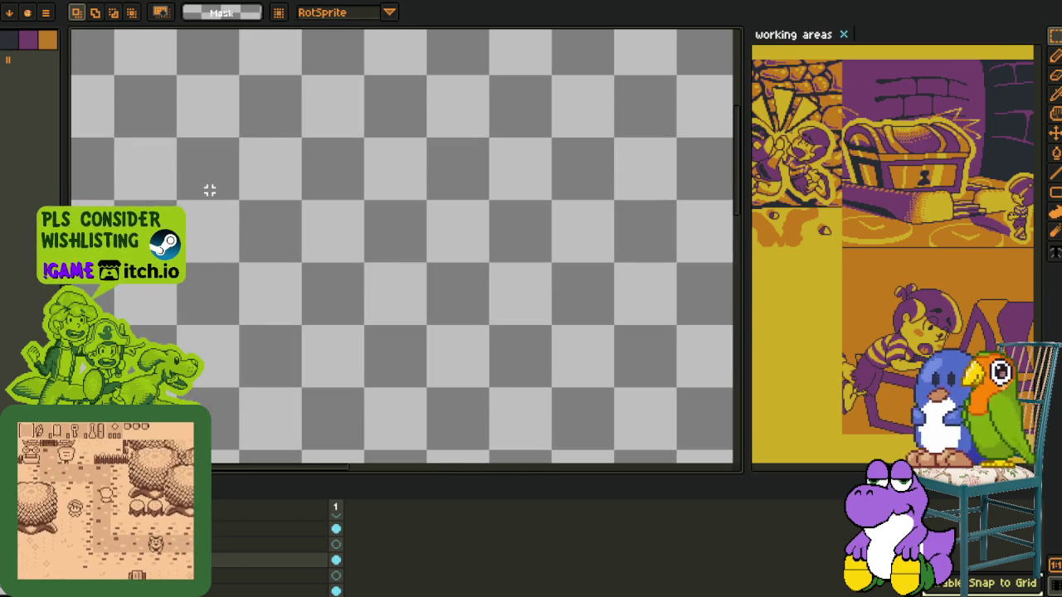
Pencil-sketch a large rectangular frame with small arched and rounded shapes inside it
key(b)
drag(185, 128, 612, 372)
scroll(343, 309, up, 2)
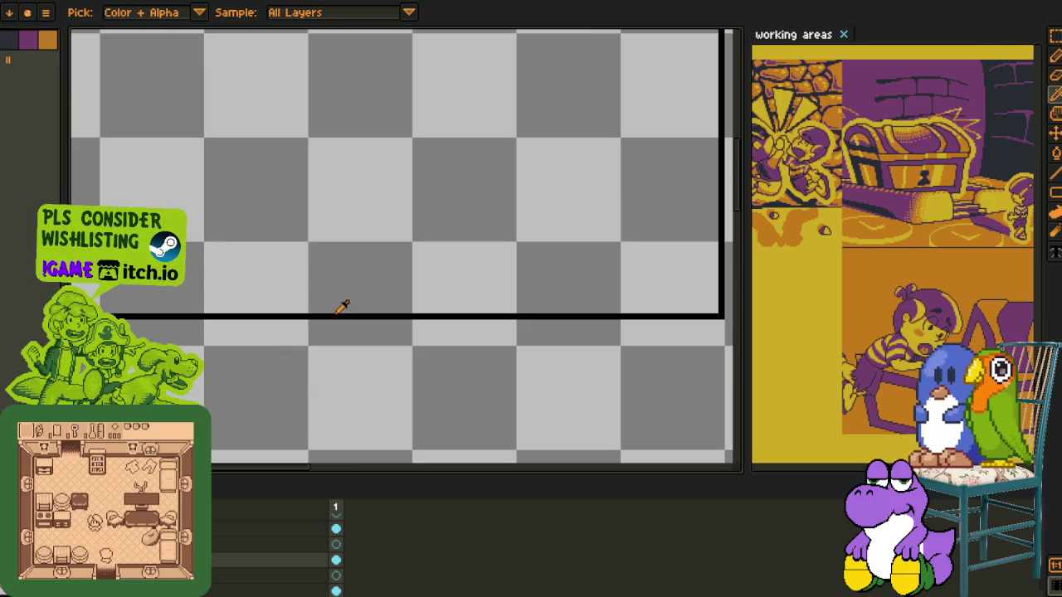
drag(324, 306, 435, 309)
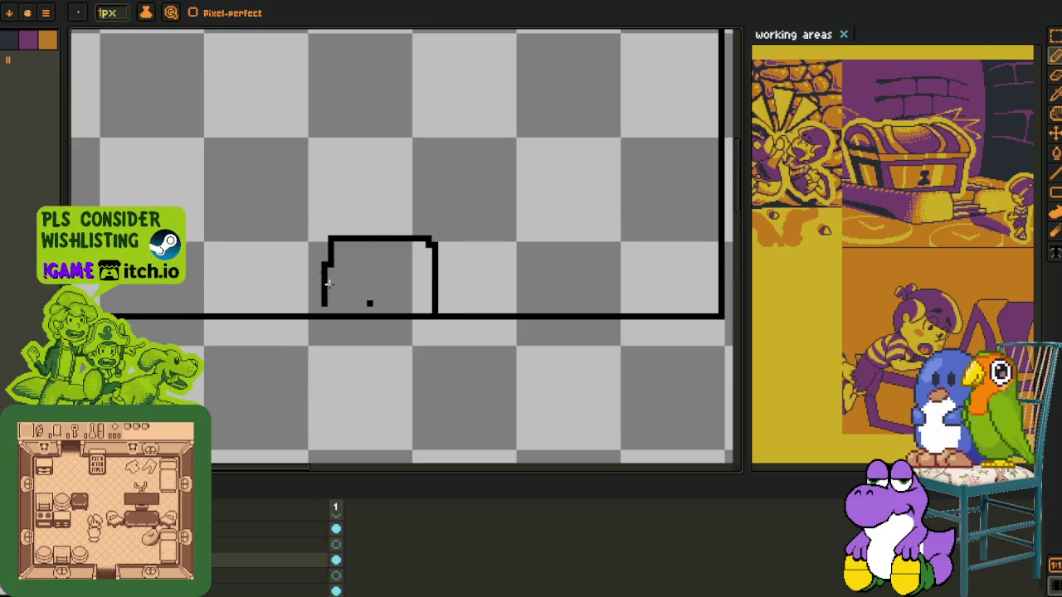
key(Tab)
drag(360, 315, 452, 465)
mouse_move(256, 157)
mouse_down()
mouse_move(278, 278)
mouse_move(390, 283)
mouse_move(249, 302)
mouse_up()
mouse_move(463, 199)
mouse_down()
mouse_move(448, 286)
mouse_move(538, 288)
mouse_up()
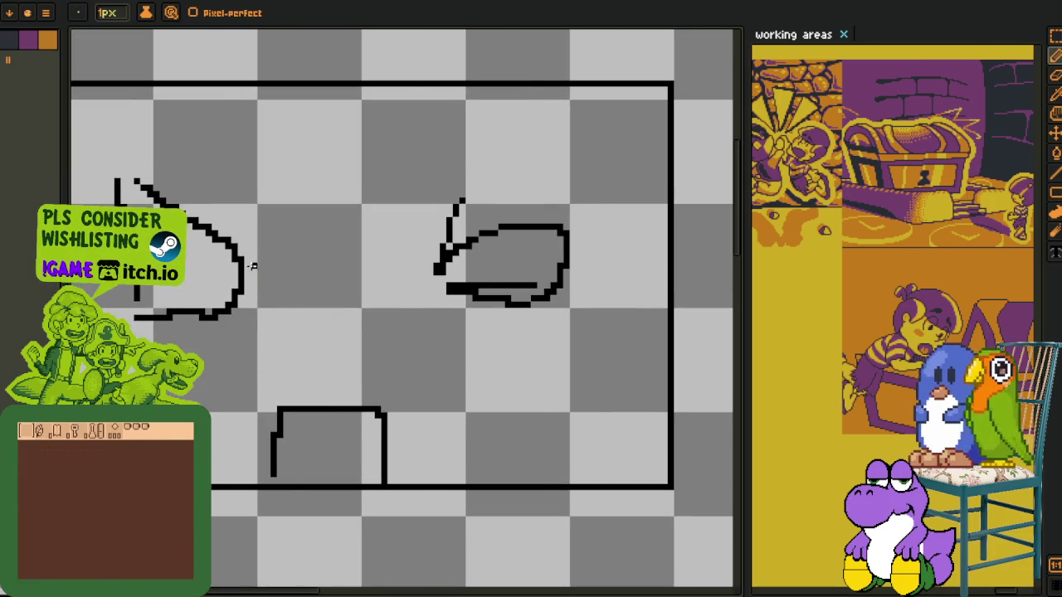
drag(248, 266, 347, 249)
Add a large curve around the sketch's left side and a short arc above the frame
key(m)
drag(204, 130, 681, 349)
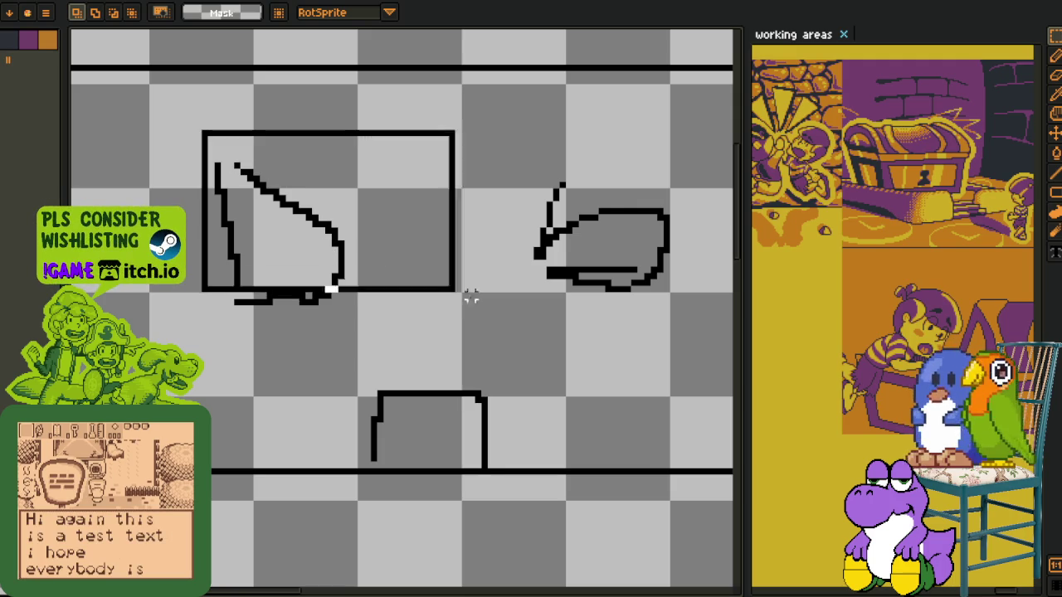
scroll(681, 331, down, 1)
key(i)
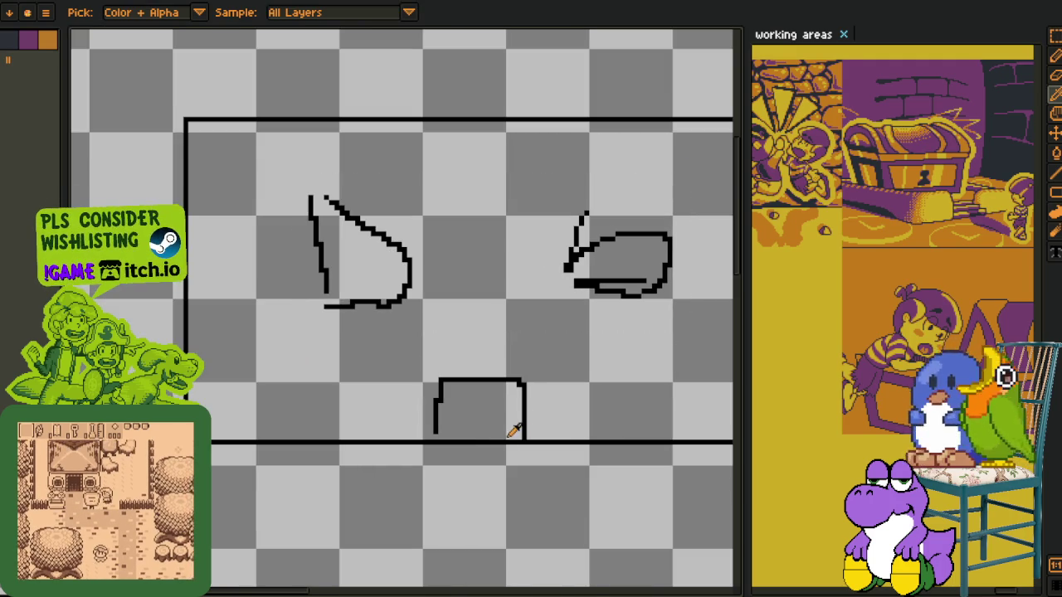
scroll(516, 438, down, 2)
key(b)
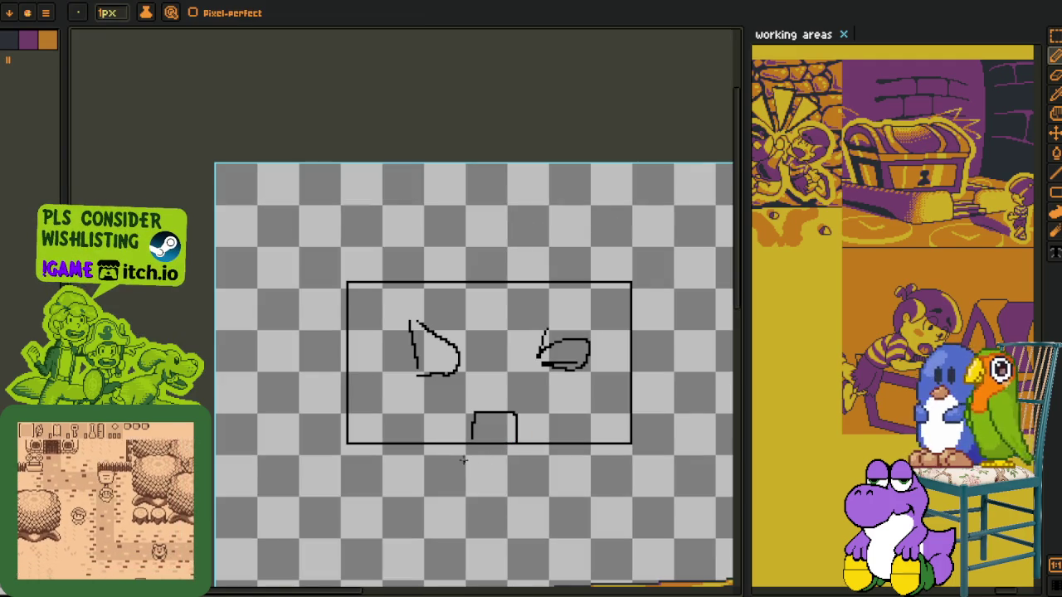
mouse_move(499, 480)
mouse_down()
mouse_move(369, 501)
mouse_move(269, 164)
mouse_up()
mouse_move(473, 164)
mouse_down()
mouse_move(488, 211)
mouse_move(484, 263)
mouse_move(538, 221)
mouse_up()
scroll(432, 266, up, 1)
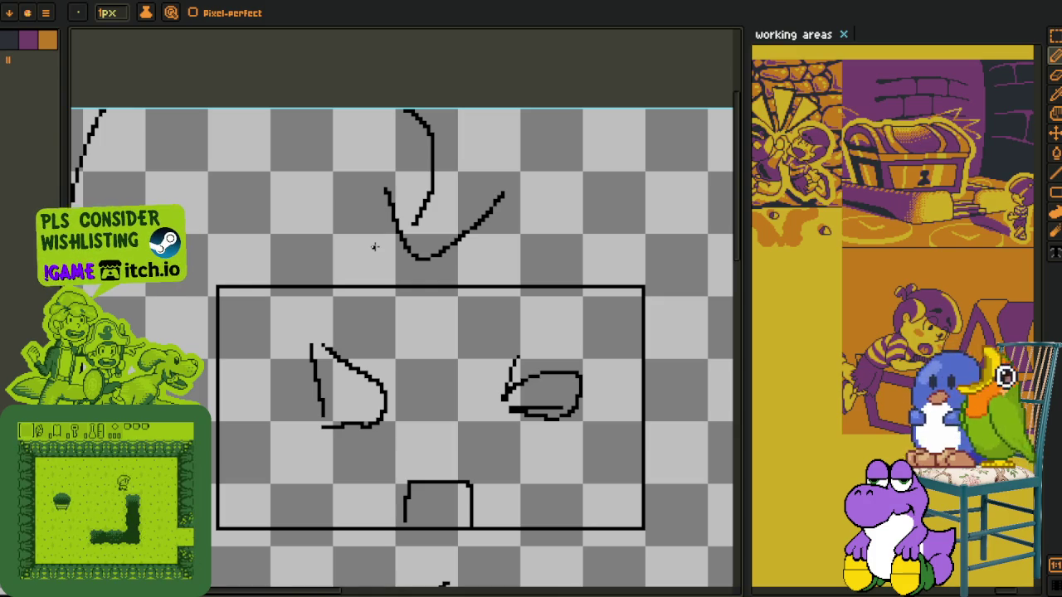
Select the sketch strokes with the Rectangular Marquee and delete them
key(i)
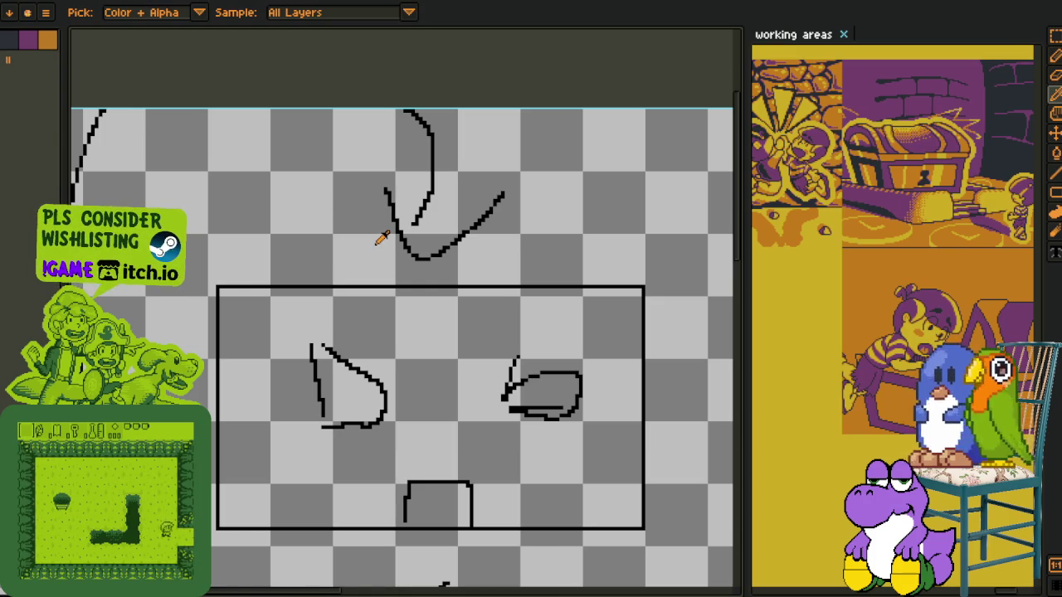
scroll(381, 238, down, 2)
scroll(407, 249, down, 2)
key(m)
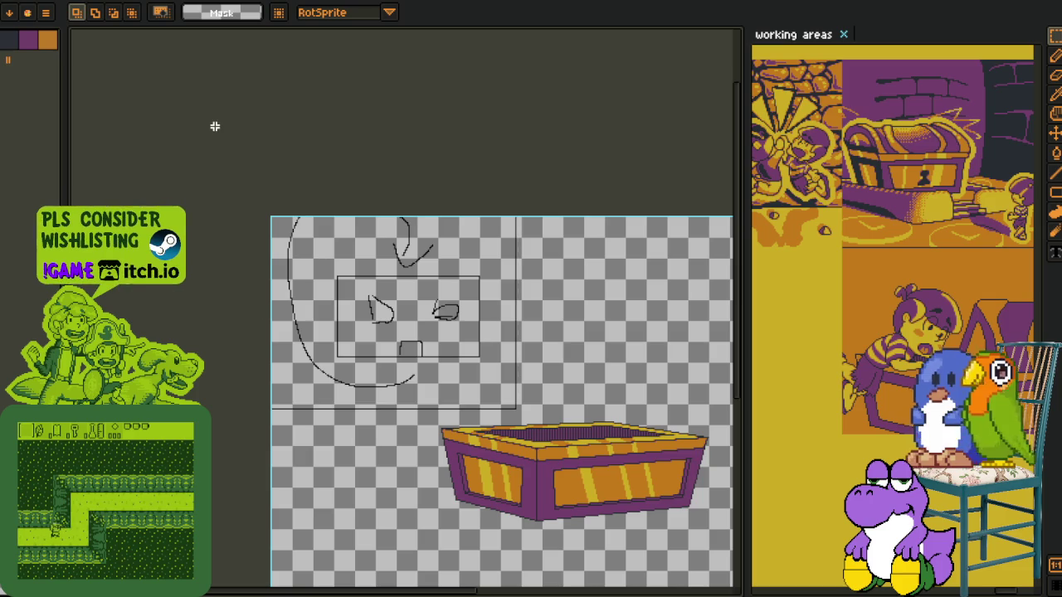
key(Delete)
scroll(325, 292, up, 2)
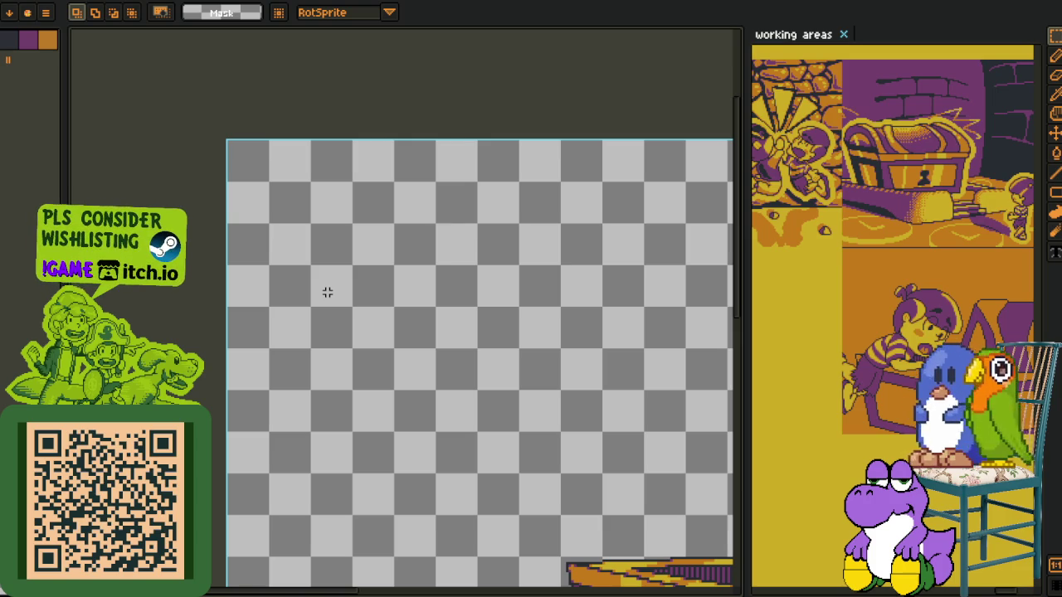
Zoom out to the whole chest sprite, show the timeline, and select the layer below
scroll(327, 292, down, 2)
scroll(347, 236, up, 2)
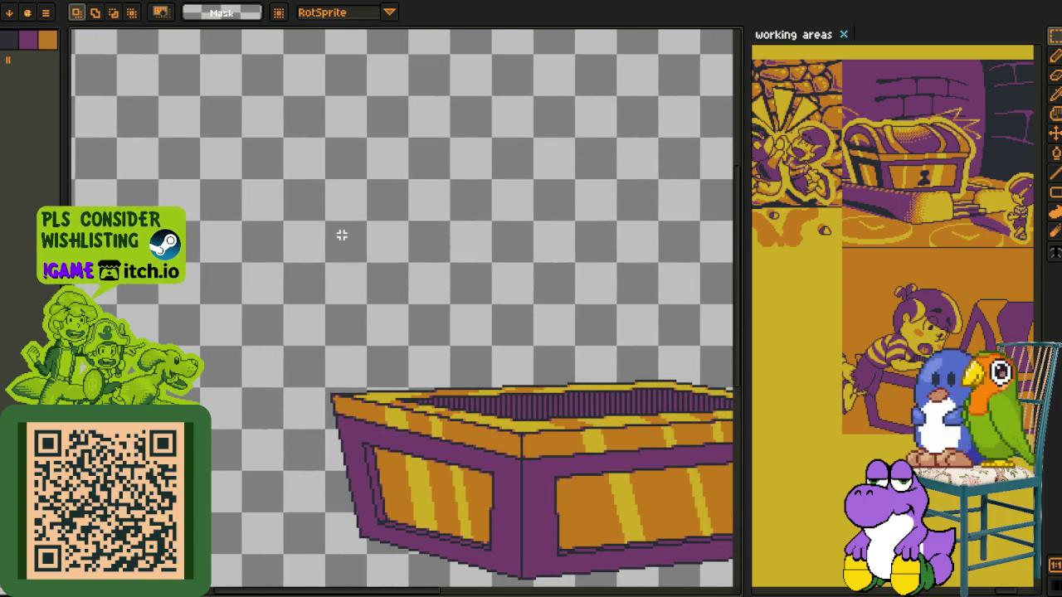
key(i)
scroll(344, 249, down, 1)
scroll(457, 291, down, 1)
scroll(365, 397, up, 1)
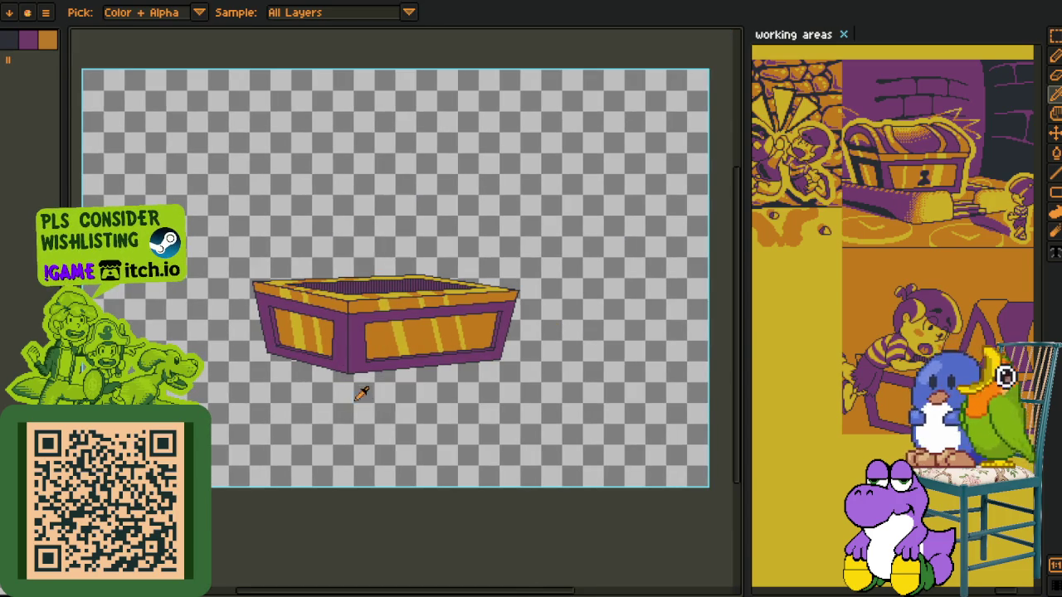
key(Tab)
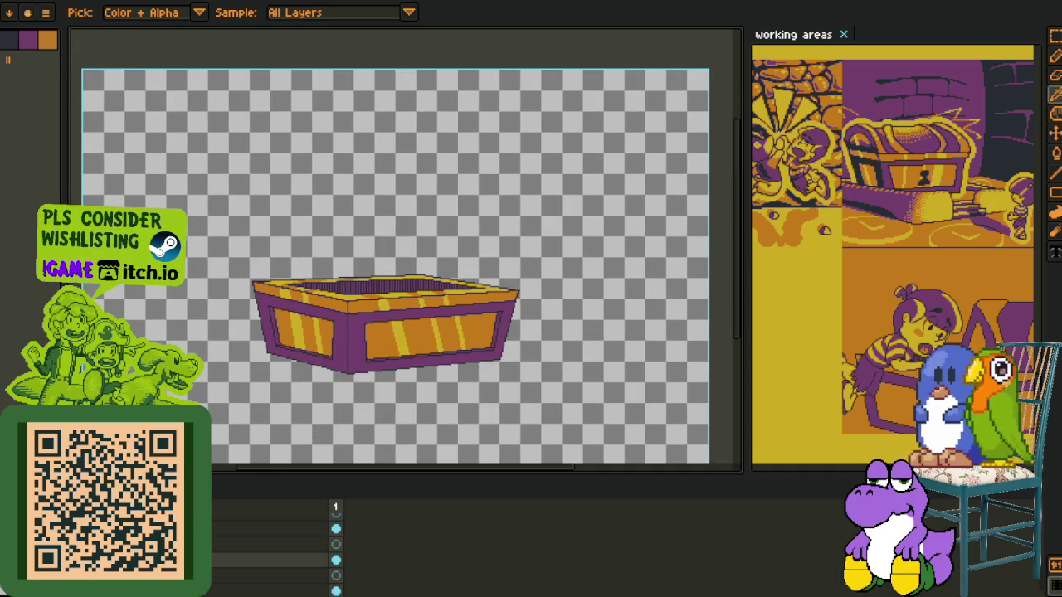
key(F3)
key(F3)
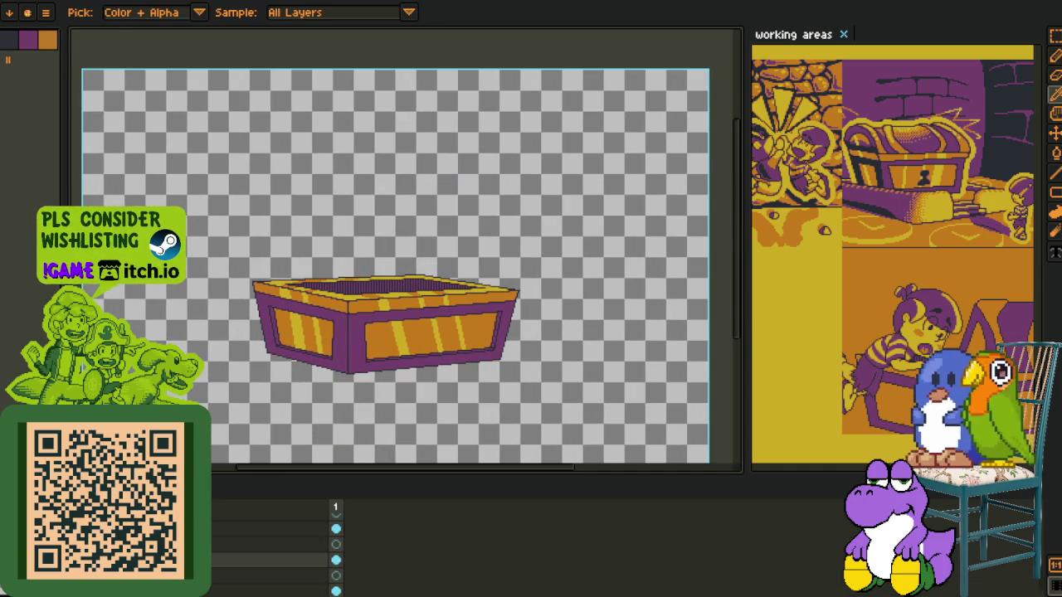
key(Down)
key(Down)
key(ctrl+z)
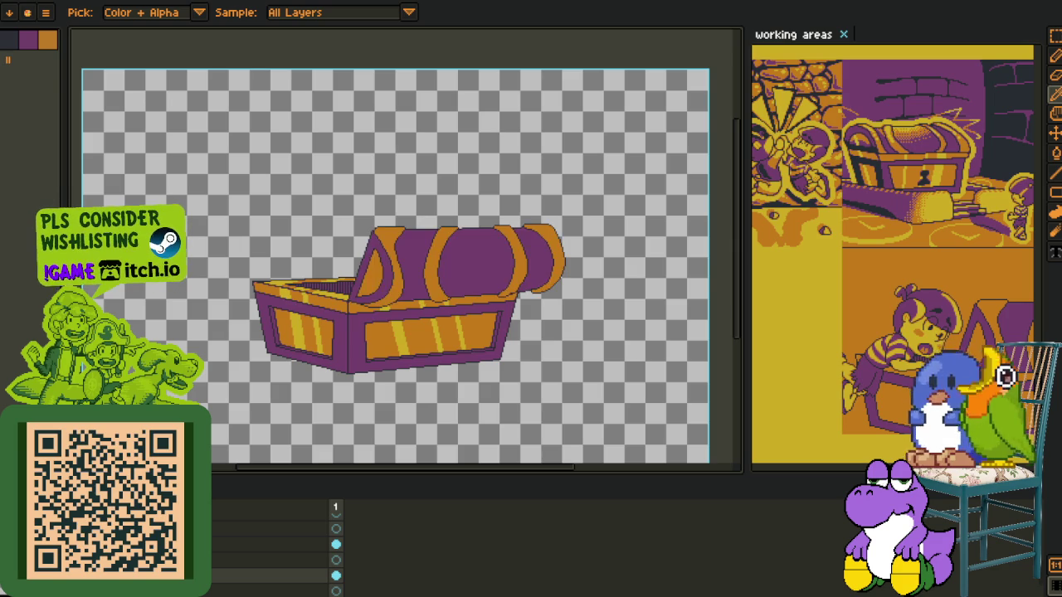
Add a new empty layer through New > New Layer in the timeline's layer menu
drag(336, 381, 346, 366)
scroll(386, 332, up, 2)
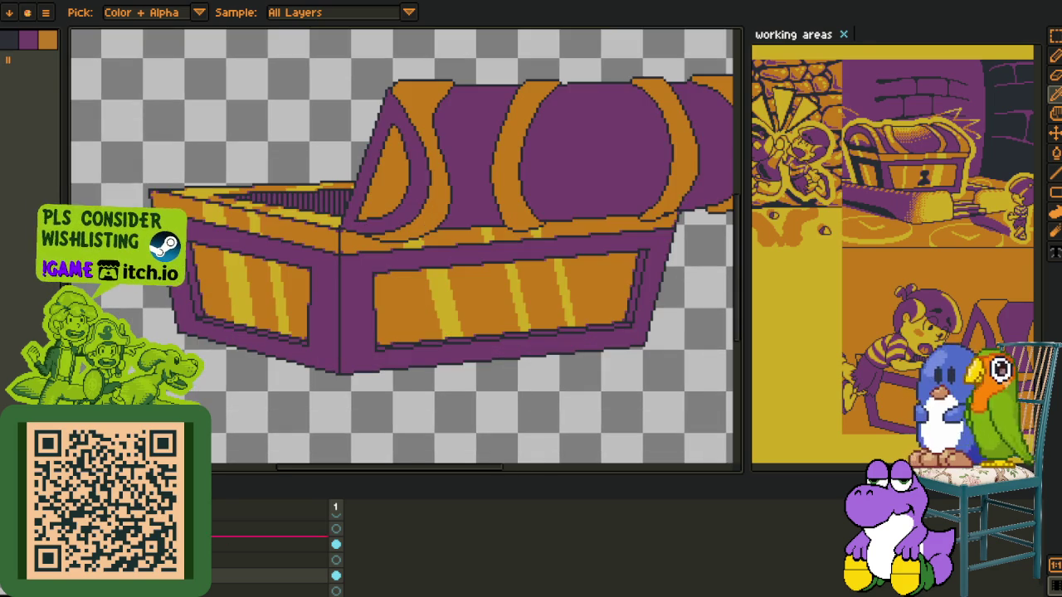
right_click(199, 488)
mouse_move(228, 516)
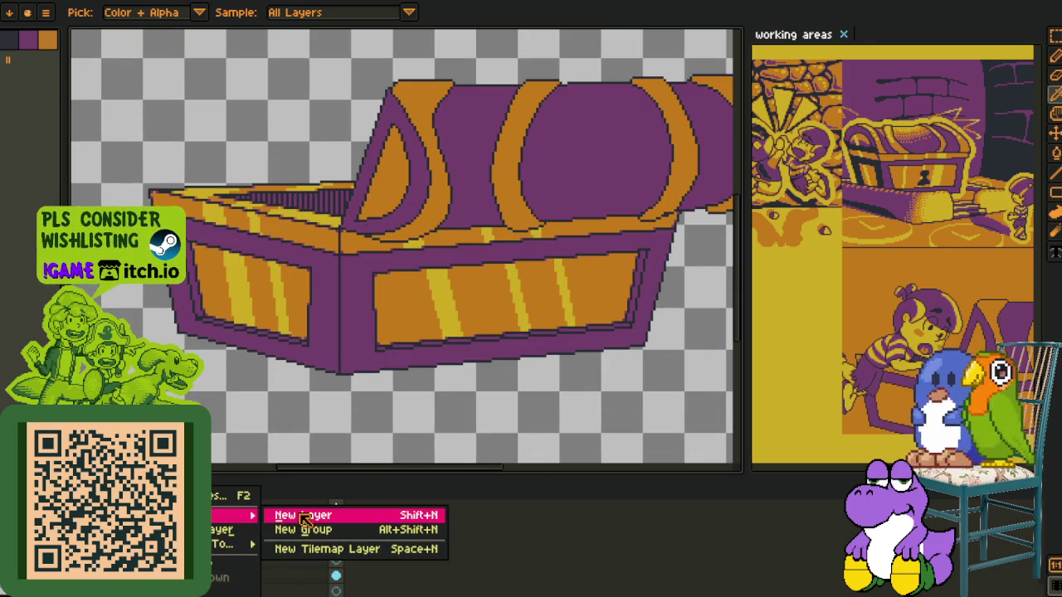
click(291, 513)
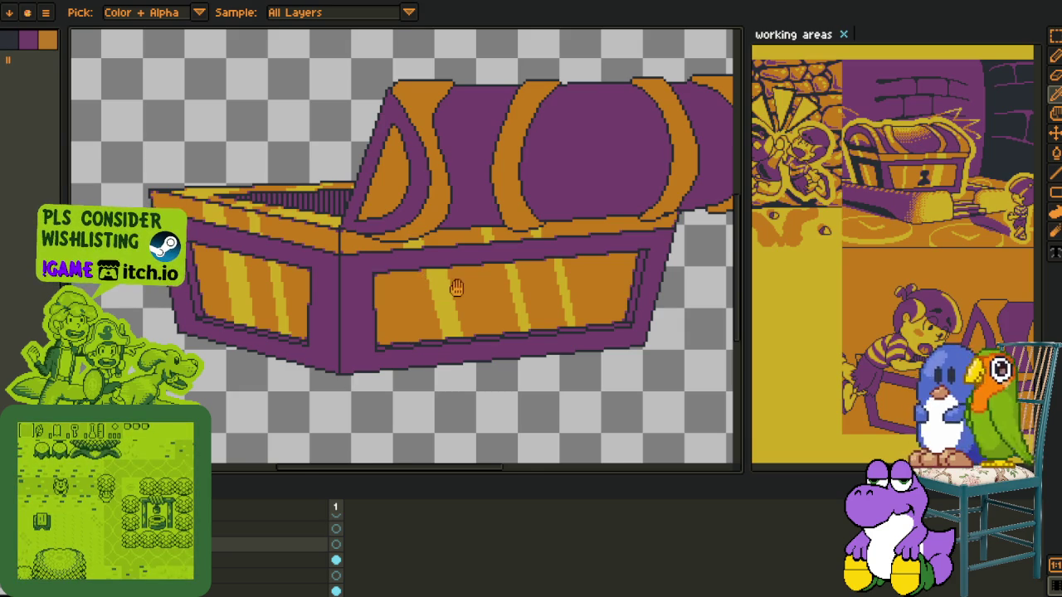
Draw a straight red guide line inside the lid's orange triangle with the Line tool
scroll(454, 288, up, 2)
scroll(282, 322, down, 1)
drag(282, 322, 341, 258)
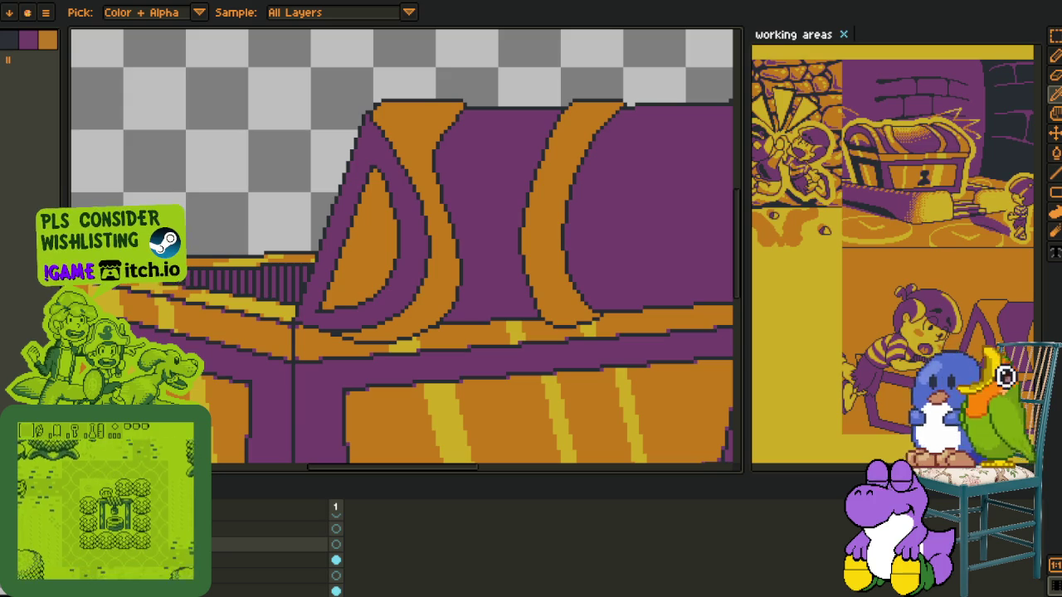
scroll(331, 304, up, 2)
scroll(330, 304, up, 1)
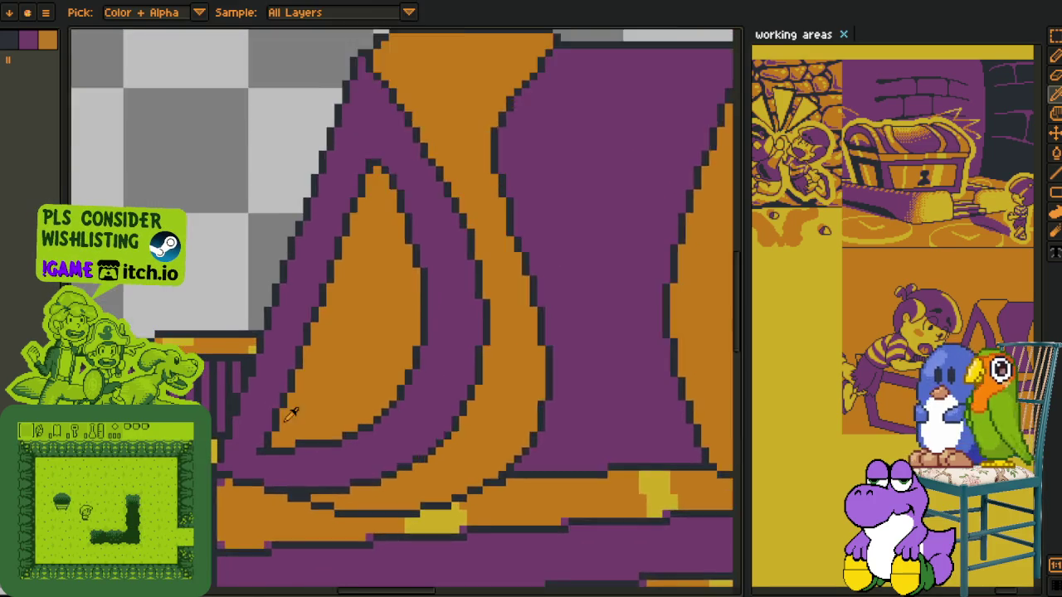
scroll(283, 452, up, 1)
scroll(283, 451, down, 3)
scroll(296, 440, up, 1)
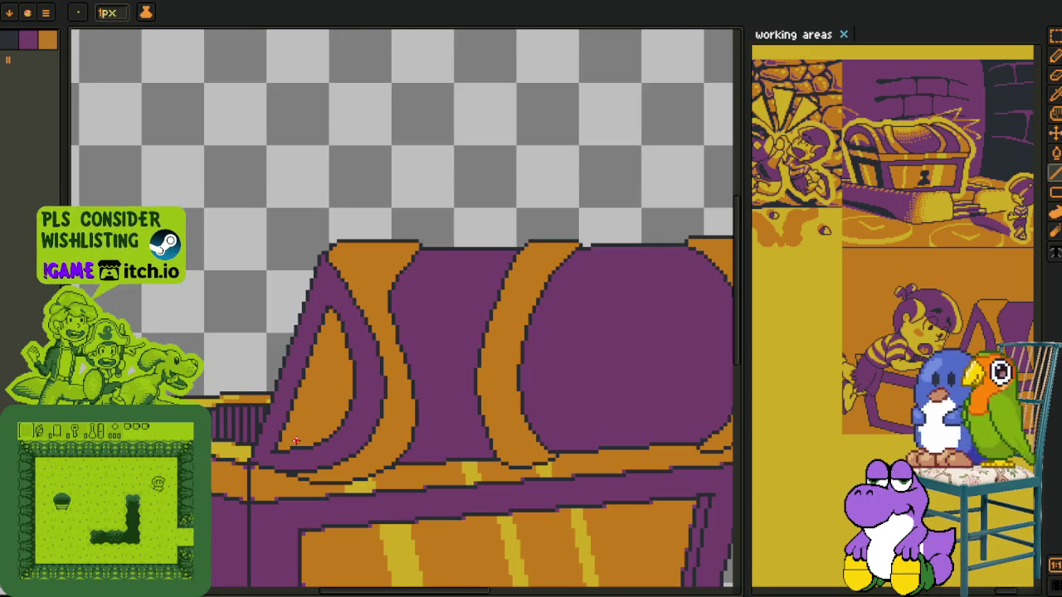
scroll(292, 439, up, 1)
scroll(348, 315, up, 1)
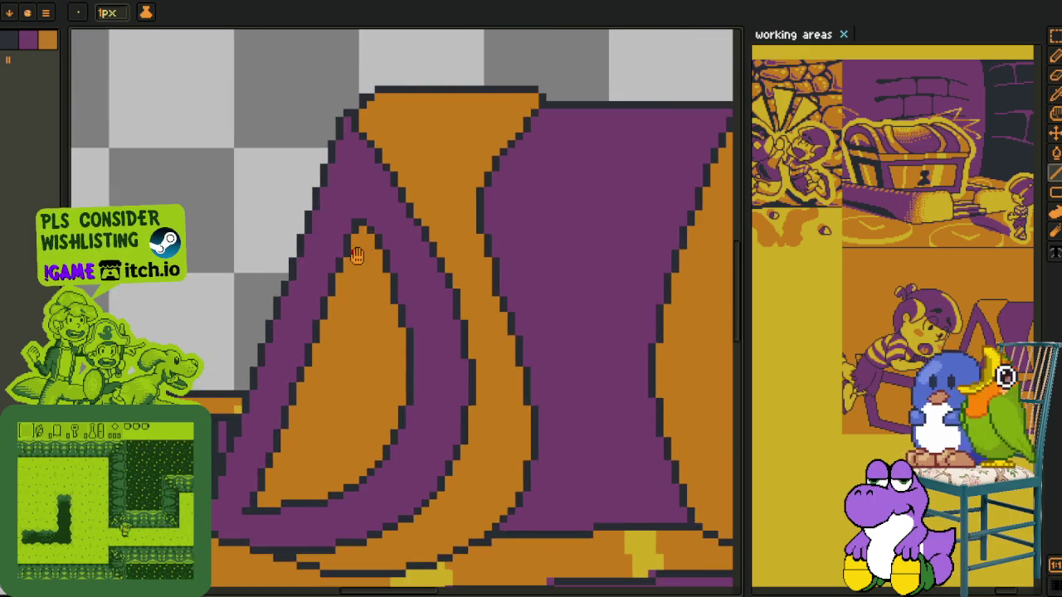
scroll(392, 215, up, 1)
key(l)
mouse_move(398, 197)
mouse_down()
mouse_move(297, 467)
mouse_move(308, 468)
mouse_up()
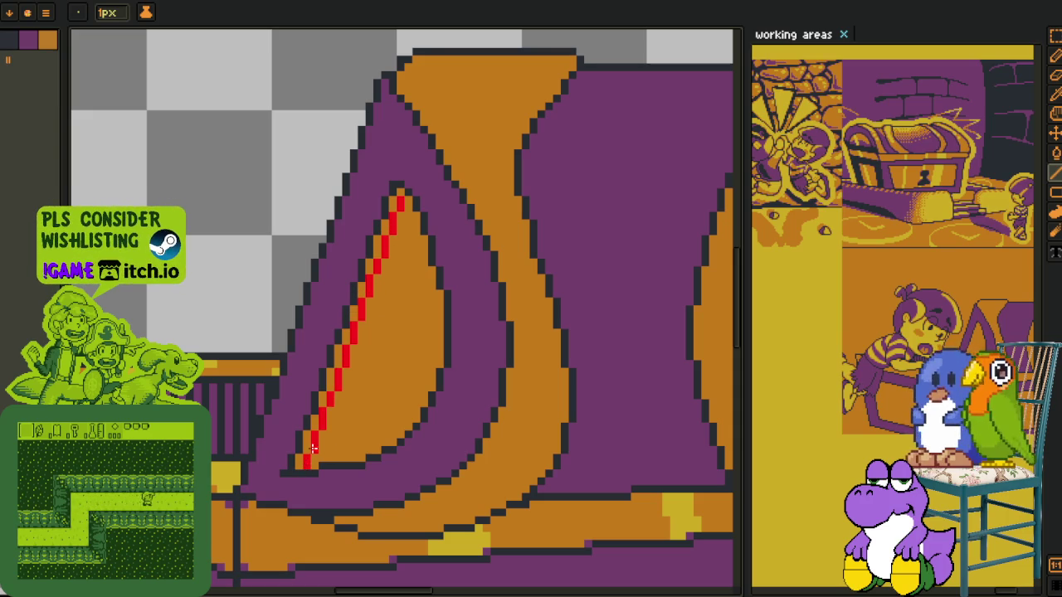
Pencil a red guide along the bottom edge of the lid triangle
scroll(315, 433, down, 2)
scroll(332, 423, down, 1)
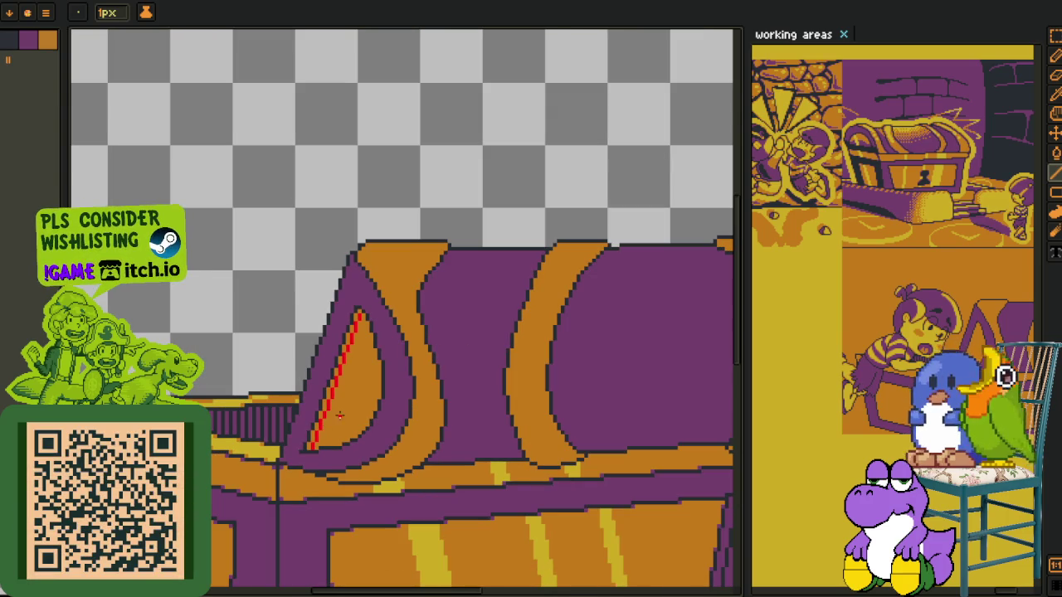
drag(350, 359, 371, 254)
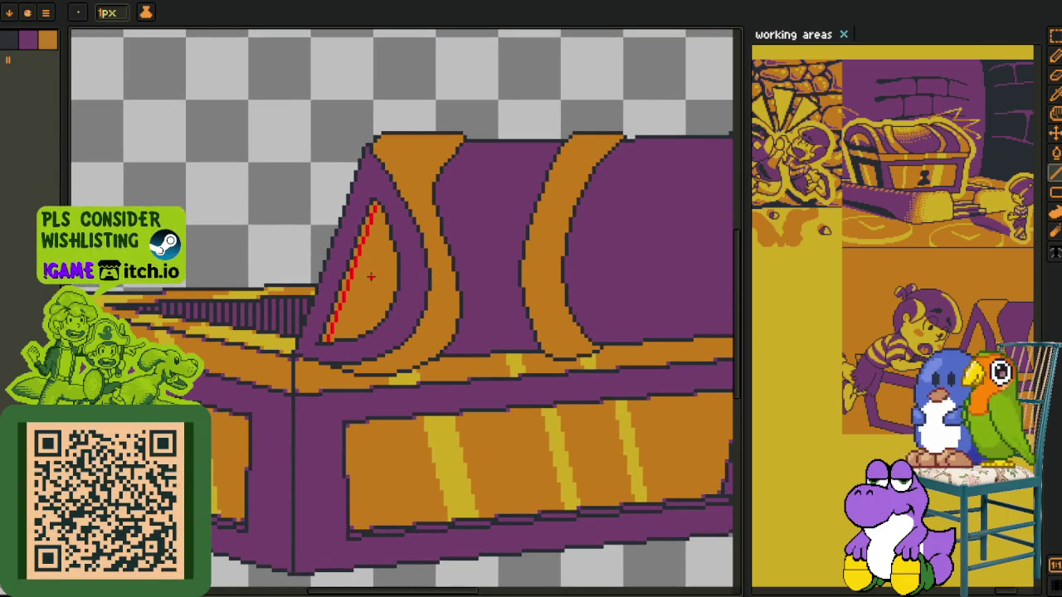
scroll(371, 277, up, 1)
scroll(375, 240, up, 1)
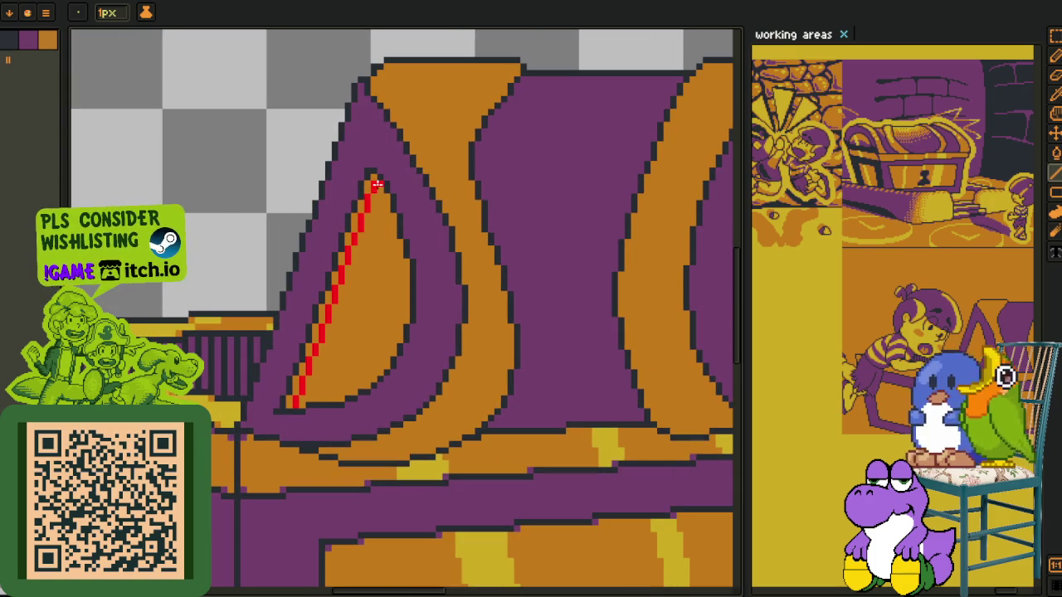
scroll(334, 358, up, 2)
key(b)
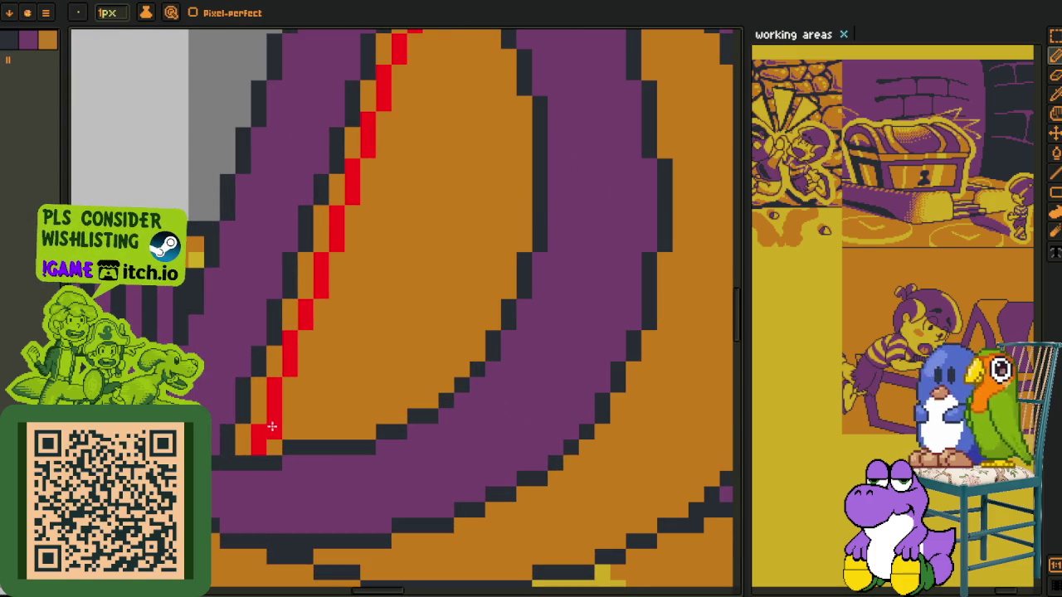
mouse_move(285, 414)
mouse_down()
mouse_move(354, 414)
mouse_move(404, 397)
mouse_move(477, 339)
mouse_move(487, 308)
mouse_move(472, 335)
mouse_up()
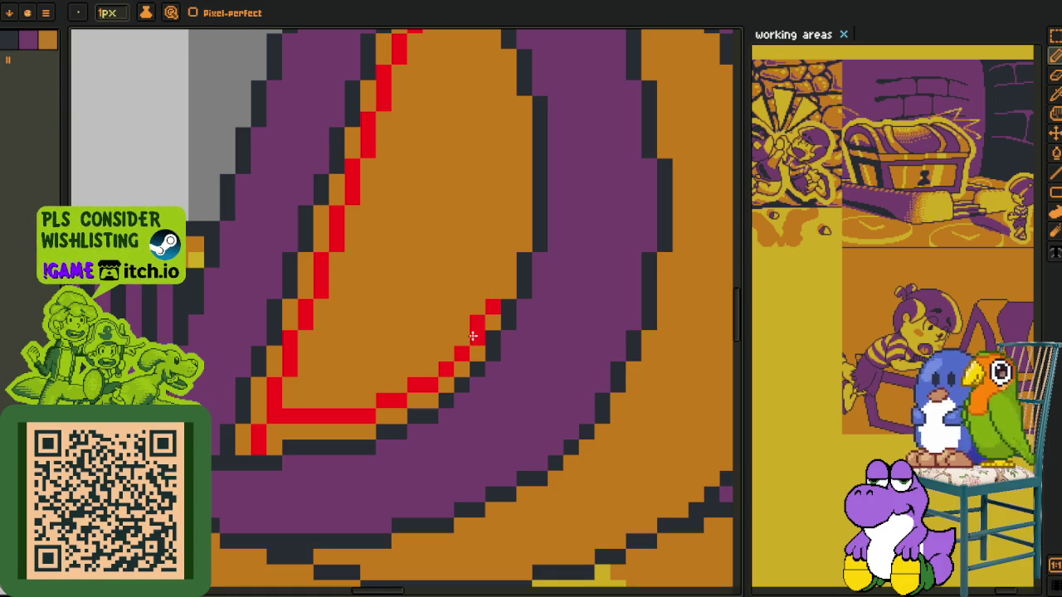
Paint-bucket dark pixels stepping along the red guide
scroll(485, 332, down, 4)
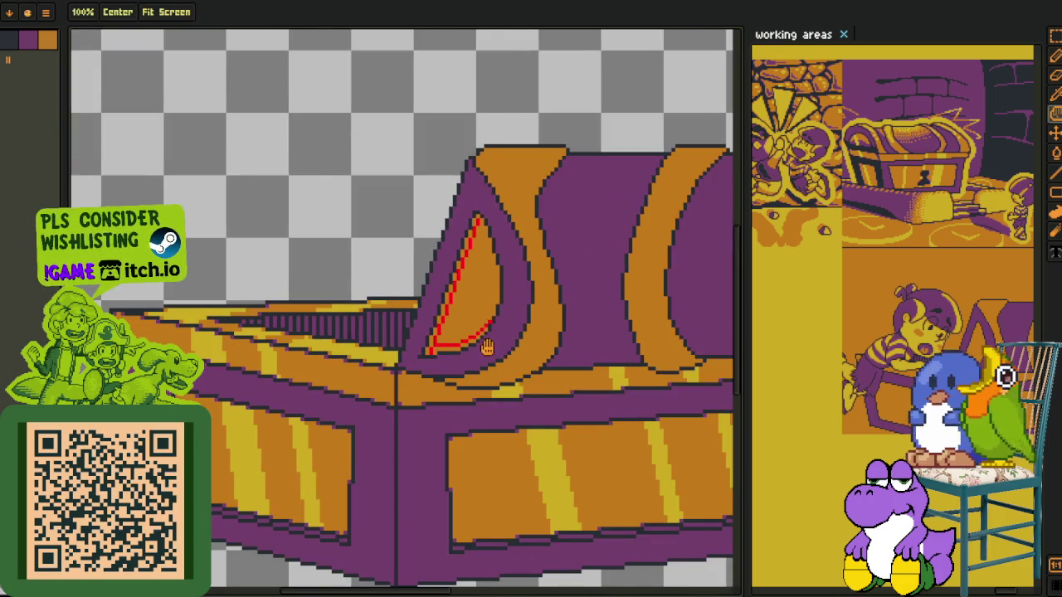
key(i)
scroll(283, 266, up, 3)
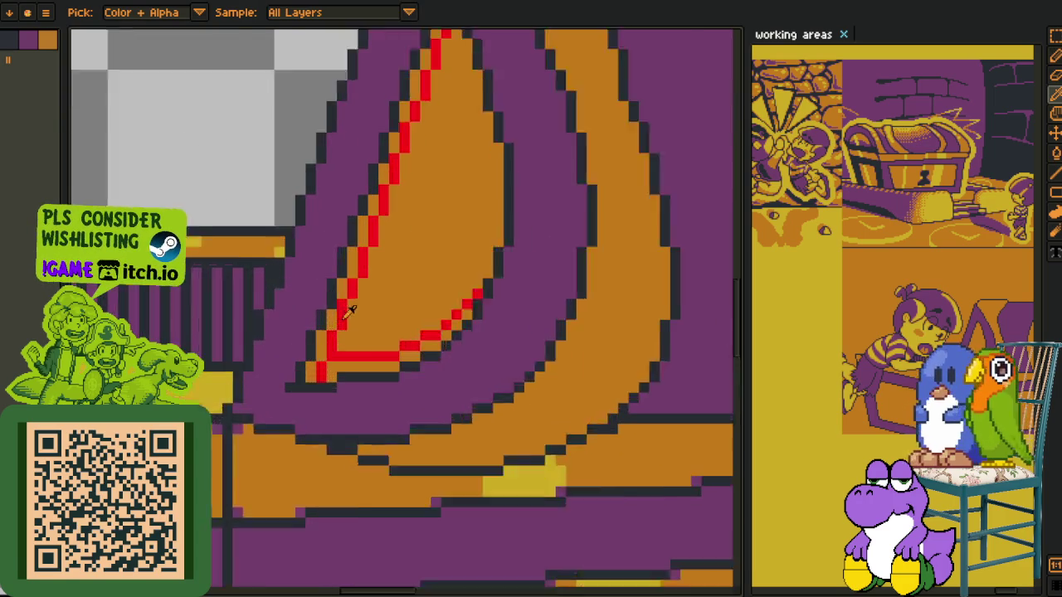
scroll(344, 308, up, 2)
key(g)
click(326, 324)
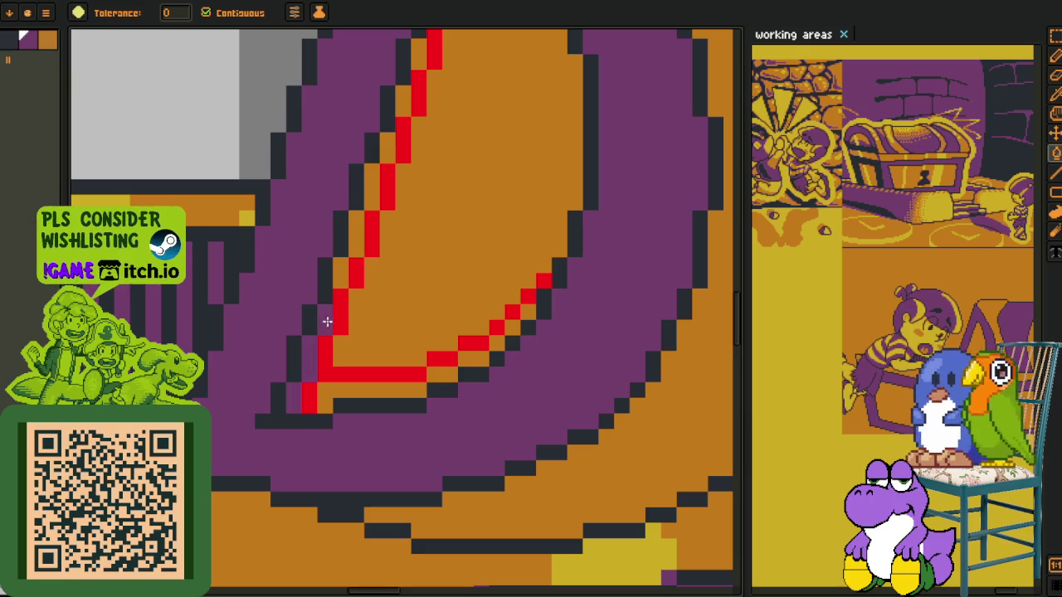
click(340, 311)
click(359, 241)
click(370, 208)
click(378, 178)
click(386, 153)
Darken the purple pixels beside the red line up to its top
drag(386, 154, 356, 308)
click(354, 288)
click(354, 307)
click(370, 259)
click(383, 217)
click(401, 183)
click(417, 139)
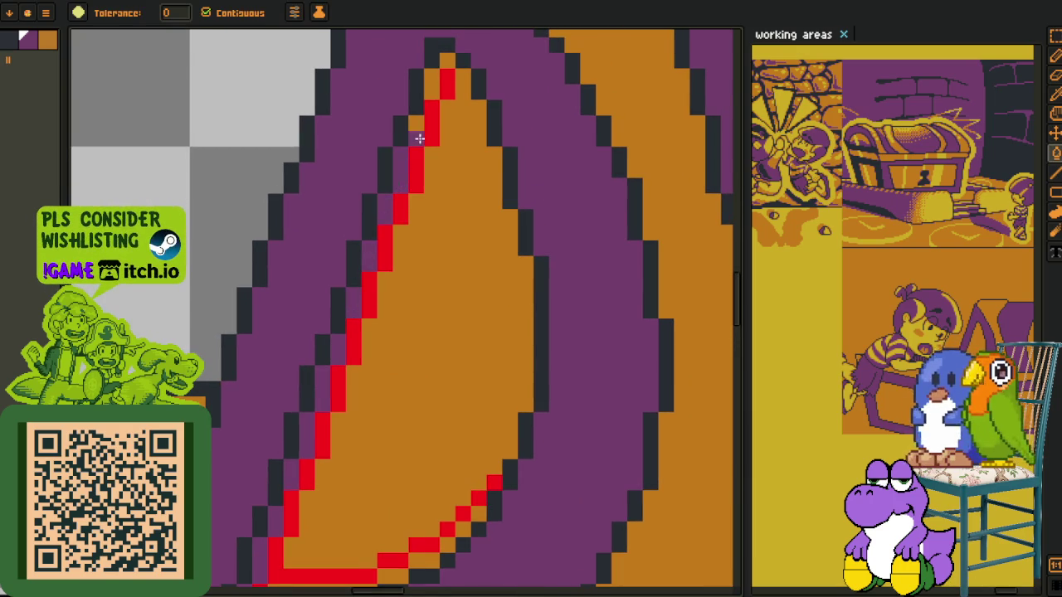
click(432, 76)
click(447, 60)
Darken the orange pixels just below the red outline to its end
drag(417, 360, 381, 328)
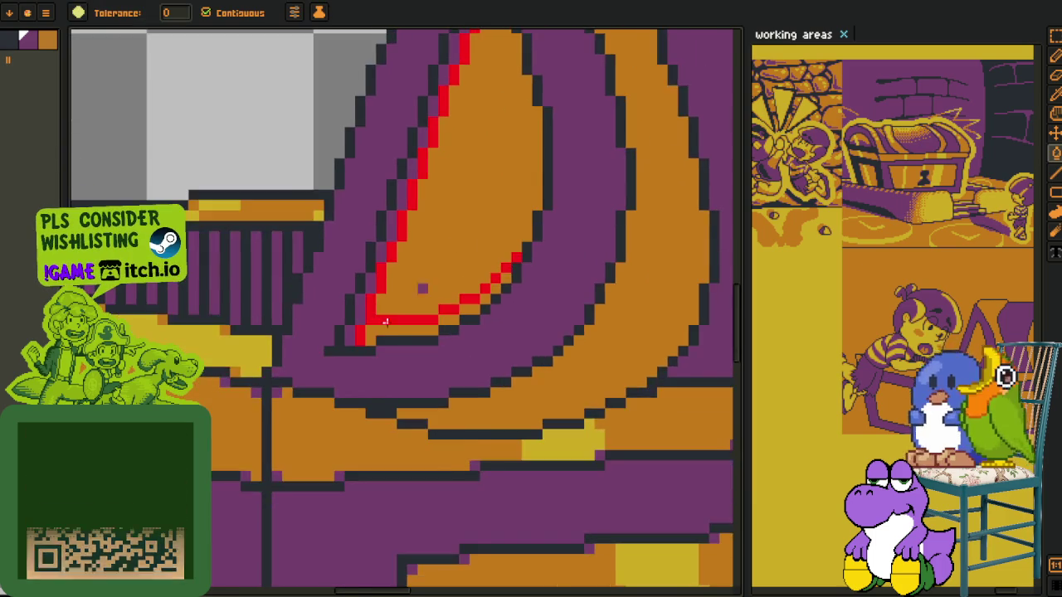
click(381, 327)
click(474, 311)
click(489, 310)
click(512, 296)
click(536, 280)
click(551, 263)
click(567, 249)
scroll(564, 249, down, 3)
scroll(548, 290, down, 3)
Replace the red guide colour so the outline pixels turn dark
key(o)
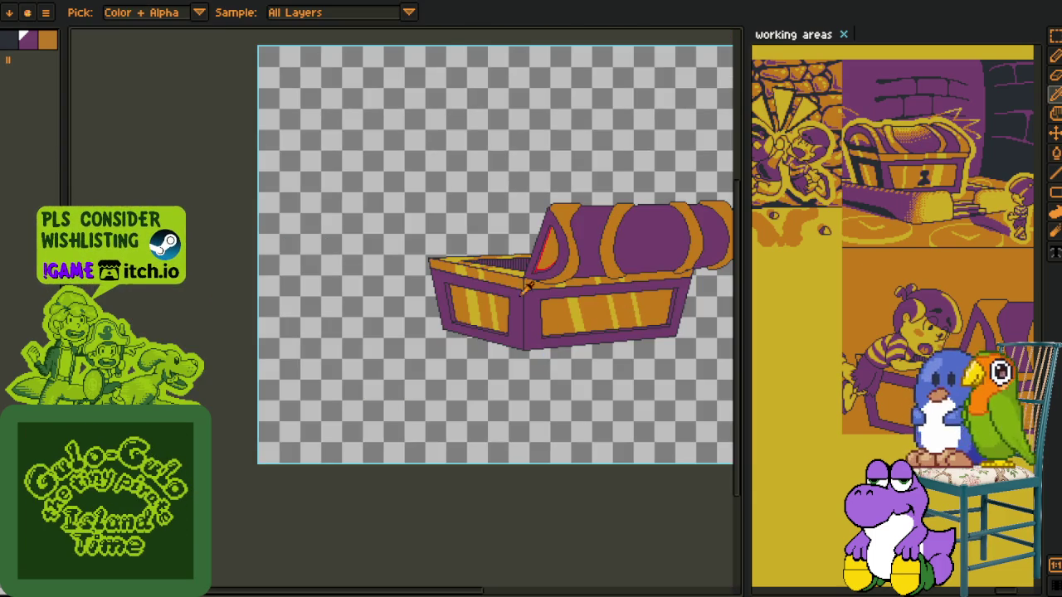
scroll(509, 226, up, 3)
scroll(506, 249, up, 2)
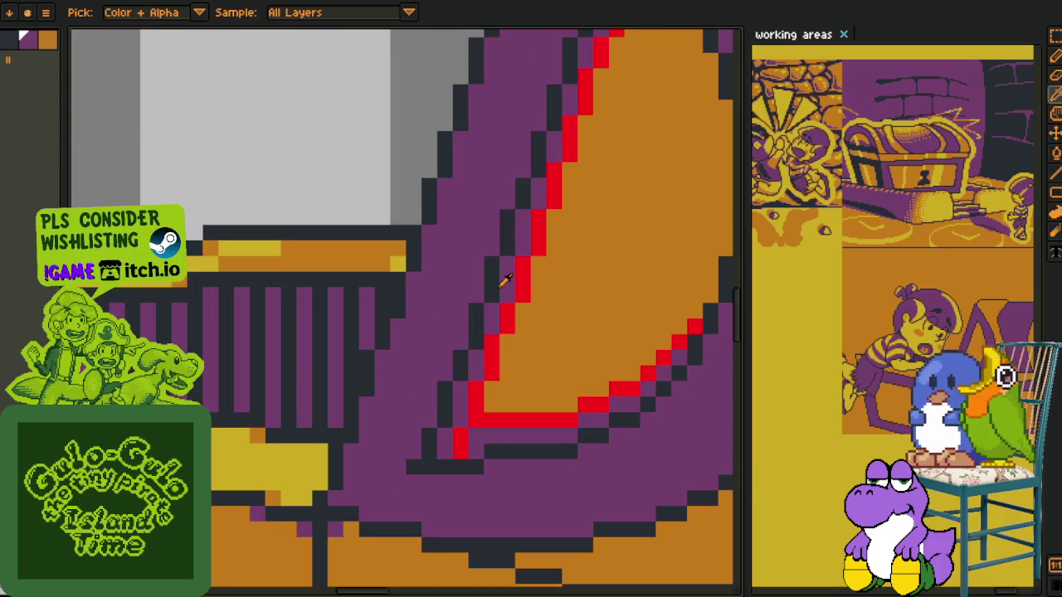
key(shift+r)
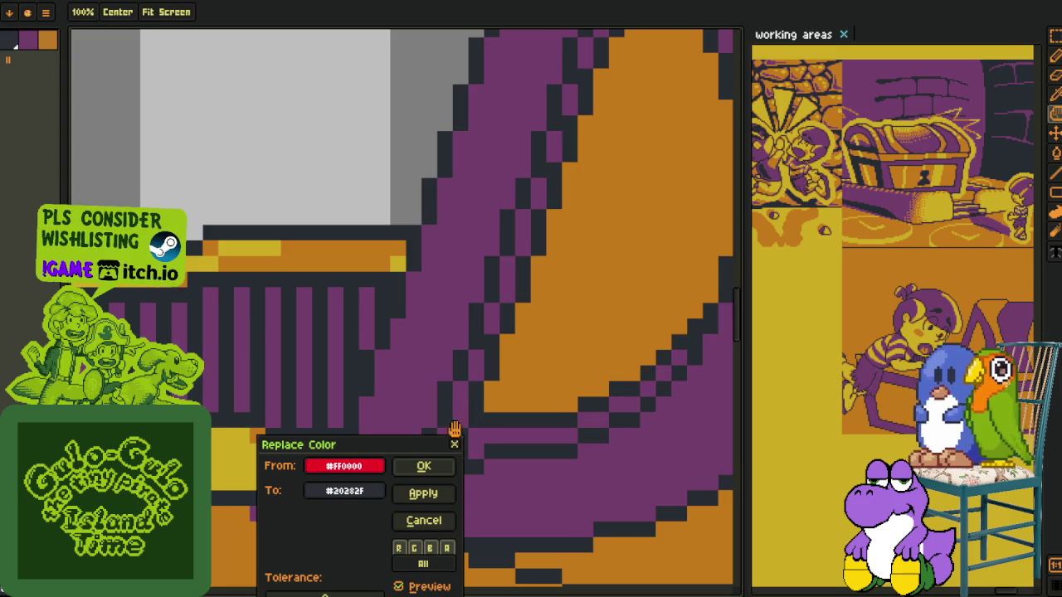
click(423, 465)
scroll(309, 192, down, 2)
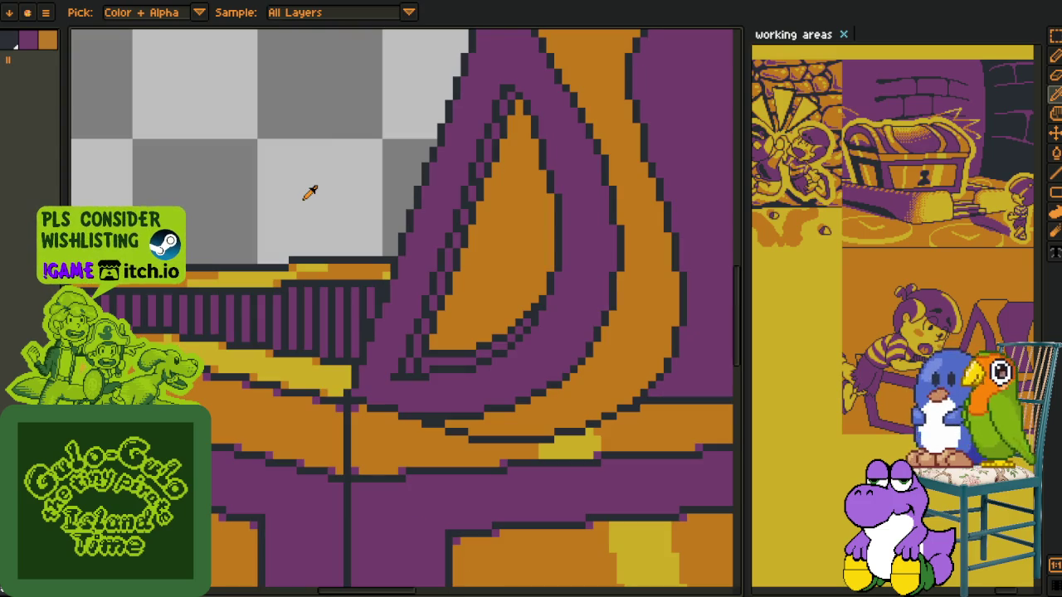
scroll(309, 189, down, 1)
scroll(306, 190, down, 1)
scroll(290, 228, down, 1)
scroll(410, 379, down, 1)
scroll(308, 380, up, 1)
scroll(308, 379, up, 1)
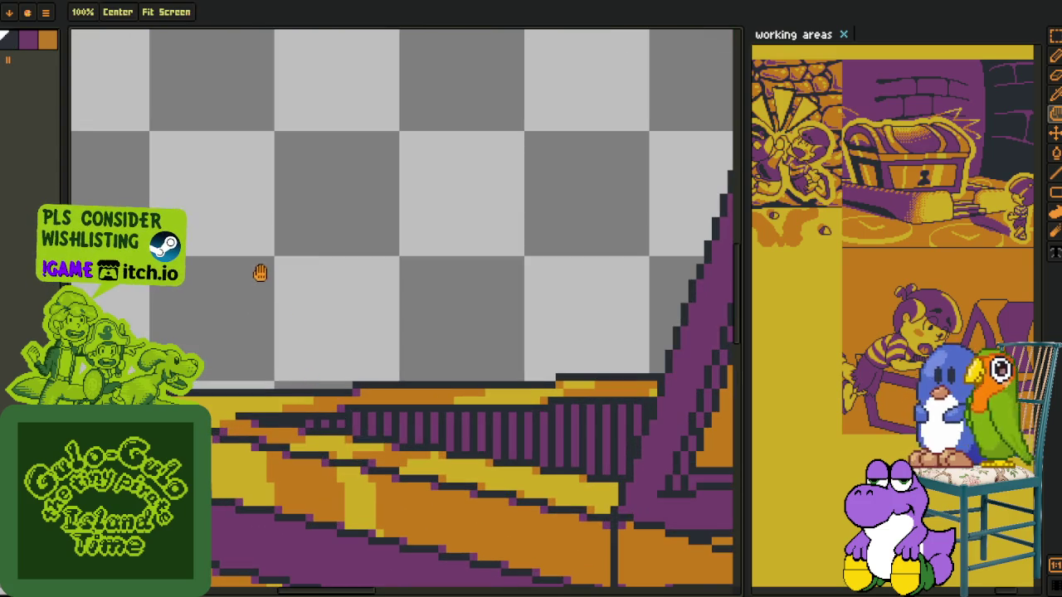
scroll(301, 285, up, 2)
Darken a single pixel on the lid's curve with the pencil
key(b)
scroll(461, 266, up, 1)
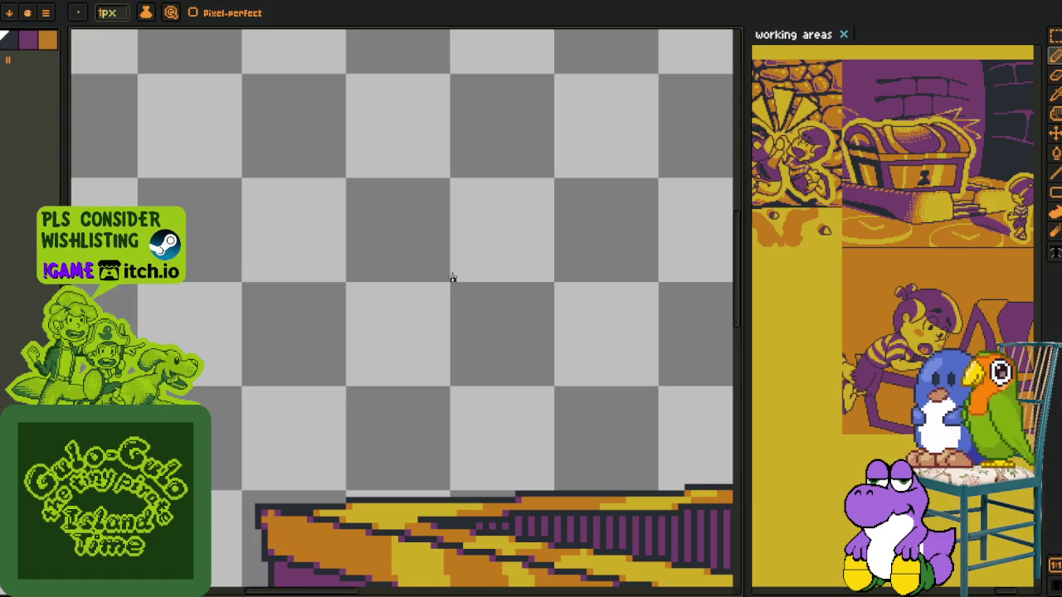
scroll(399, 304, down, 1)
scroll(519, 315, up, 1)
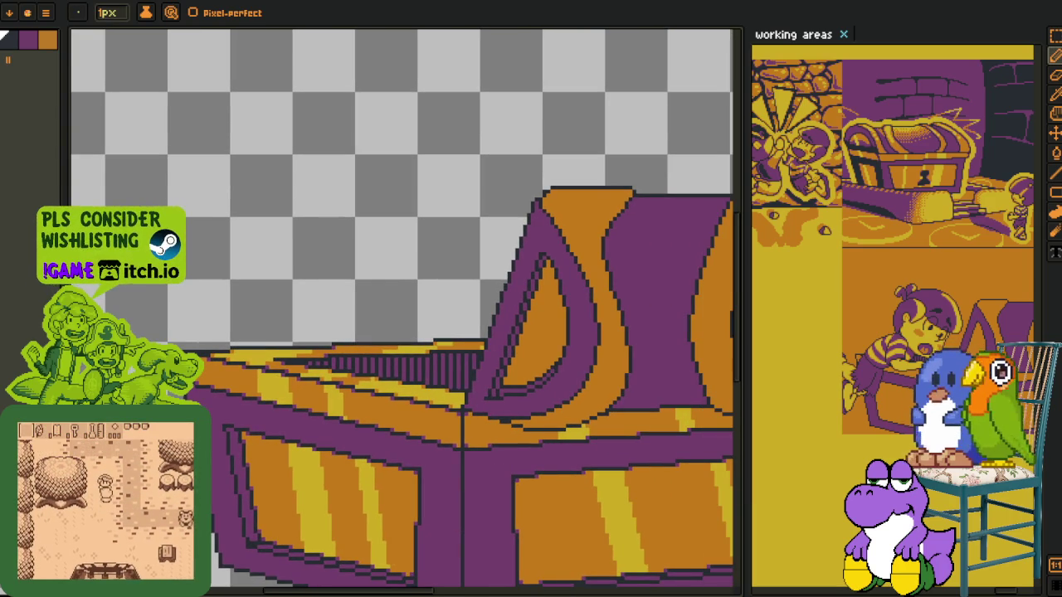
scroll(391, 215, down, 2)
scroll(332, 232, up, 1)
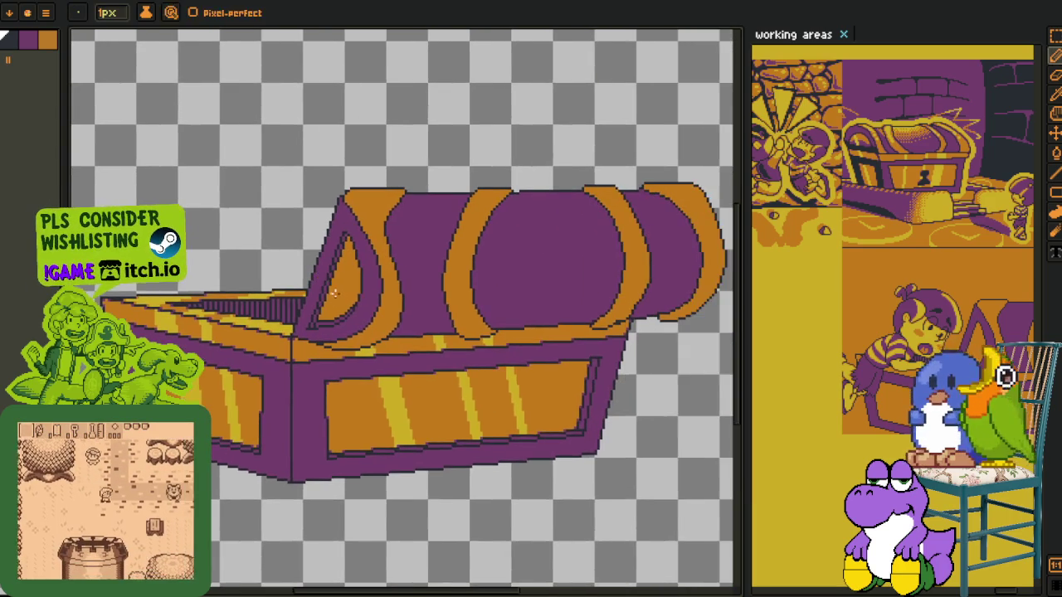
scroll(278, 242, up, 2)
key(alt)
scroll(348, 299, up, 1)
scroll(349, 290, up, 1)
scroll(332, 312, up, 1)
scroll(307, 340, up, 1)
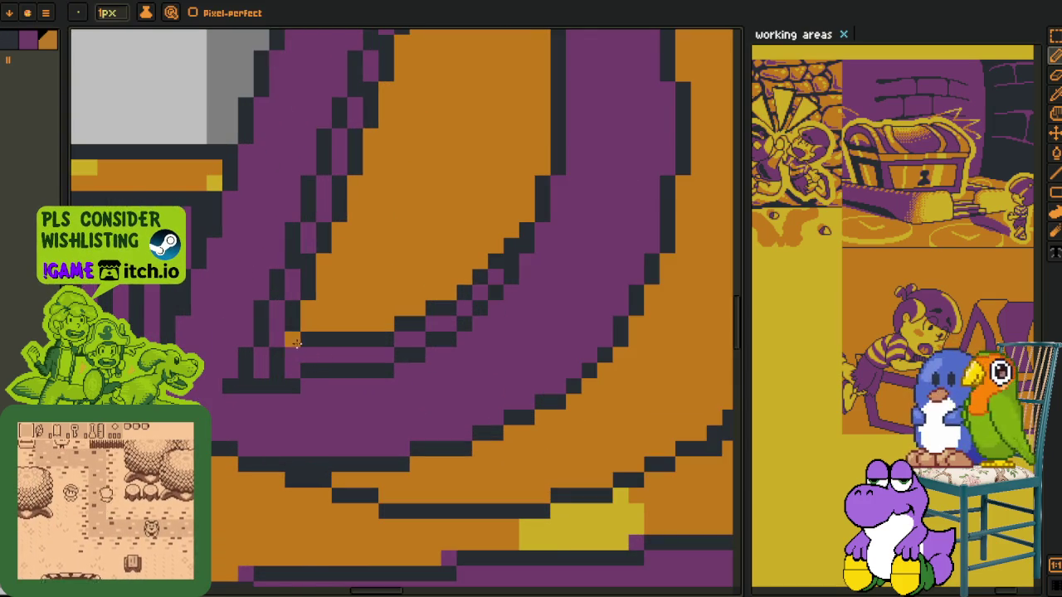
click(302, 336)
Paint a row of dark lid pixels orange, sampling colours with Alt
key(alt)
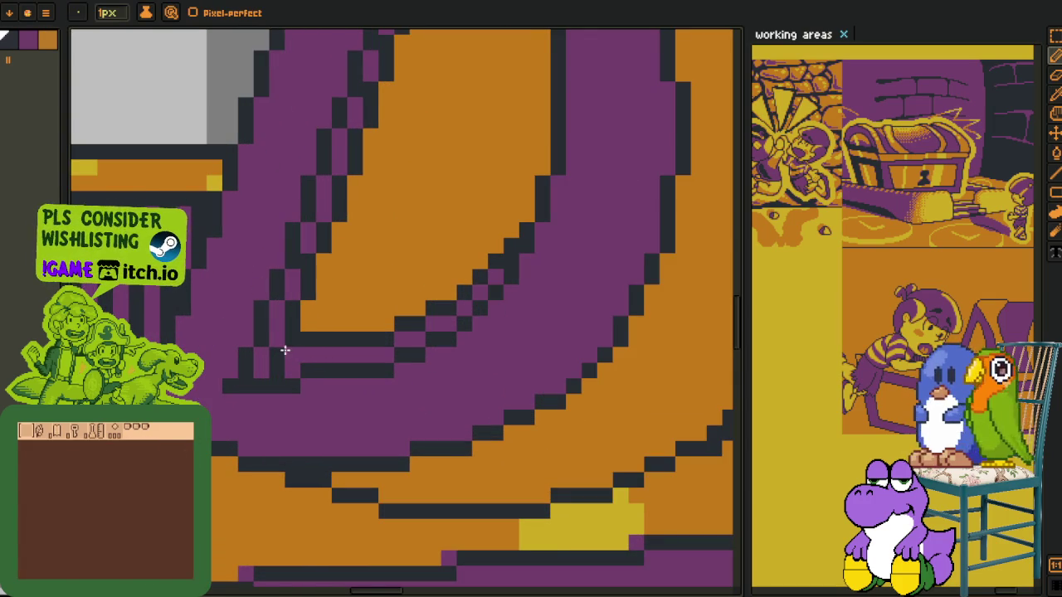
drag(333, 338, 303, 340)
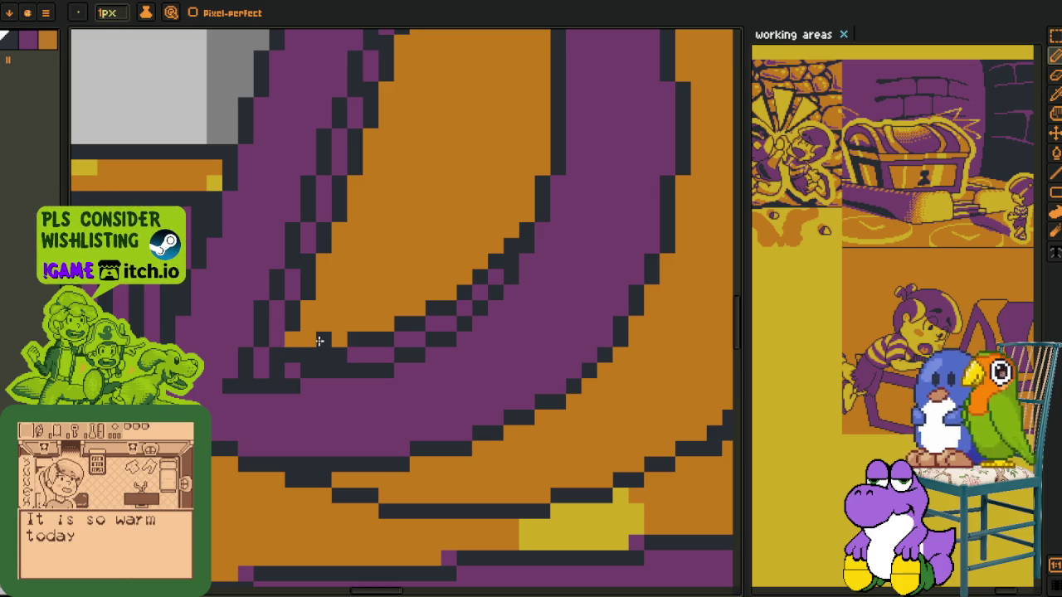
key(alt)
key(alt)
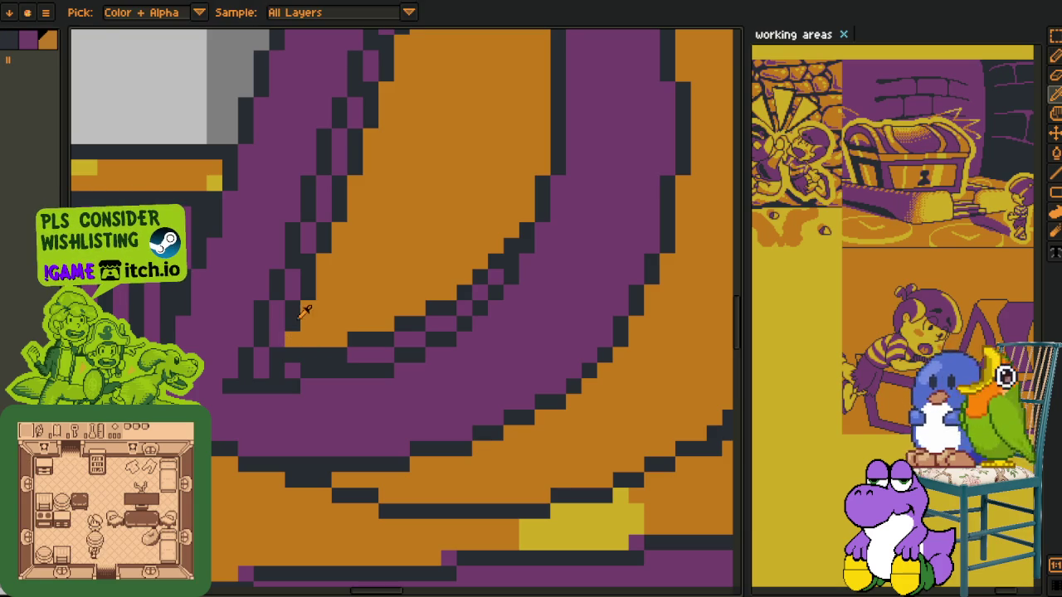
scroll(286, 330, down, 5)
key(alt)
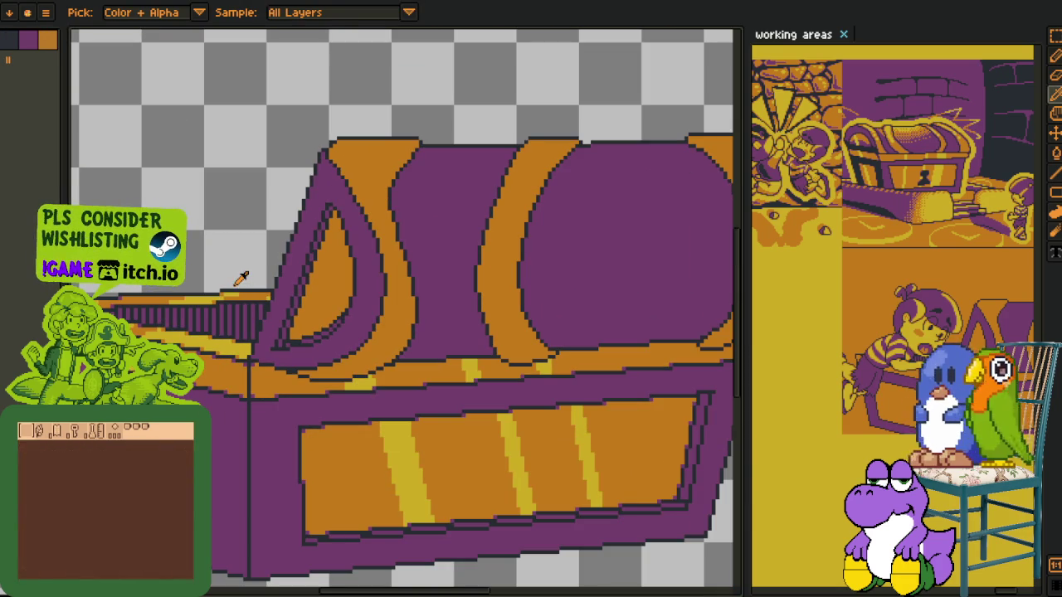
scroll(285, 340, up, 5)
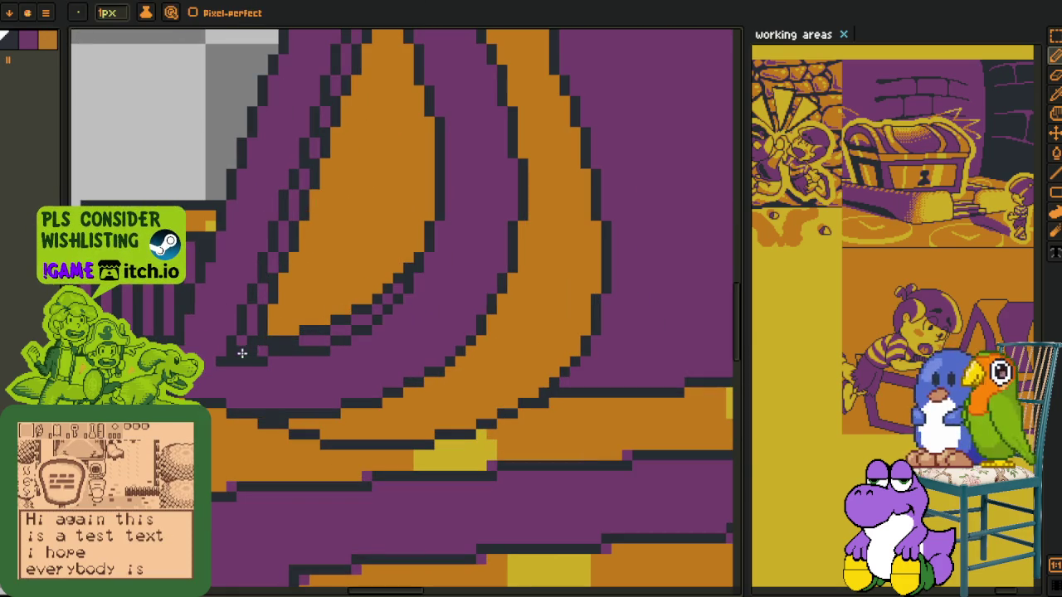
key(alt)
scroll(262, 345, down, 1)
scroll(241, 283, down, 1)
key(alt)
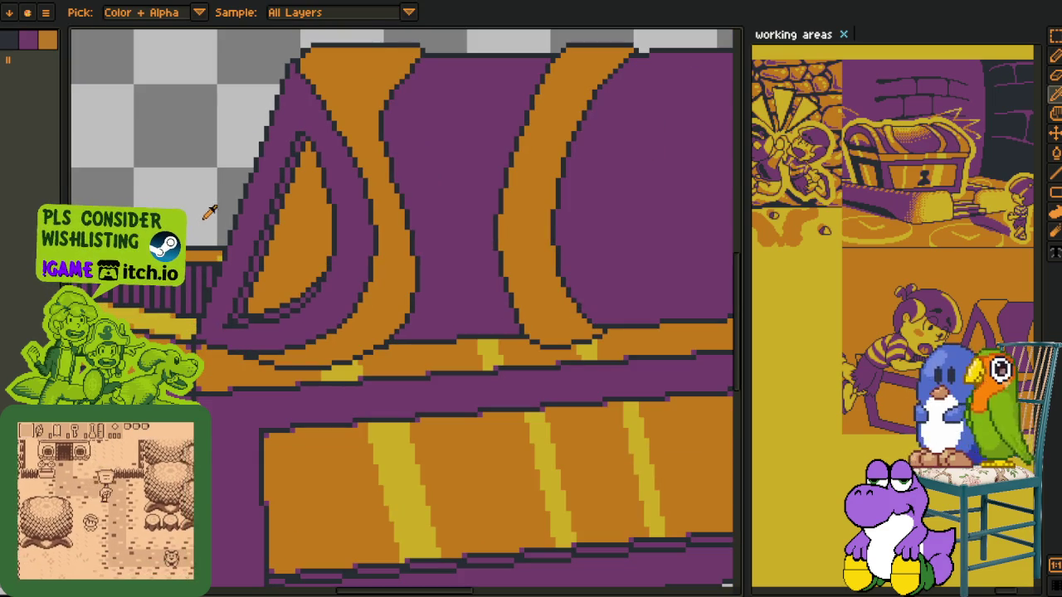
scroll(242, 231, down, 3)
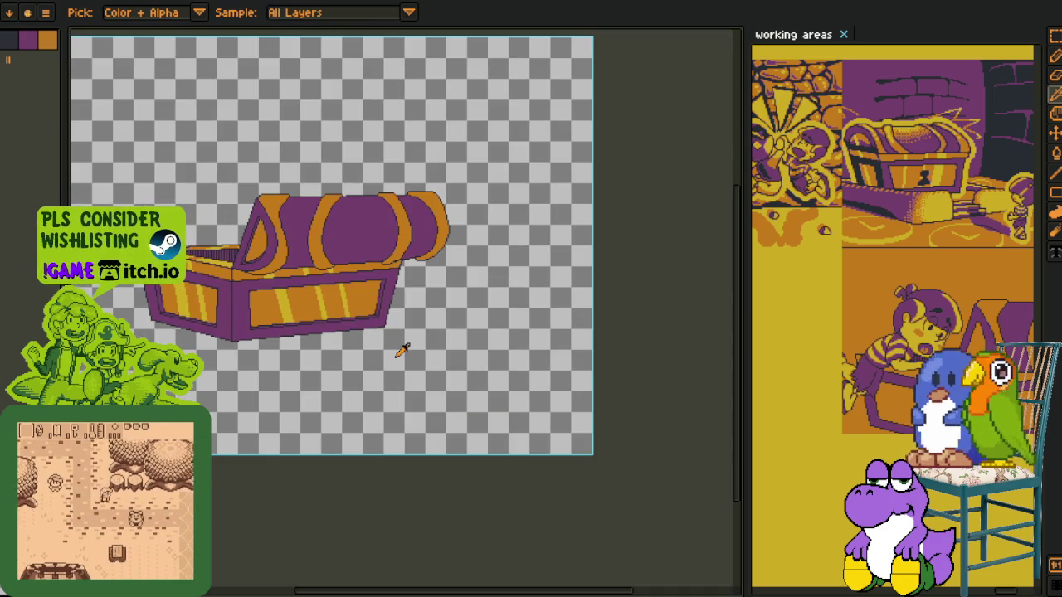
scroll(896, 315, up, 3)
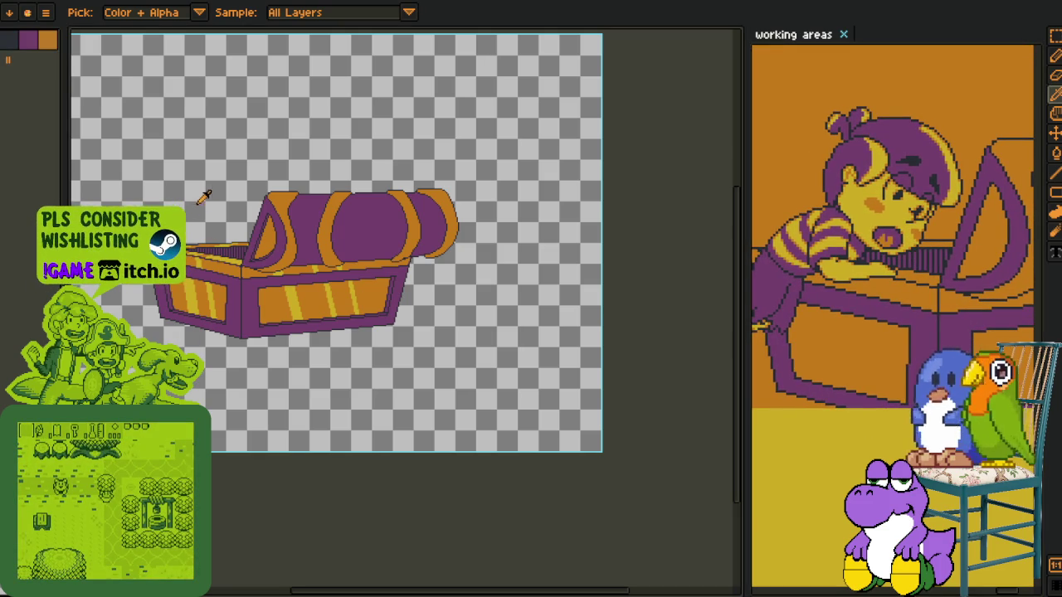
Zoom over the lid to inspect it, then save the chest artwork
key(z)
scroll(286, 340, up, 5)
scroll(269, 311, down, 3)
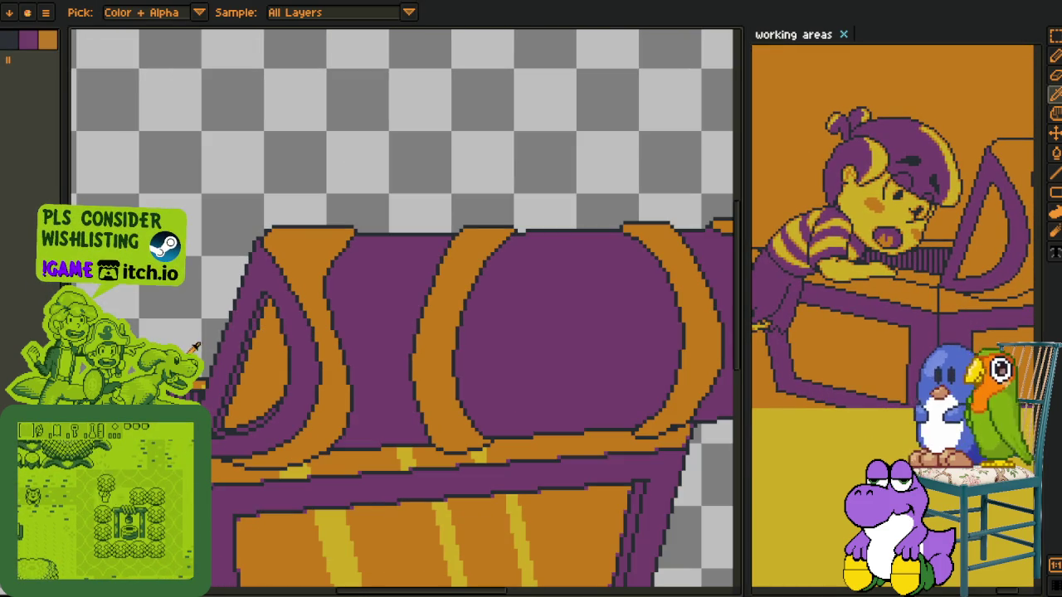
scroll(280, 392, up, 3)
key(ctrl+s)
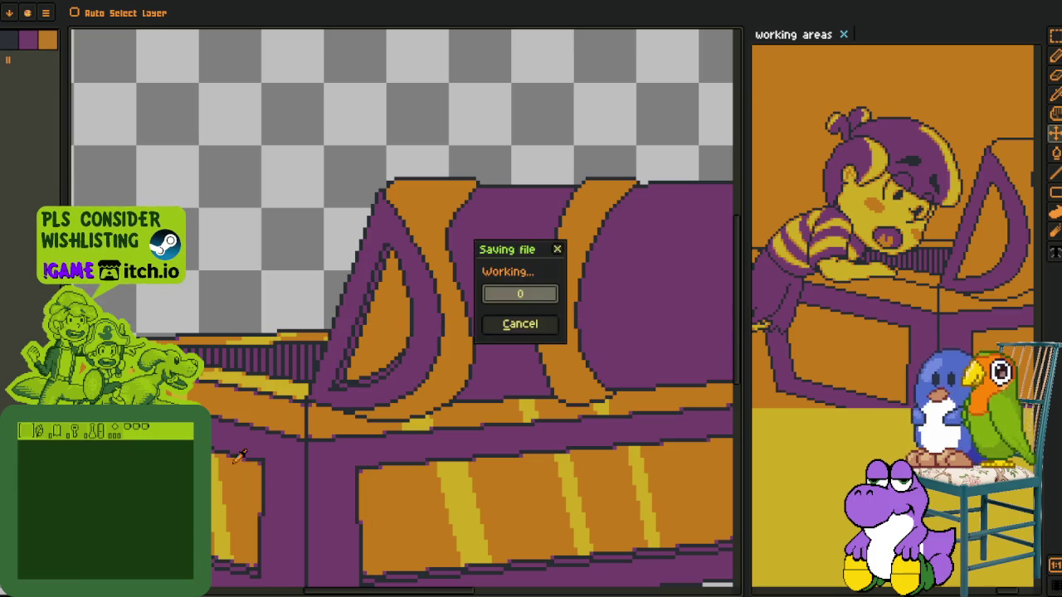
Merge the chest layer down into the layer below it
scroll(243, 470, down, 1)
scroll(242, 470, down, 2)
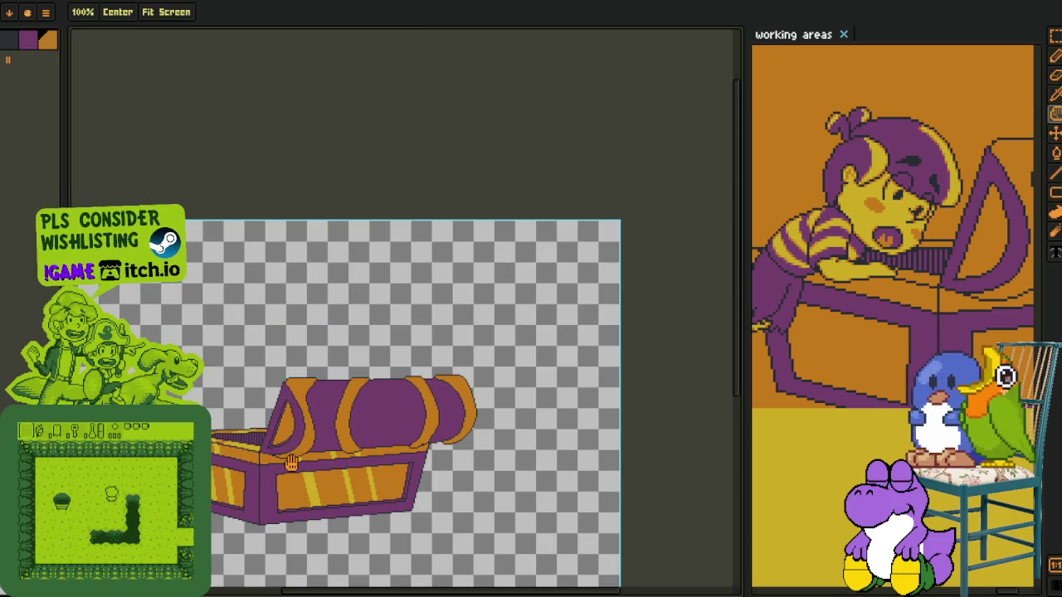
key(Tab)
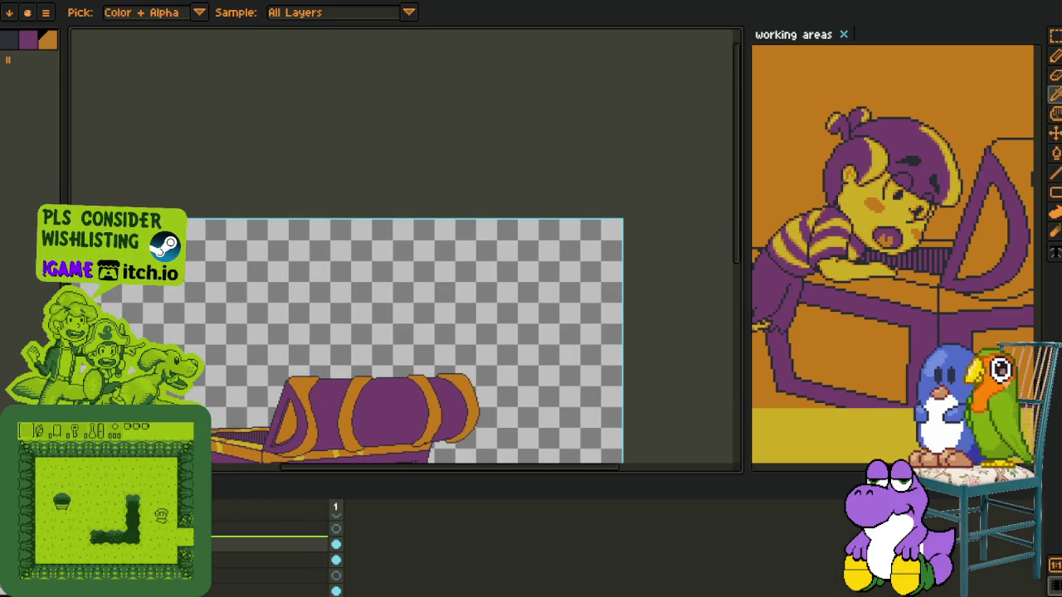
right_click(249, 544)
click(249, 578)
Add a new empty layer for more shading, with the timeline hidden again
right_click(207, 545)
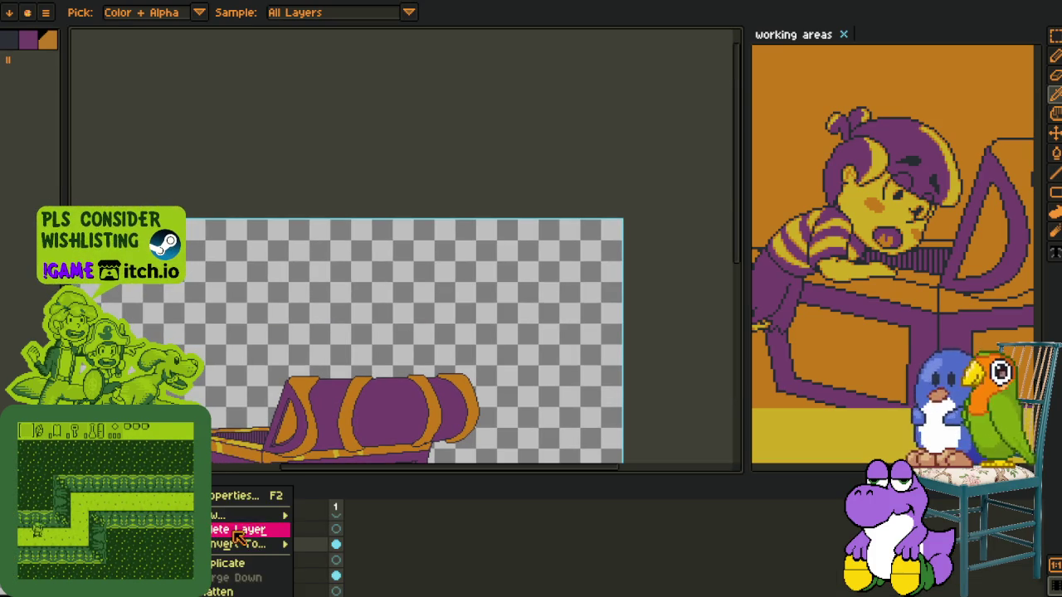
click(332, 512)
key(Tab)
scroll(289, 387, up, 3)
scroll(286, 385, up, 1)
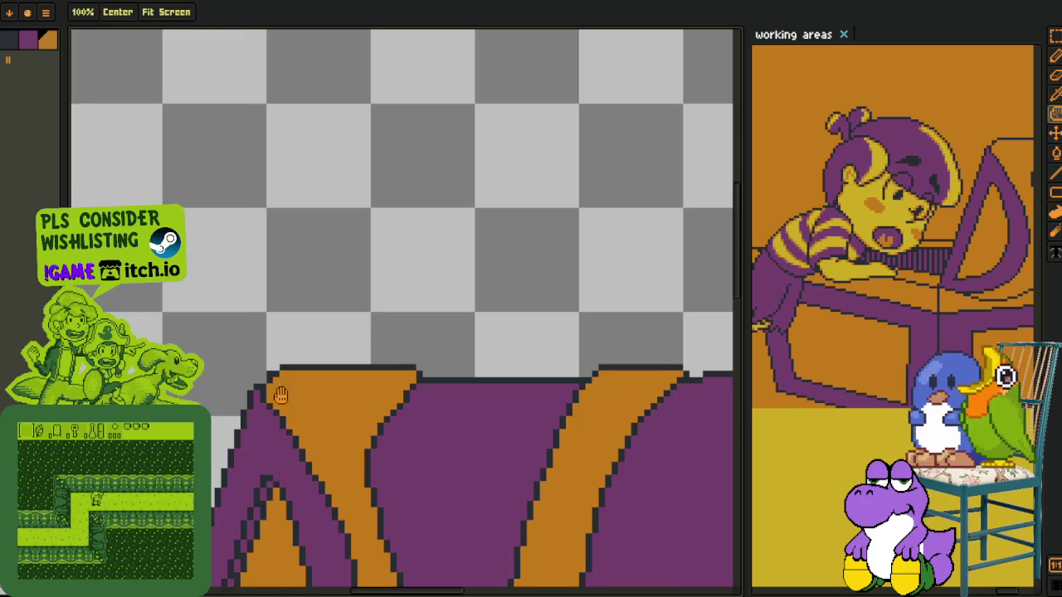
Draw a curved yellow line across the first orange lid band and fill the orange above it yellow
scroll(295, 390, up, 1)
scroll(278, 340, up, 1)
key(b)
scroll(222, 410, down, 1)
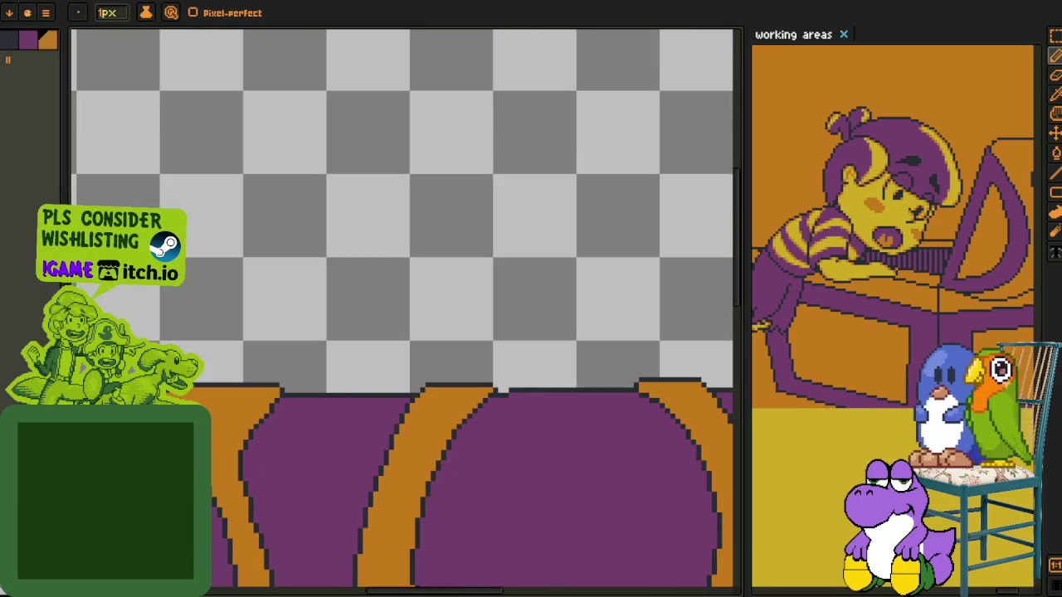
key(Tab)
key(Tab)
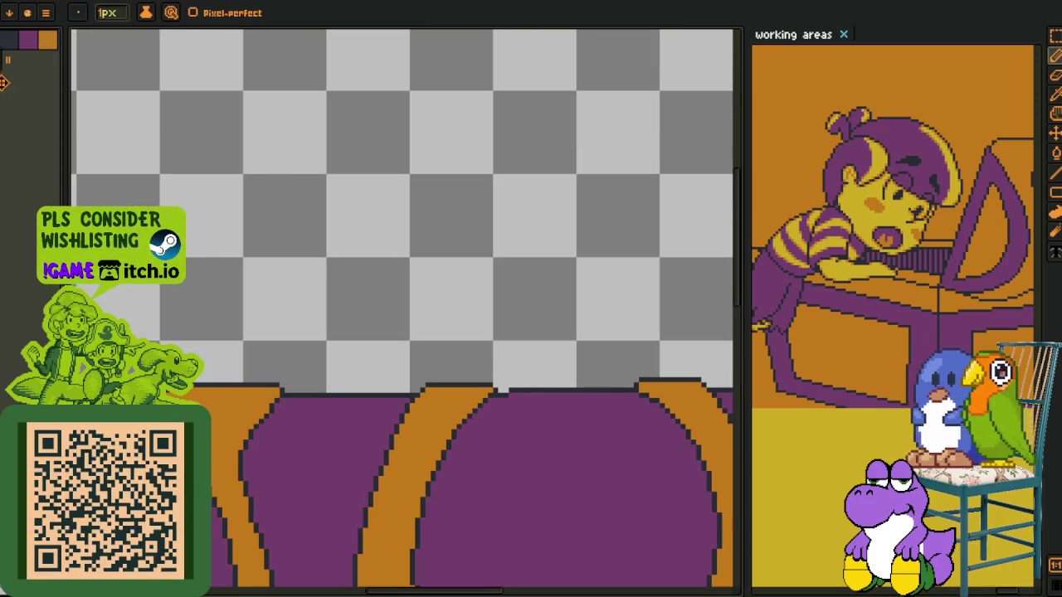
scroll(244, 457, up, 1)
scroll(244, 457, up, 1)
scroll(244, 458, up, 2)
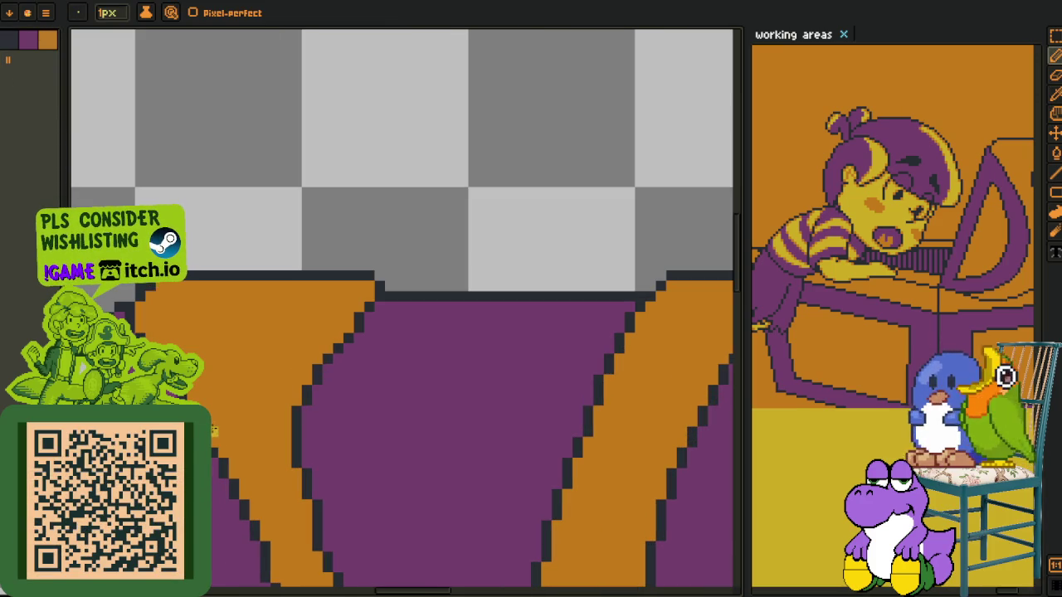
drag(214, 432, 253, 378)
drag(214, 430, 299, 357)
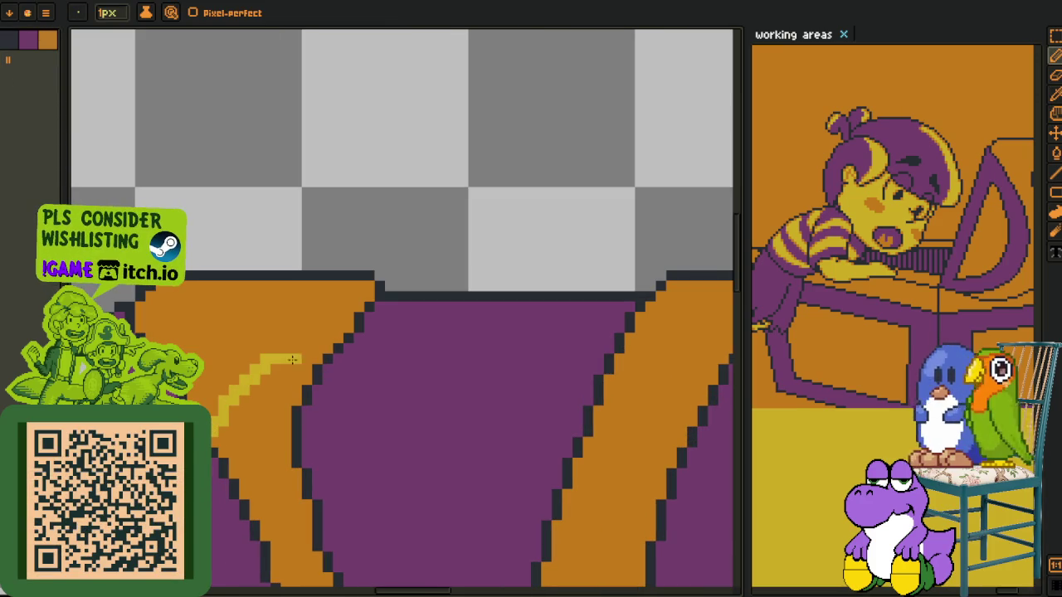
key(g)
click(326, 317)
Draw a yellow line along the next orange band's top and fill the orange above it yellow
scroll(323, 332, down, 2)
key(z)
scroll(320, 344, down, 1)
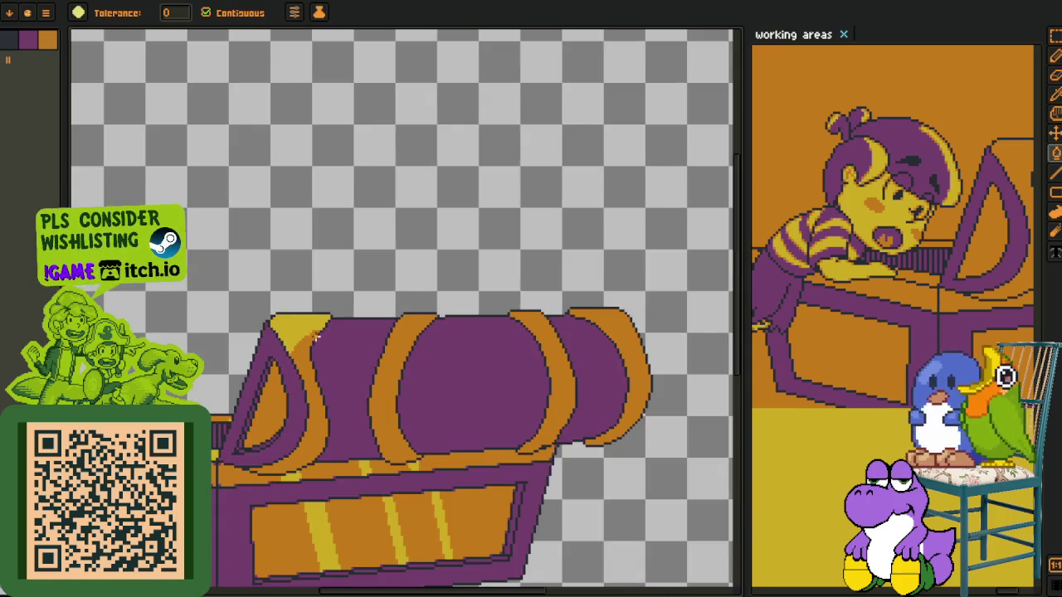
scroll(319, 349, down, 1)
scroll(318, 349, up, 1)
scroll(318, 348, down, 1)
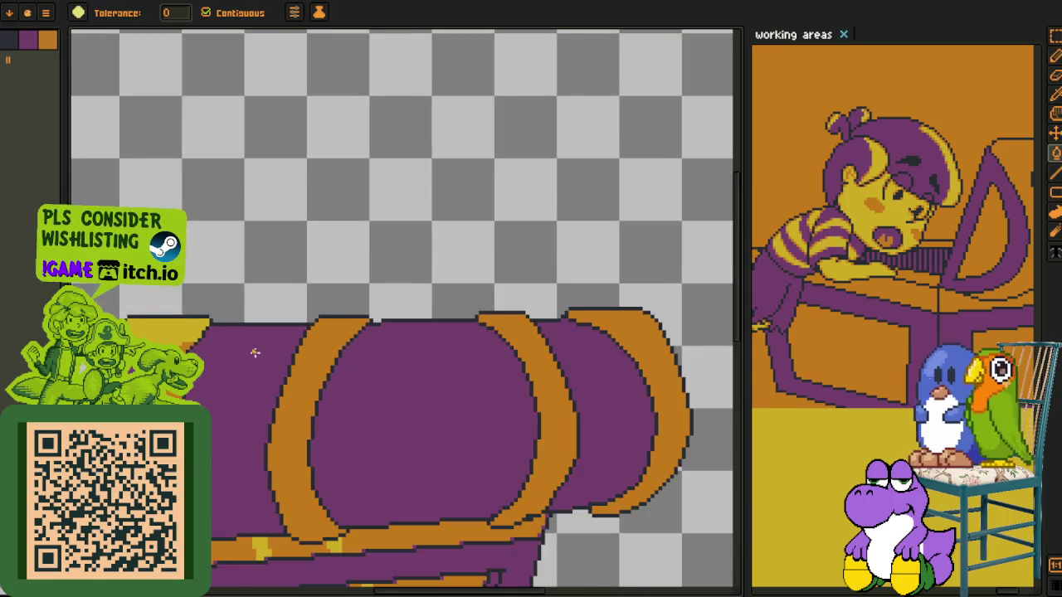
scroll(319, 349, up, 1)
key(g)
key(b)
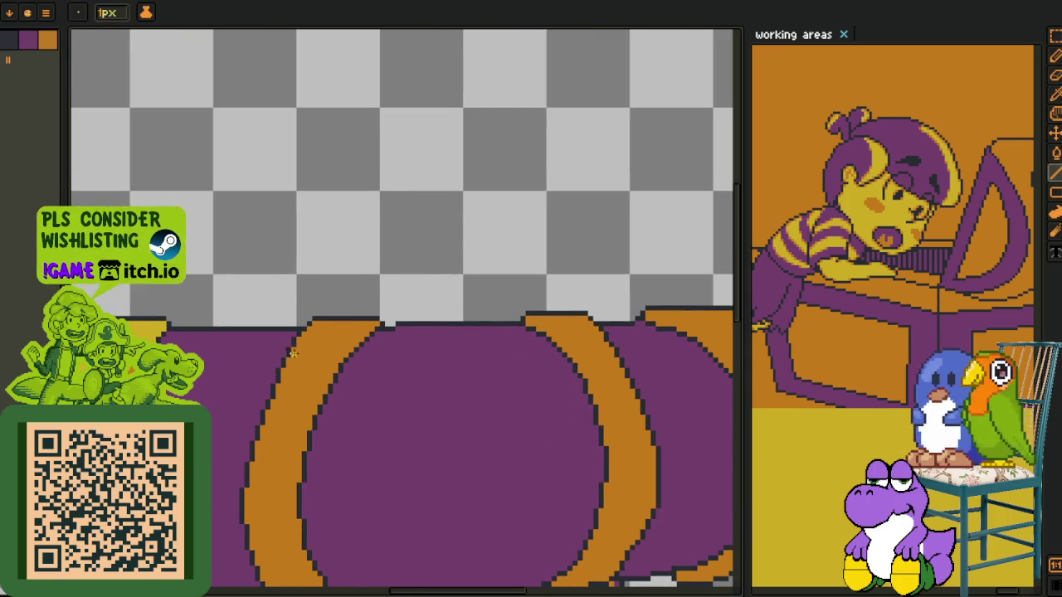
scroll(291, 355, up, 1)
mouse_move(292, 354)
mouse_down()
mouse_move(336, 332)
mouse_move(380, 336)
mouse_move(379, 347)
mouse_up()
scroll(336, 331, up, 1)
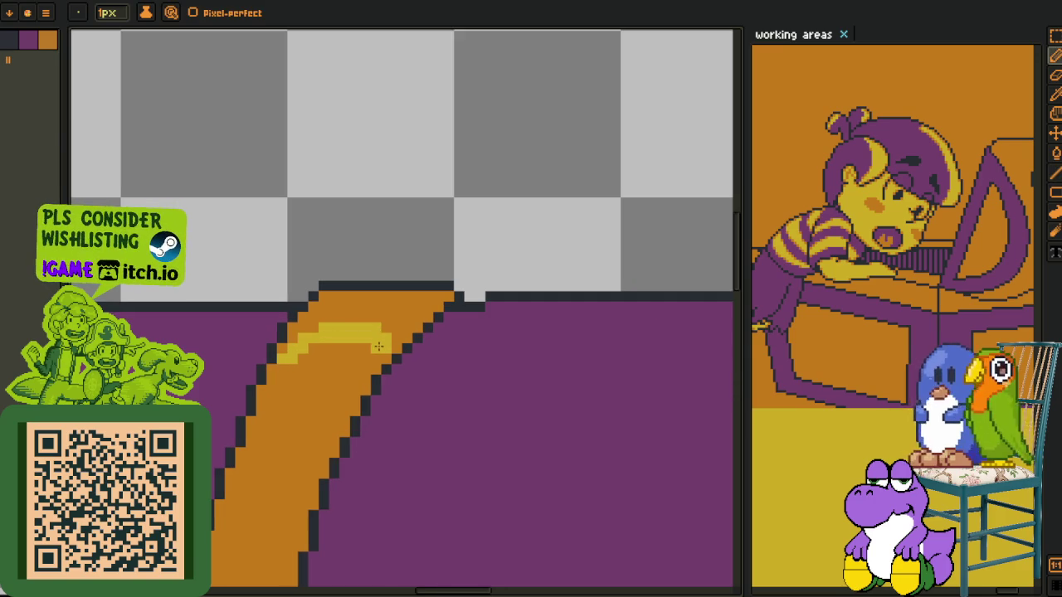
key(g)
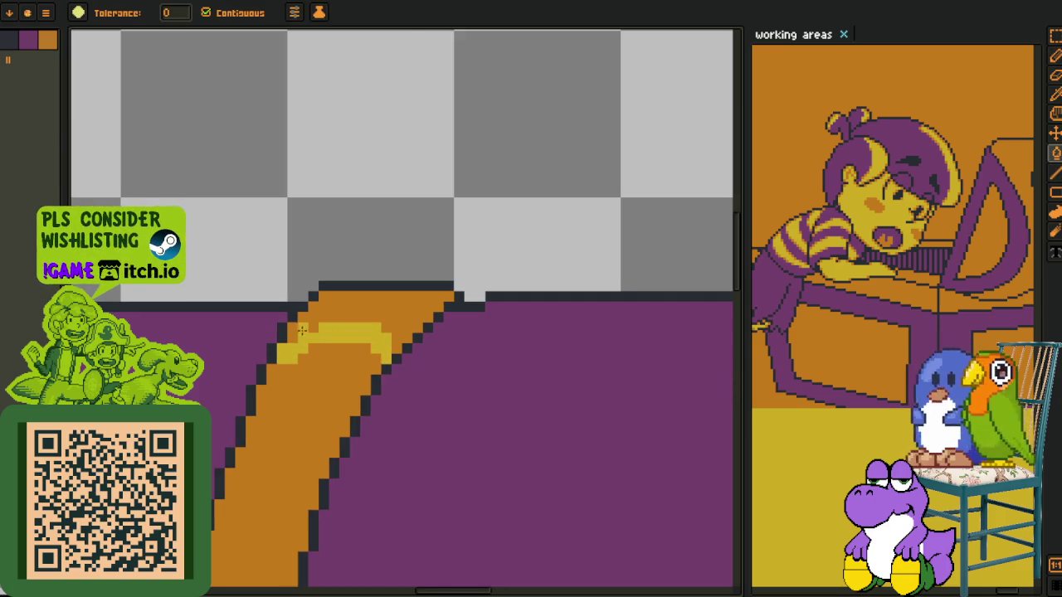
click(290, 334)
Place yellow pixels and a yellow edge across another orange band, filling its top yellow
scroll(286, 349, down, 1)
scroll(276, 361, up, 1)
key(b)
scroll(277, 362, up, 1)
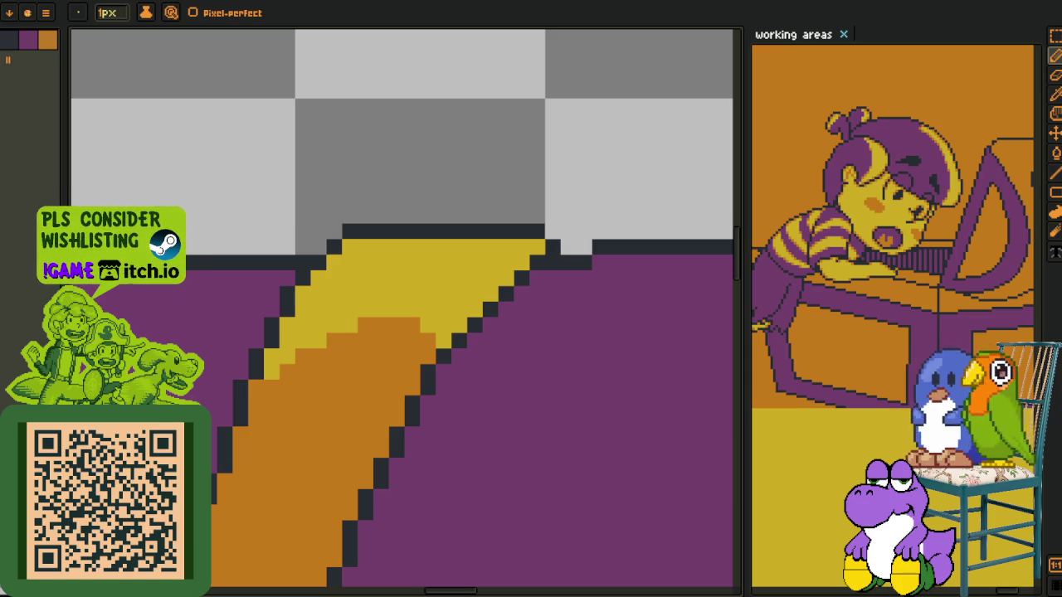
scroll(225, 309, down, 3)
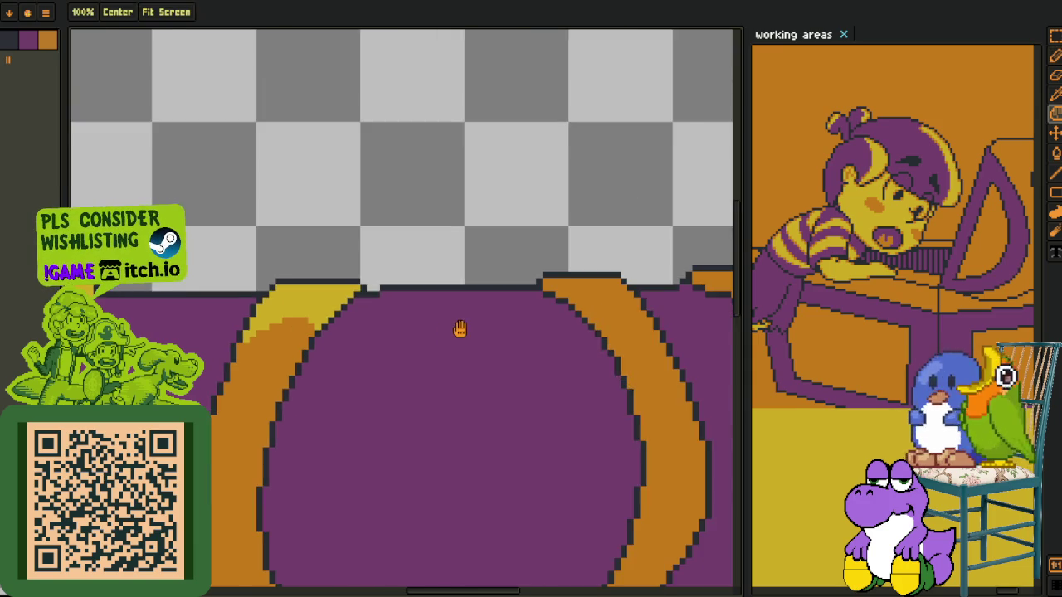
scroll(380, 340, up, 3)
scroll(380, 340, up, 1)
click(403, 343)
click(423, 323)
click(423, 383)
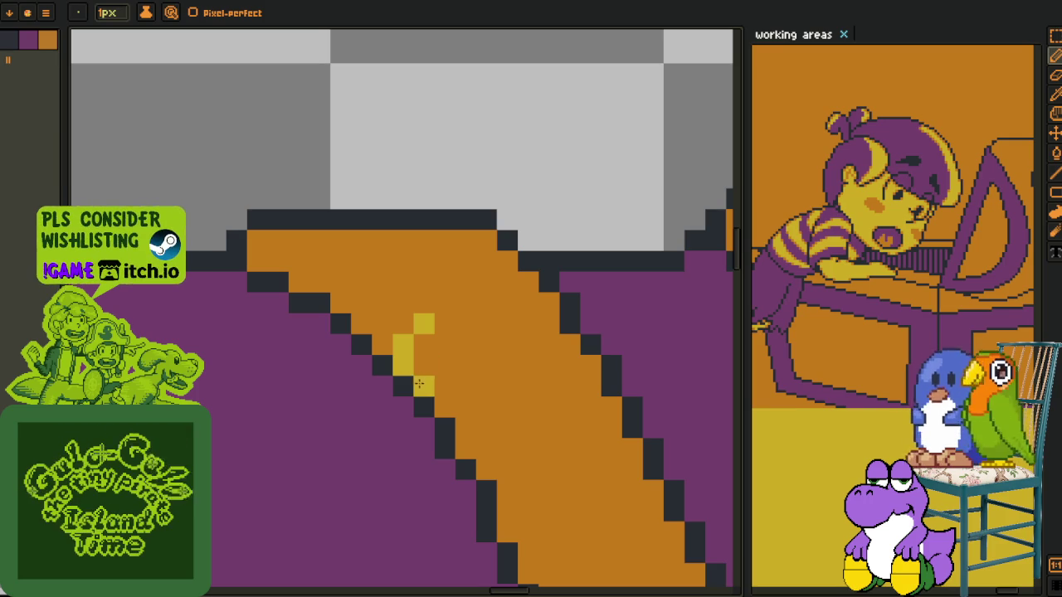
mouse_move(415, 360)
mouse_down()
mouse_move(502, 312)
mouse_move(542, 312)
mouse_up()
click(445, 343)
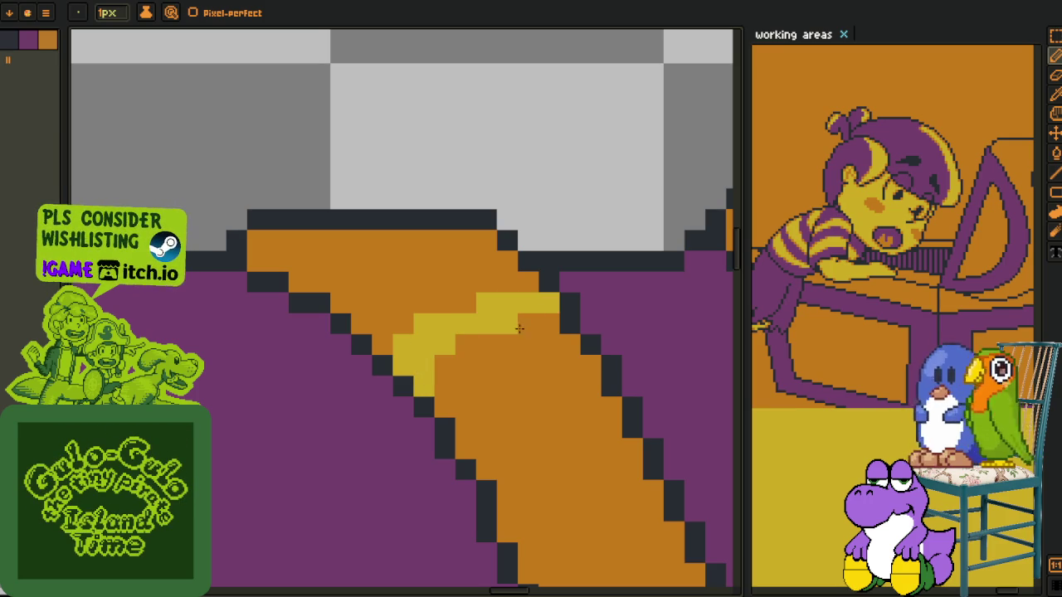
key(b)
click(485, 282)
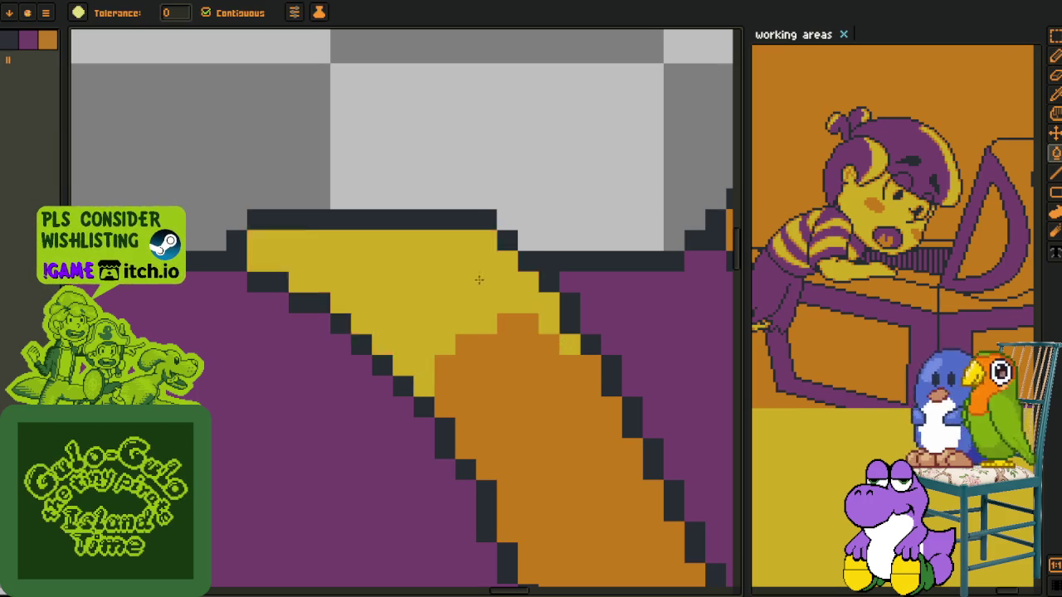
Draw a thick yellow line across the next orange band and fill the orange above it yellow
scroll(481, 316, down, 3)
scroll(324, 298, up, 2)
scroll(315, 279, up, 2)
key(b)
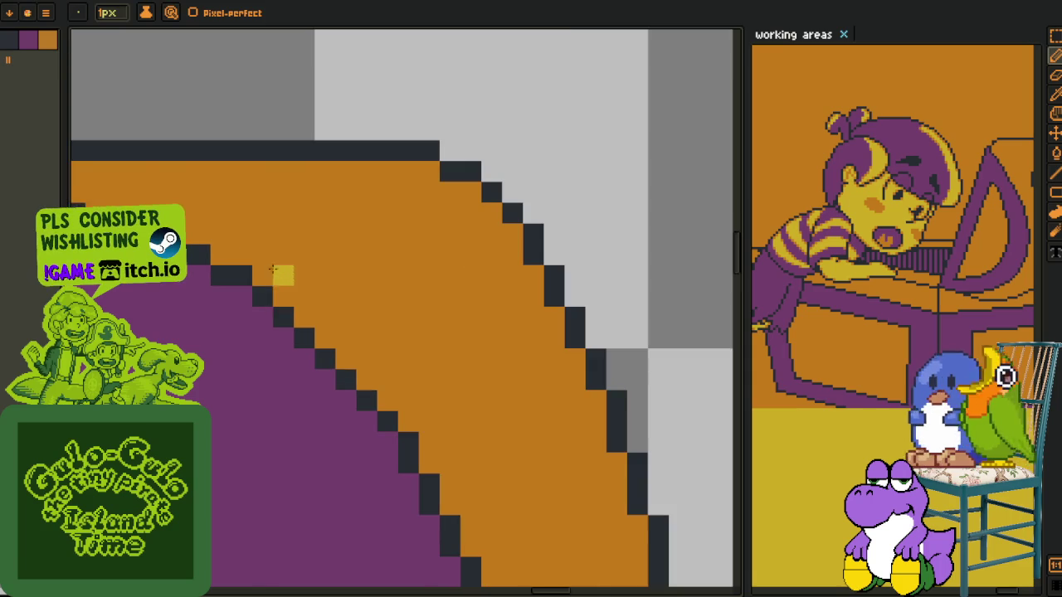
mouse_move(263, 256)
mouse_down()
mouse_move(432, 237)
mouse_move(514, 288)
mouse_up()
drag(450, 252, 545, 328)
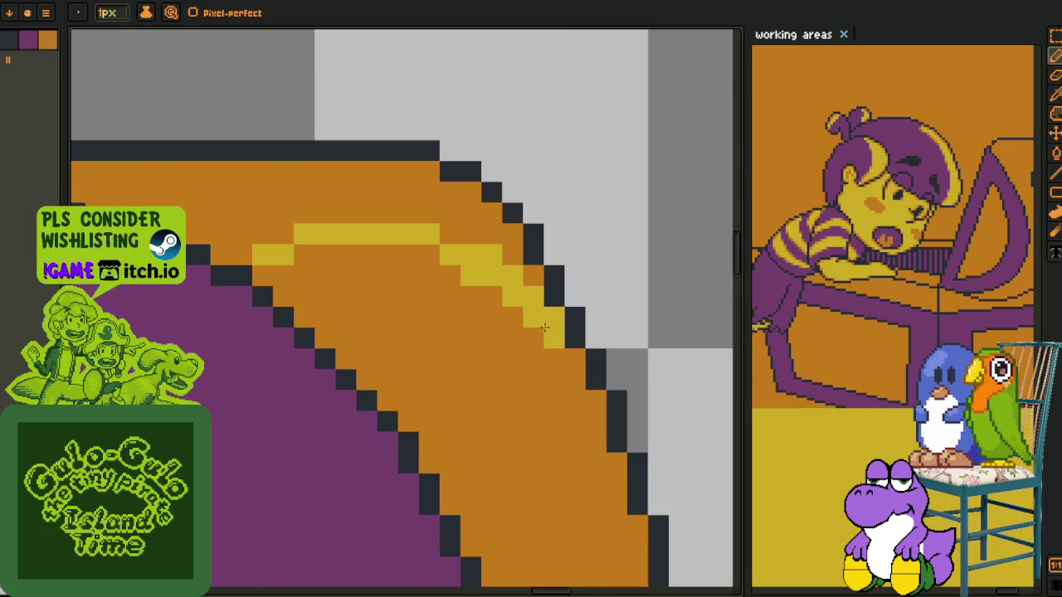
key(g)
click(523, 279)
scroll(486, 236, down, 2)
scroll(486, 236, down, 1)
key(h)
drag(340, 307, 587, 294)
key(g)
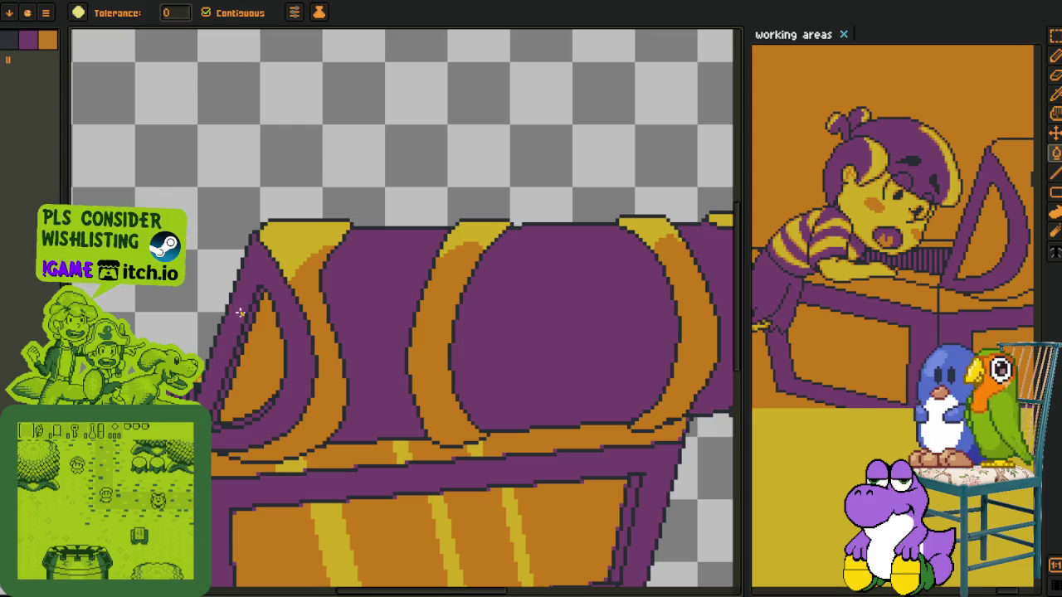
Touch up yellow pixels below the triangle's tip and along the orange edge
scroll(261, 292, up, 1)
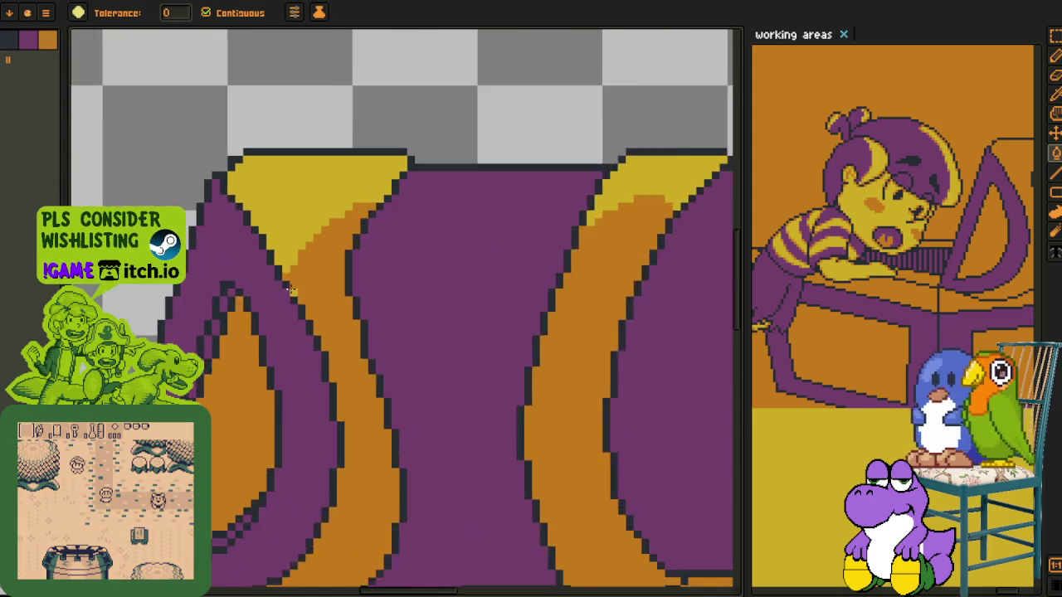
scroll(287, 288, up, 1)
key(b)
click(304, 304)
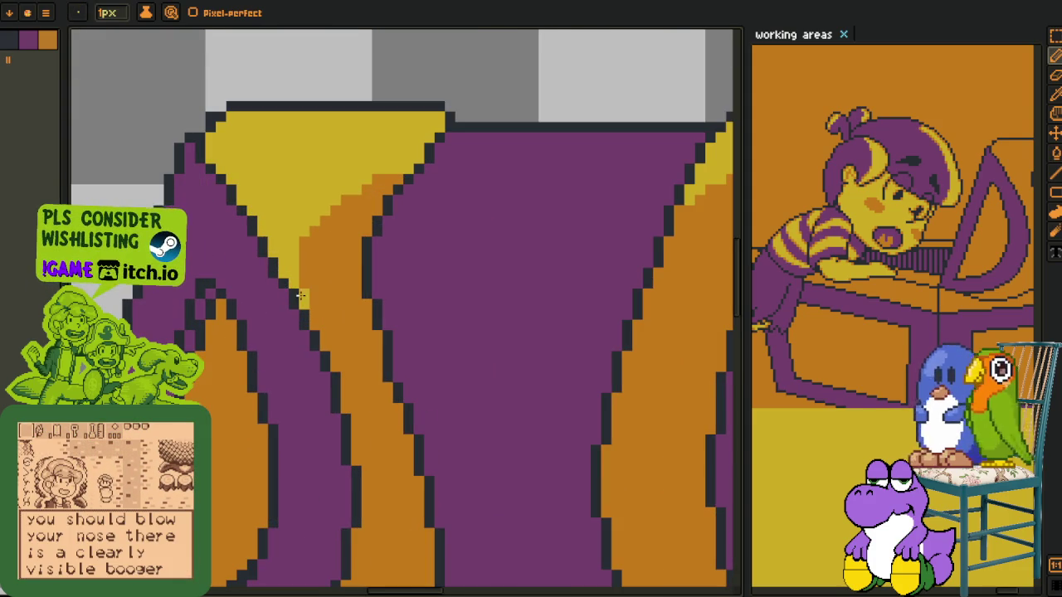
scroll(301, 296, down, 1)
scroll(300, 296, down, 1)
scroll(323, 324, up, 2)
click(330, 340)
mouse_move(328, 331)
mouse_down()
mouse_move(283, 241)
mouse_move(282, 171)
mouse_up()
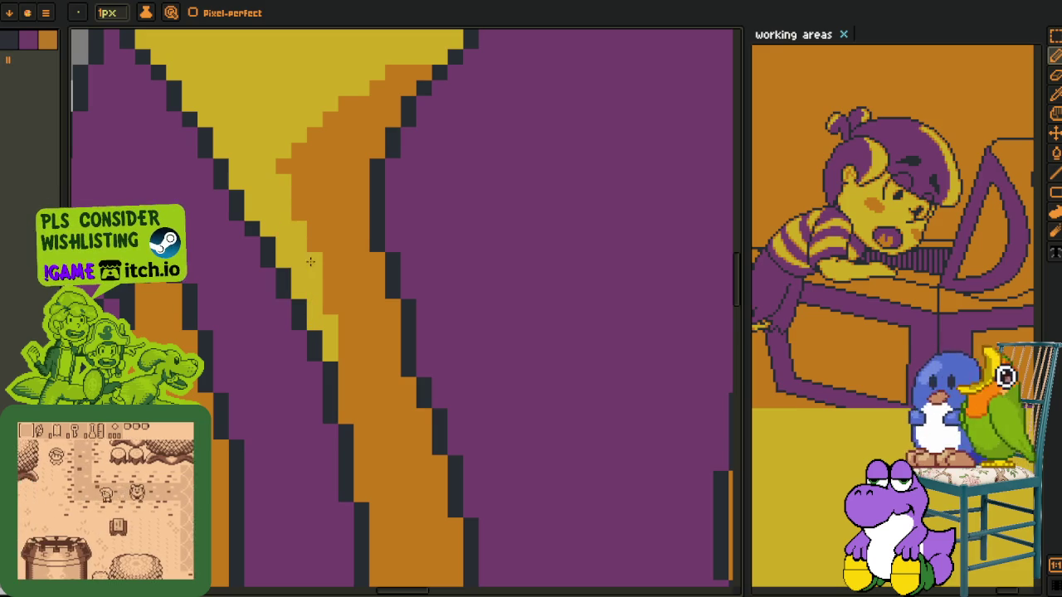
key(h)
scroll(308, 258, down, 3)
drag(379, 412, 379, 307)
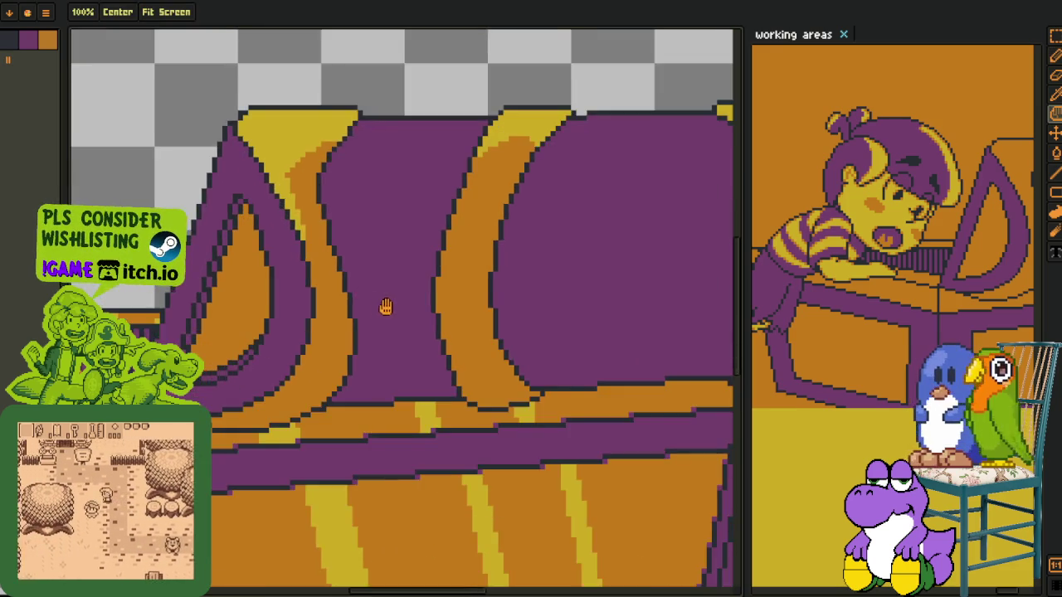
Draw a purple stroke along the band's lower edge and fill the orange below it purple
scroll(379, 307, down, 3)
scroll(380, 307, down, 1)
scroll(357, 349, up, 3)
scroll(344, 373, up, 1)
key(o)
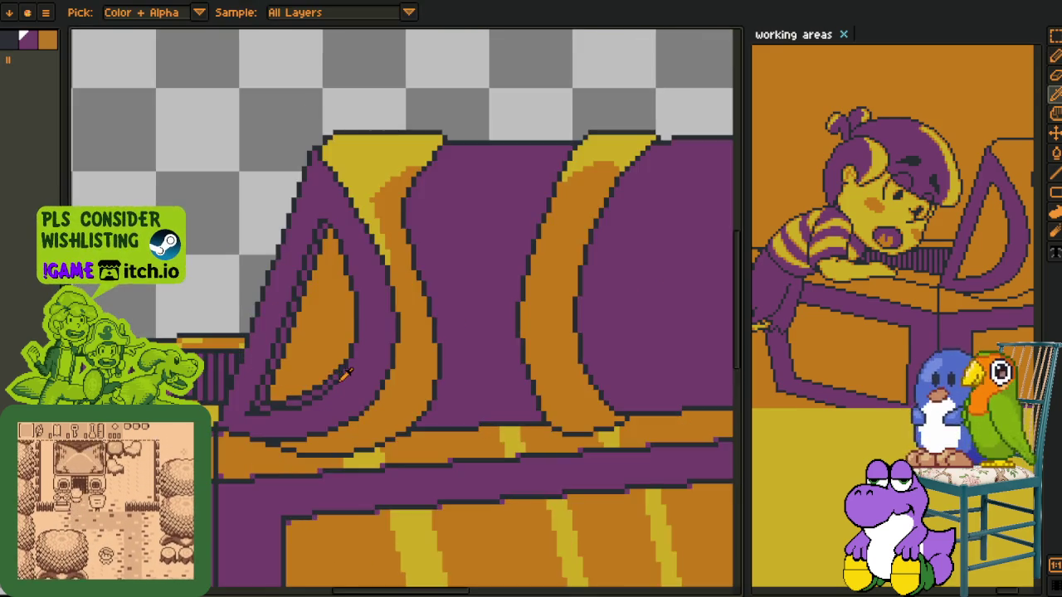
scroll(341, 375, up, 2)
key(h)
scroll(274, 465, up, 1)
scroll(287, 467, up, 1)
key(b)
mouse_move(261, 439)
mouse_down()
mouse_move(320, 455)
mouse_move(446, 407)
mouse_up()
key(g)
click(379, 443)
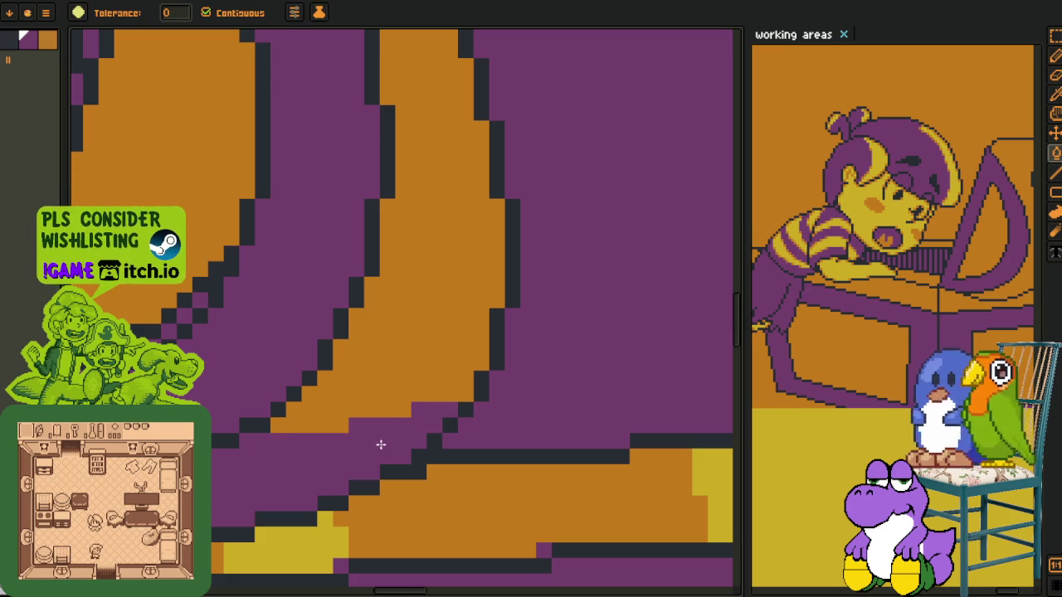
Draw purple strokes across the lower orange band and fill the lower orange region purple
key(b)
scroll(294, 444, down, 2)
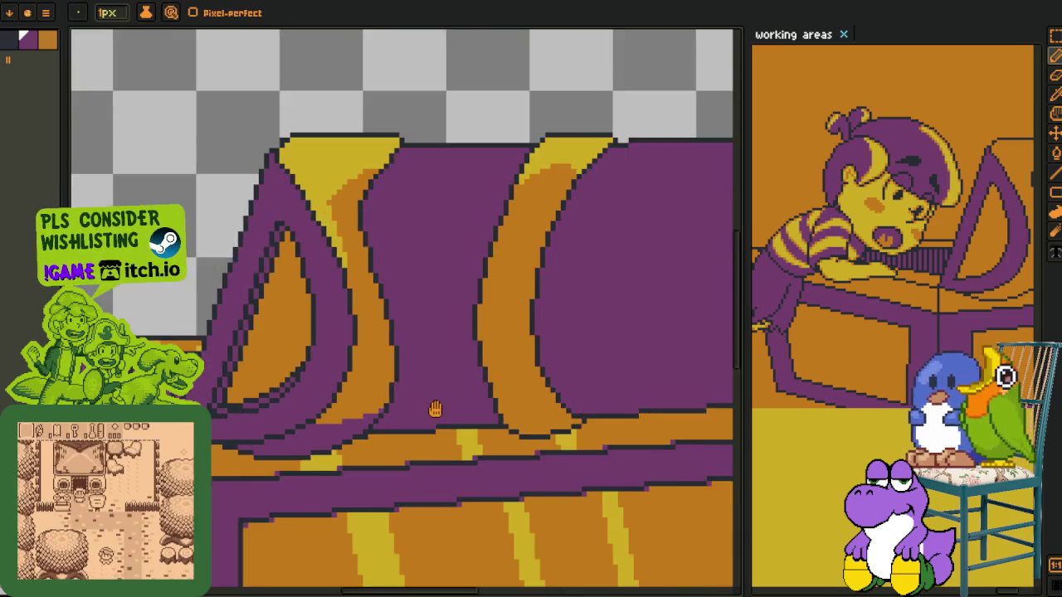
scroll(249, 415, up, 1)
scroll(294, 422, up, 2)
scroll(259, 400, up, 2)
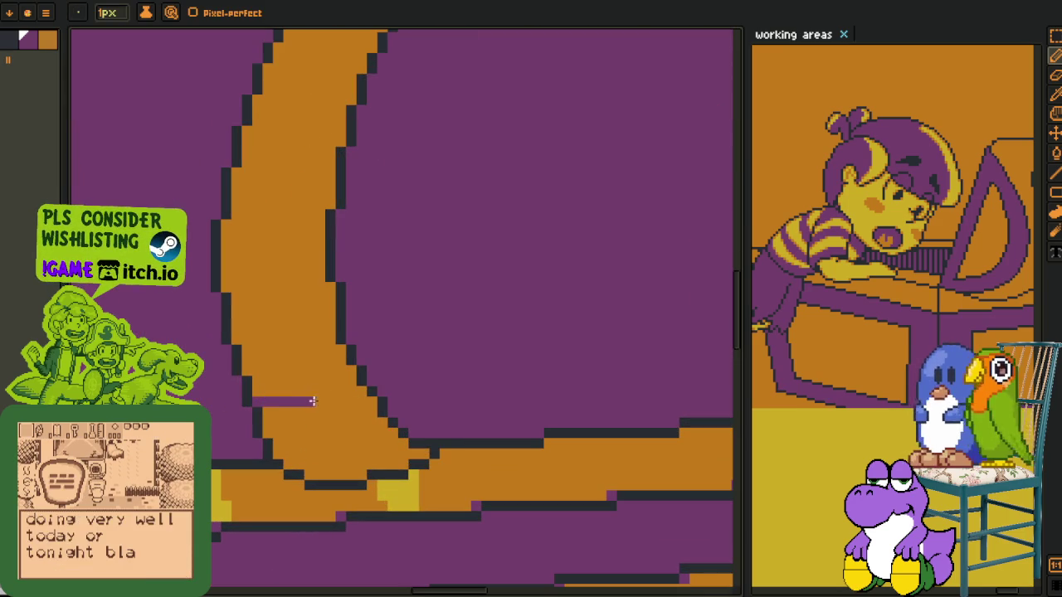
mouse_move(260, 388)
mouse_down()
mouse_move(347, 413)
mouse_move(304, 403)
mouse_up()
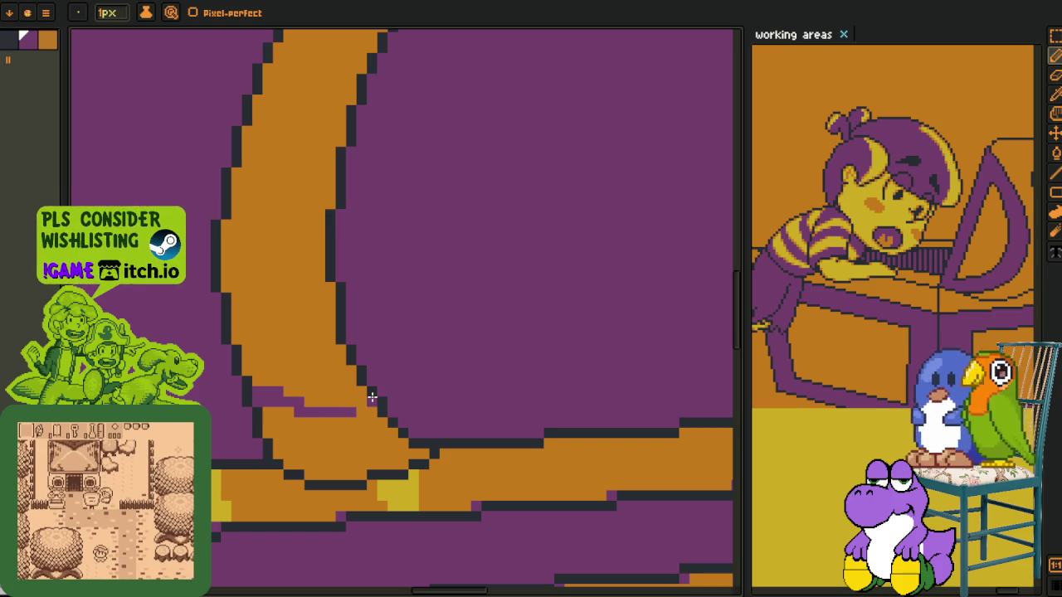
scroll(362, 393, down, 2)
drag(386, 439, 294, 434)
scroll(415, 396, up, 1)
scroll(416, 396, up, 2)
drag(406, 434, 532, 407)
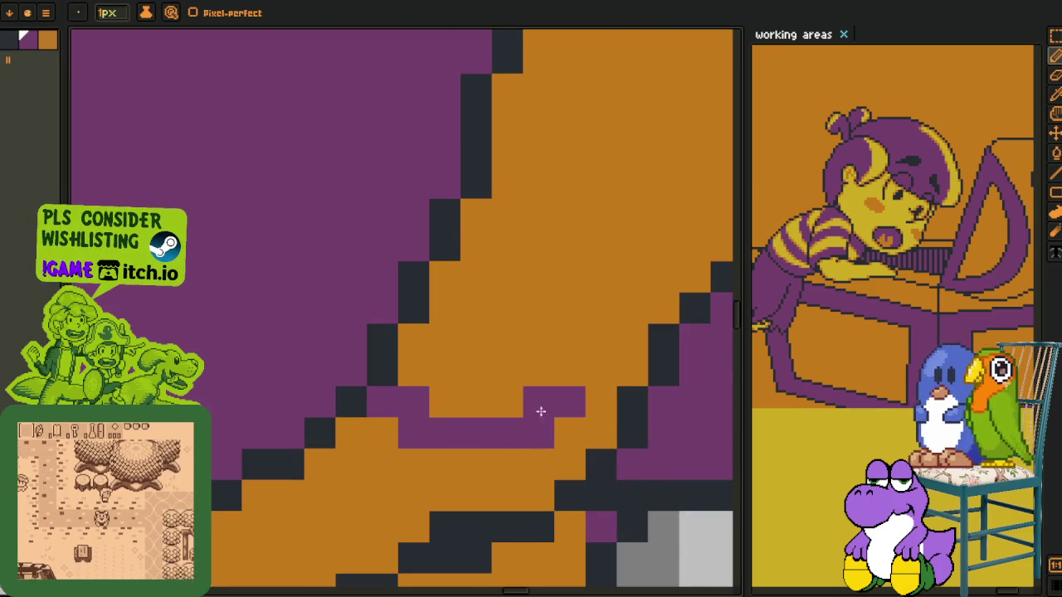
key(g)
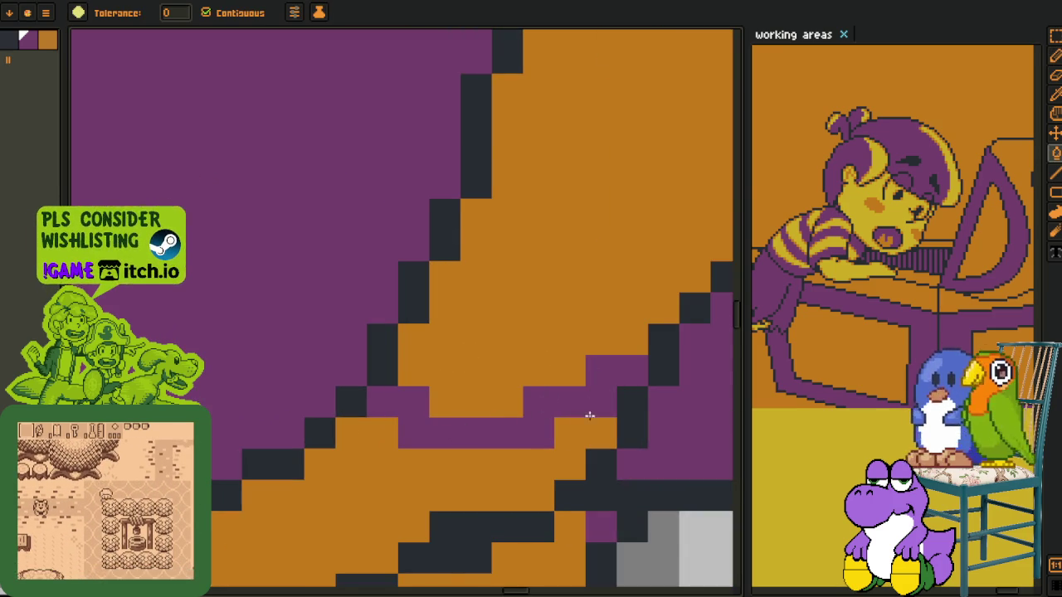
click(570, 426)
Fix single pixels near the band's edge, adding purple ones and reverting a stray pixel to orange
scroll(569, 426, down, 3)
scroll(443, 415, up, 1)
scroll(498, 362, up, 2)
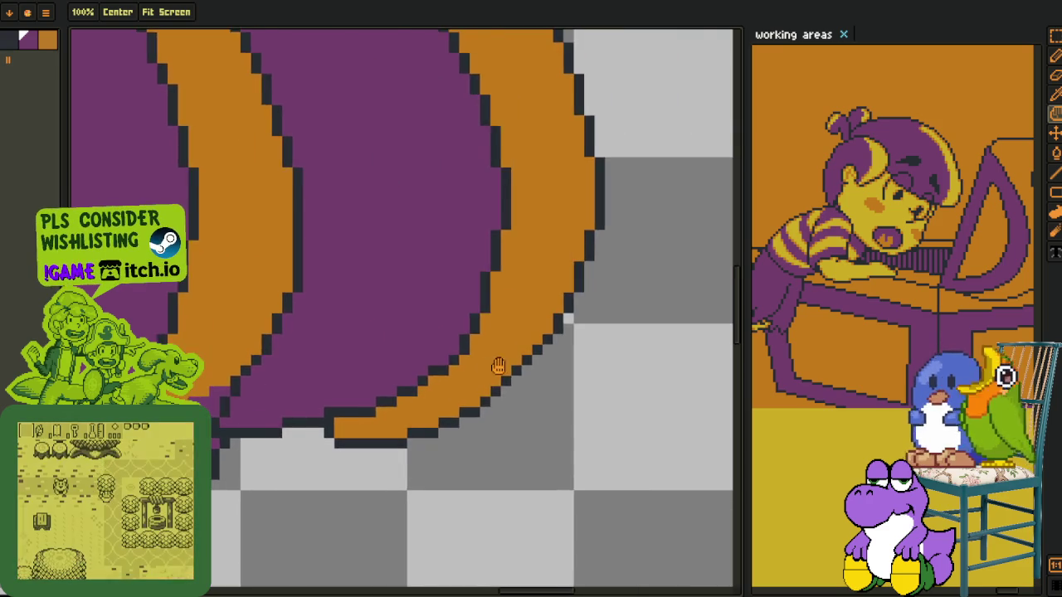
scroll(354, 408, up, 2)
key(b)
scroll(354, 408, up, 2)
mouse_move(245, 424)
mouse_down()
mouse_move(309, 455)
mouse_move(449, 401)
mouse_up()
right_click(279, 428)
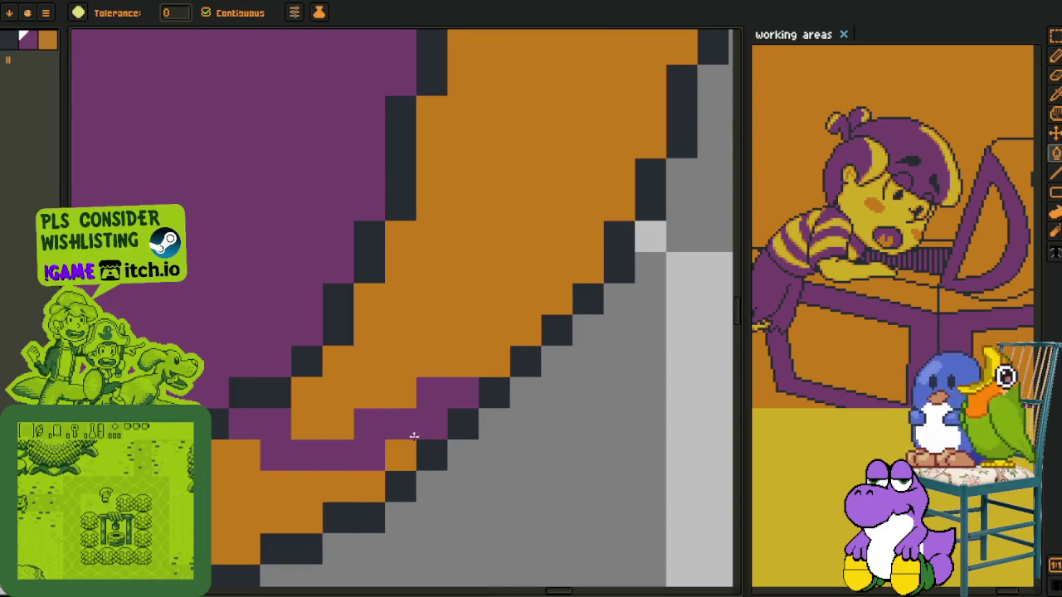
scroll(257, 478, down, 2)
click(369, 418)
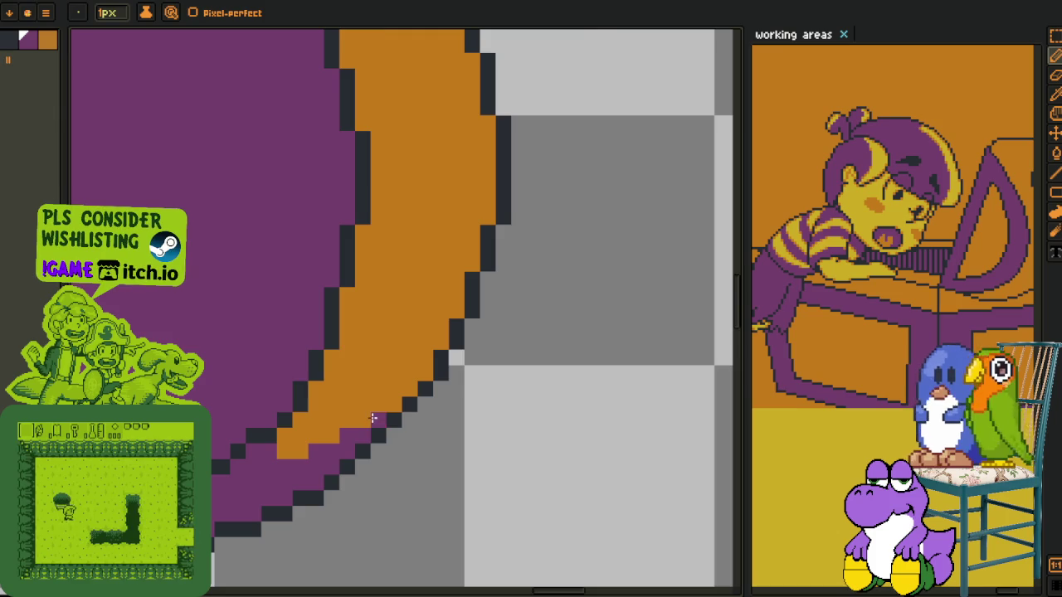
scroll(370, 419, down, 3)
scroll(460, 434, up, 1)
scroll(505, 407, up, 2)
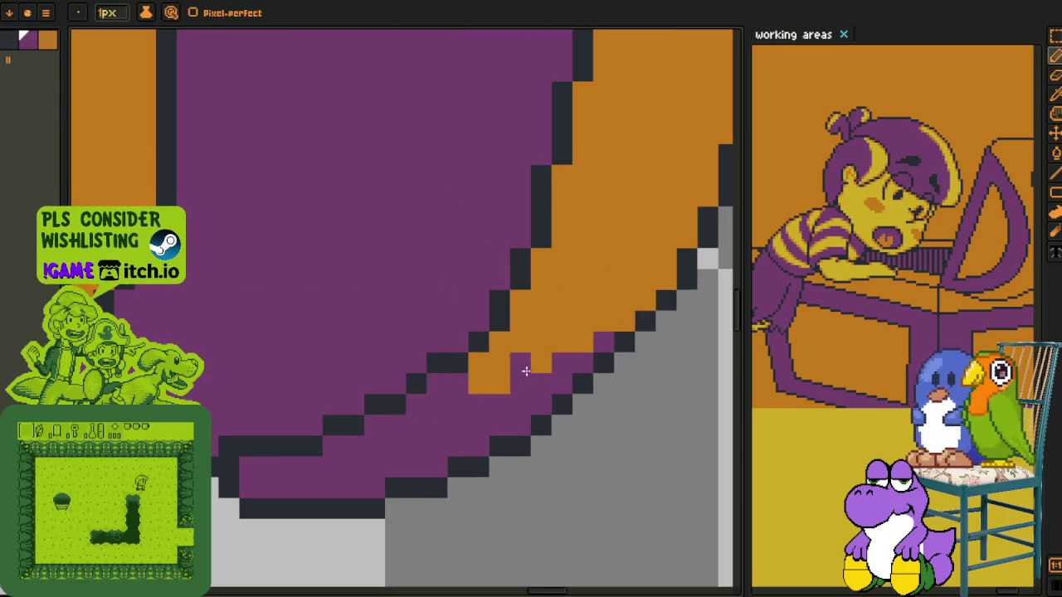
click(480, 384)
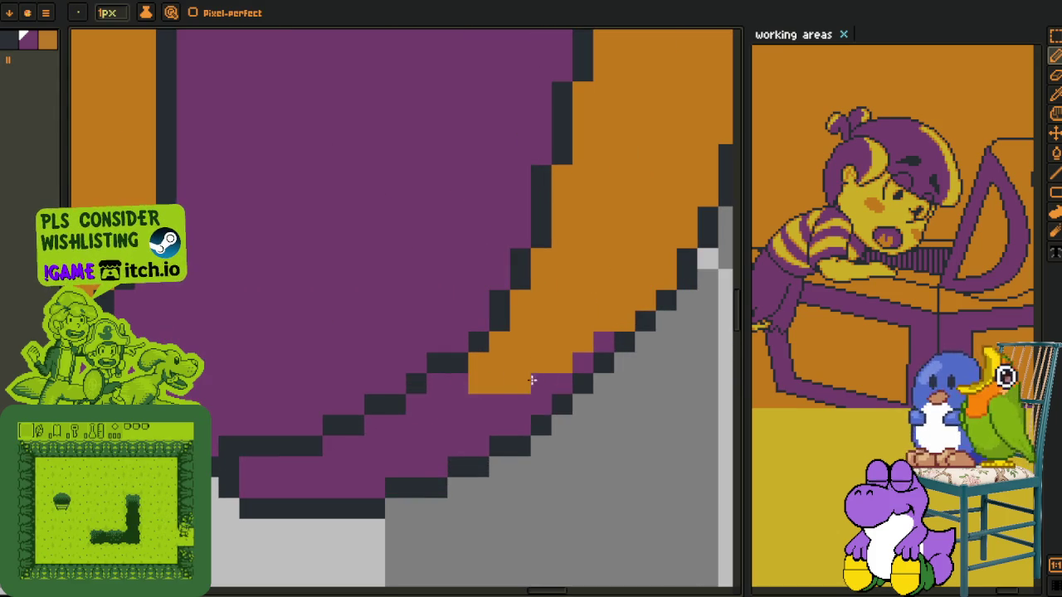
Paint purple pixels along the lid's lower-right edge
scroll(524, 380, down, 2)
scroll(526, 429, down, 2)
key(h)
drag(526, 429, 609, 400)
scroll(581, 403, up, 3)
key(b)
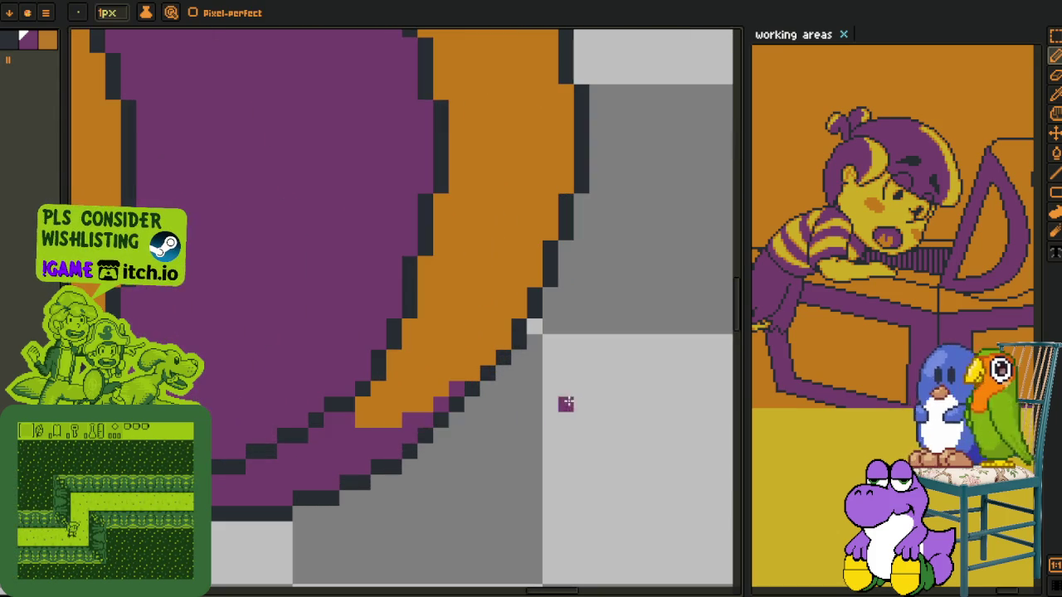
drag(397, 424, 447, 392)
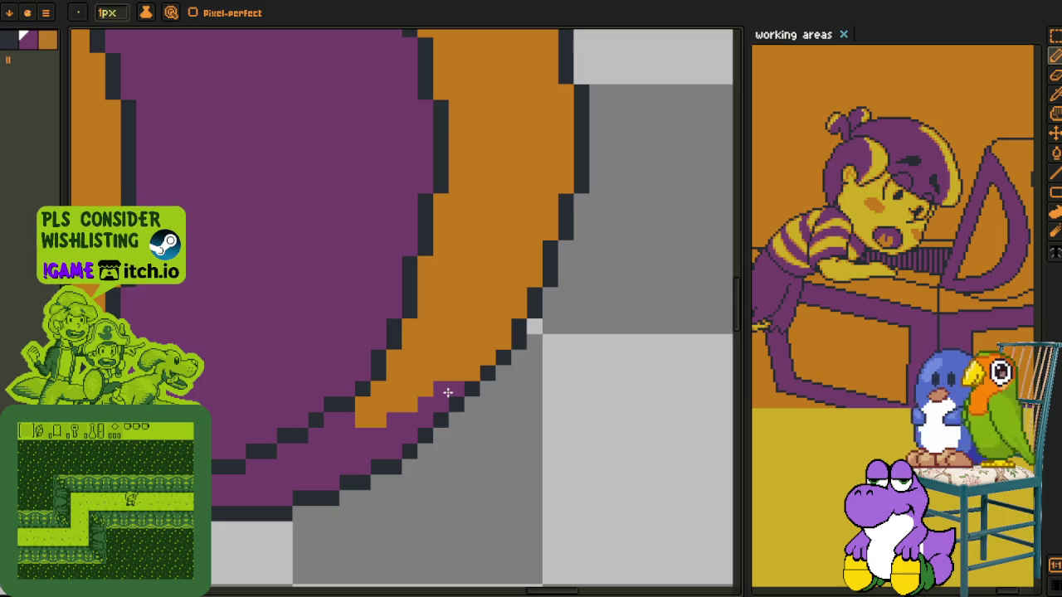
scroll(470, 379, down, 3)
scroll(506, 393, up, 1)
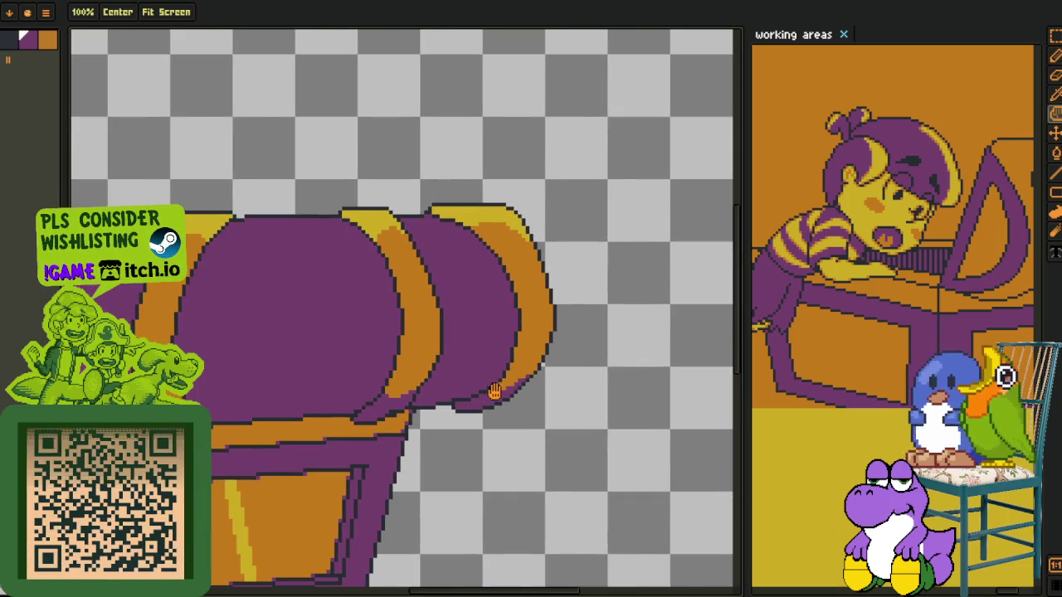
scroll(505, 393, up, 2)
scroll(496, 380, down, 2)
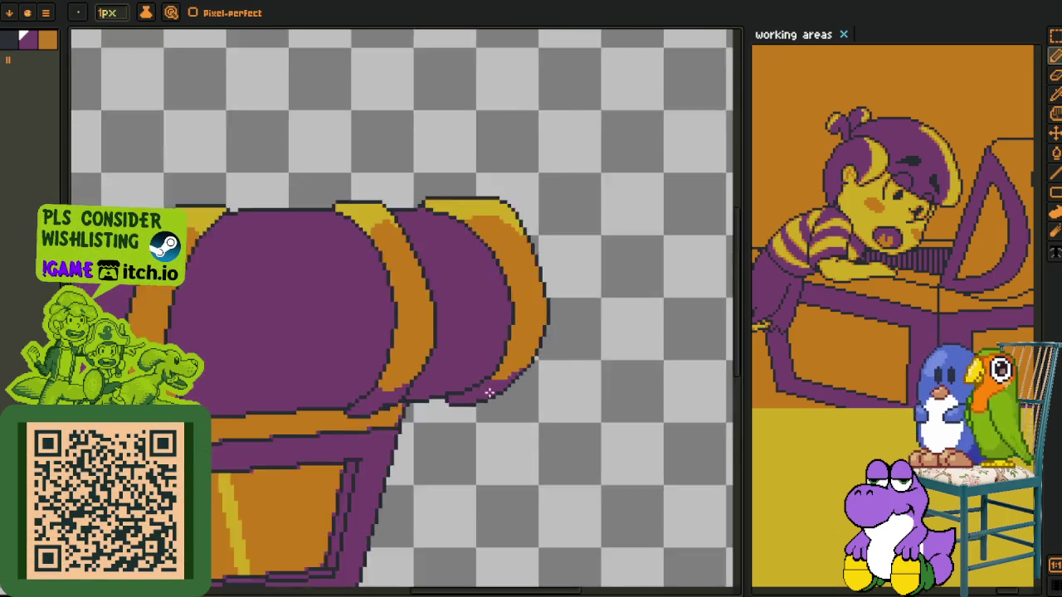
scroll(448, 390, down, 1)
key(i)
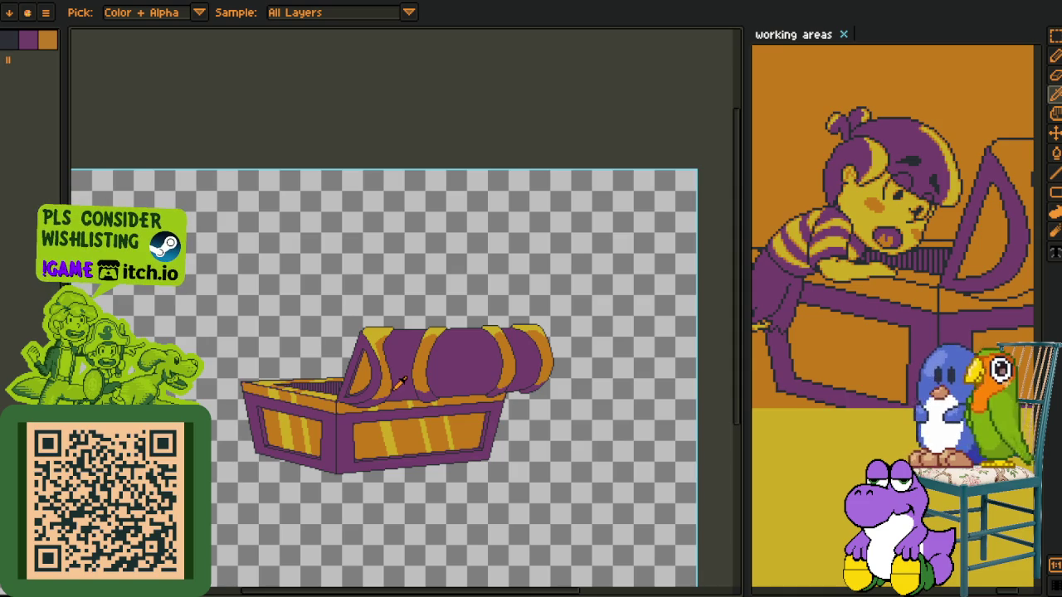
Pick the lid's purple and paint it up the orange band's right edge
scroll(399, 383, up, 3)
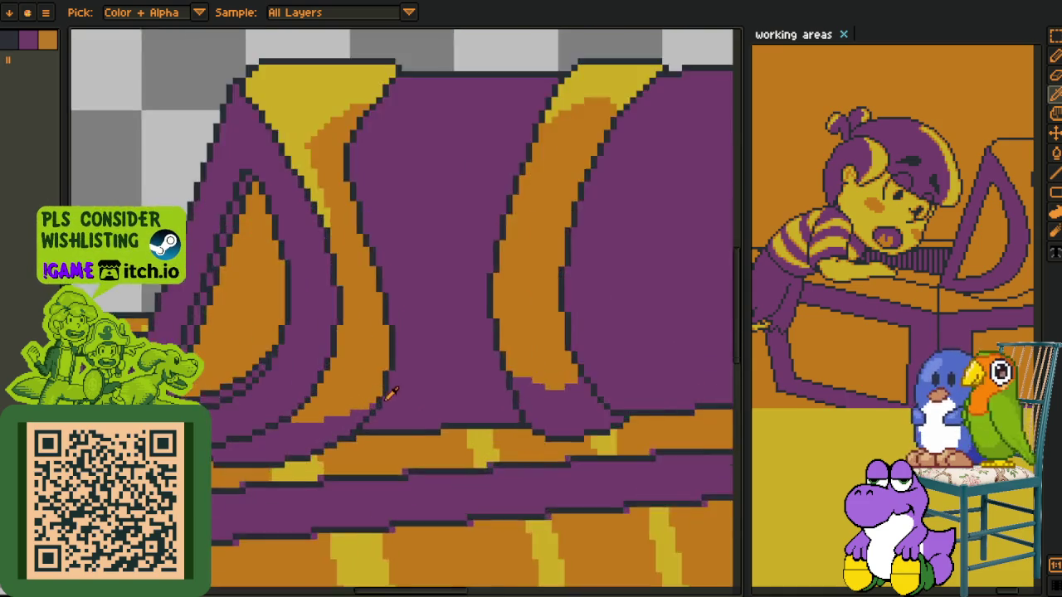
scroll(365, 407, up, 2)
click(360, 409)
key(b)
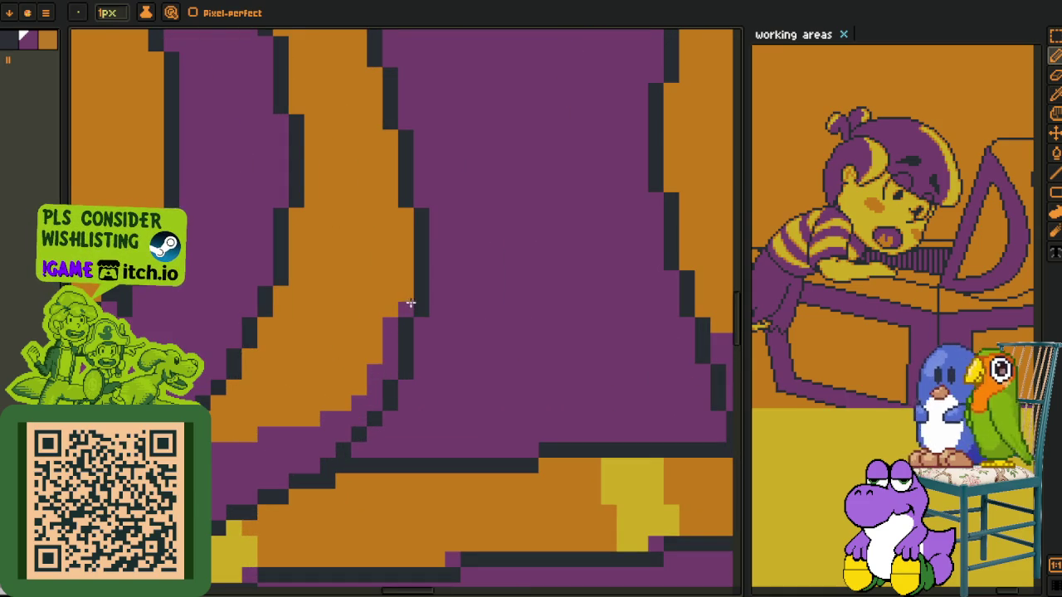
scroll(394, 309, down, 3)
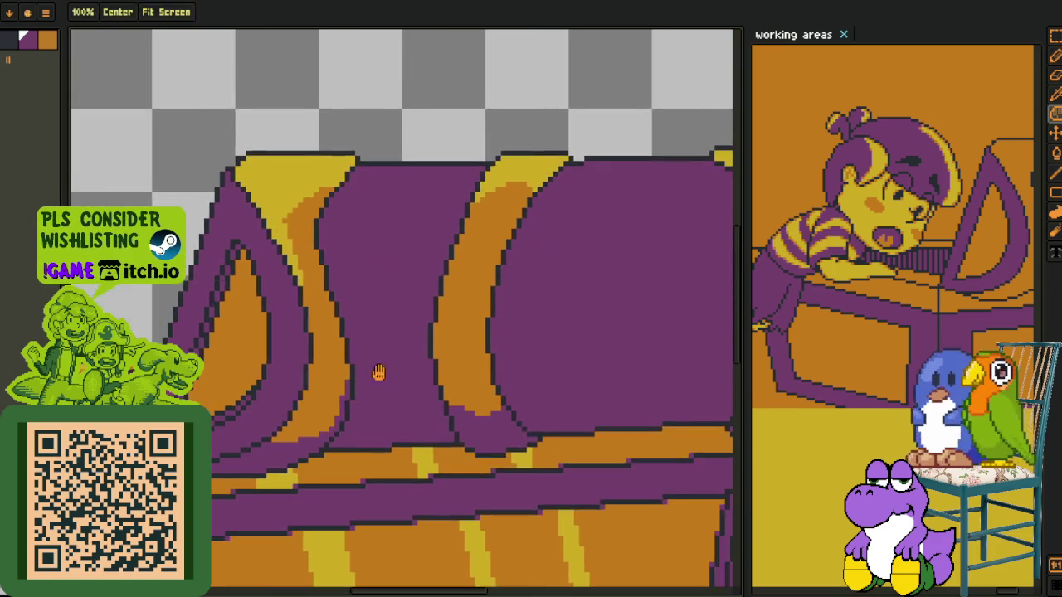
scroll(371, 373, up, 3)
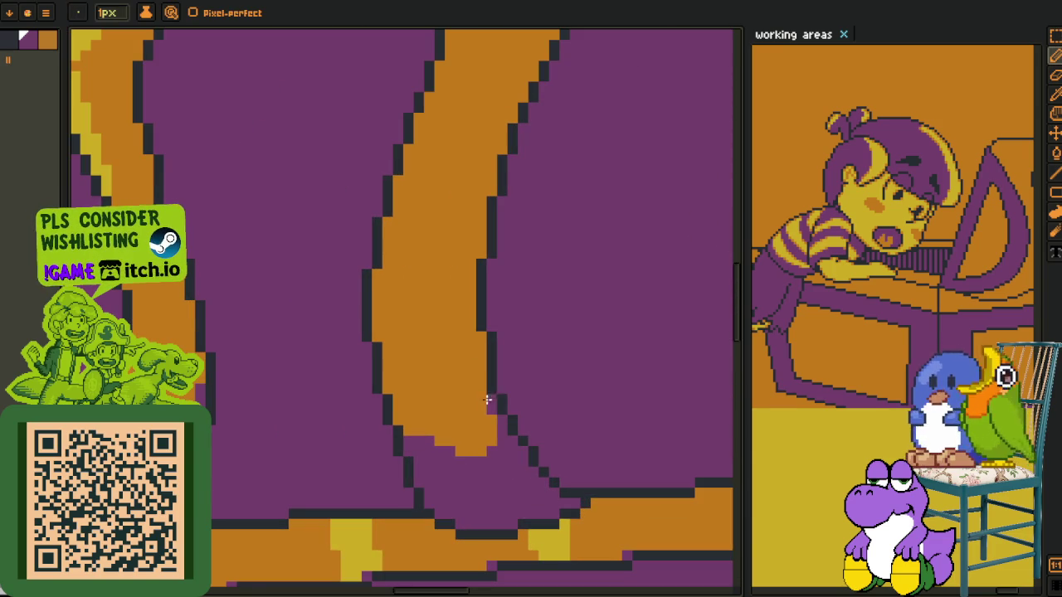
drag(489, 415, 475, 346)
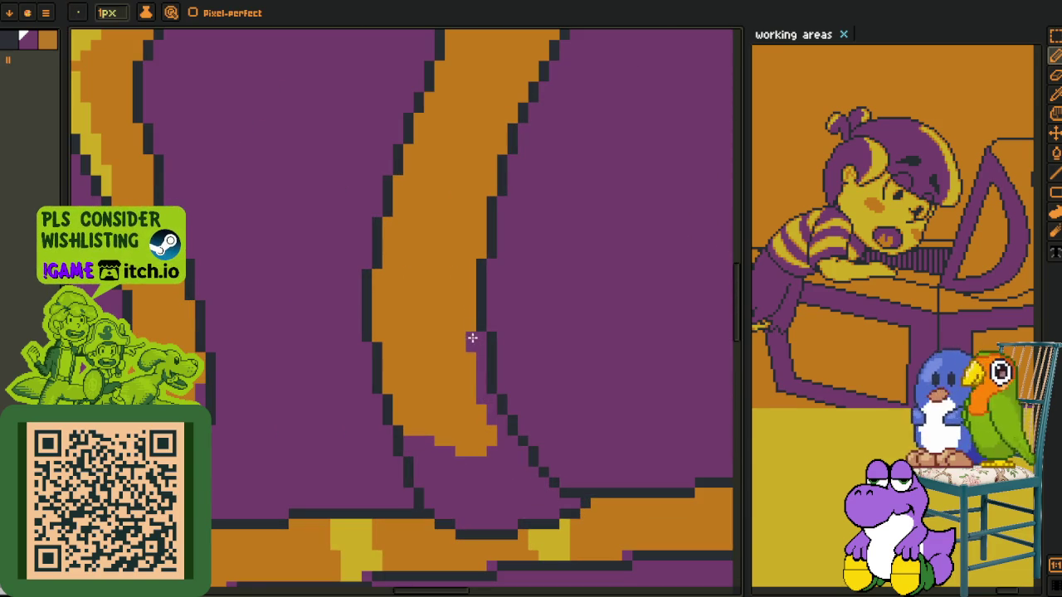
Add purple pixels as a staircase along the chest lid's diagonal outline
scroll(463, 294, down, 3)
scroll(399, 332, right, 5)
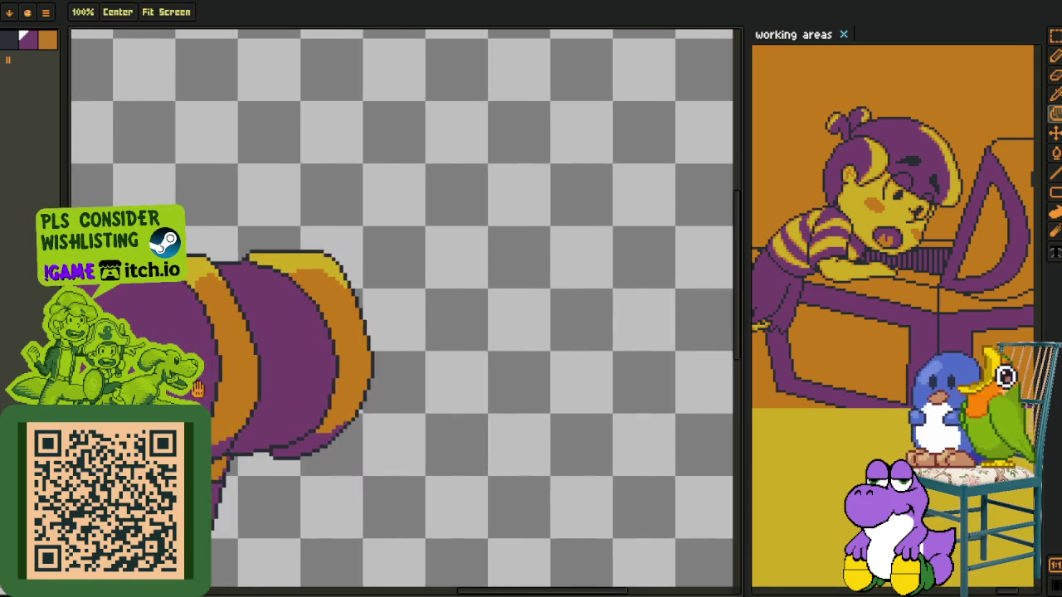
scroll(333, 384, up, 2)
scroll(332, 384, up, 2)
mouse_move(333, 384)
mouse_down()
mouse_move(325, 346)
mouse_move(343, 290)
mouse_up()
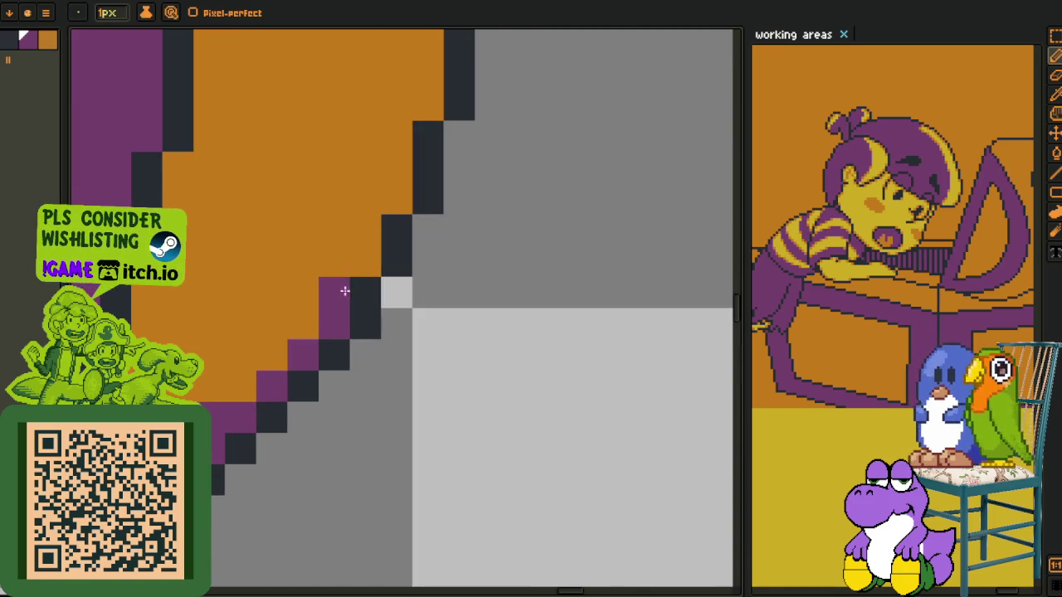
click(365, 261)
click(311, 324)
scroll(311, 324, up, 3)
mouse_move(332, 421)
mouse_down()
mouse_move(360, 340)
mouse_move(400, 284)
mouse_move(395, 229)
mouse_move(421, 194)
mouse_up()
scroll(396, 351, down, 5)
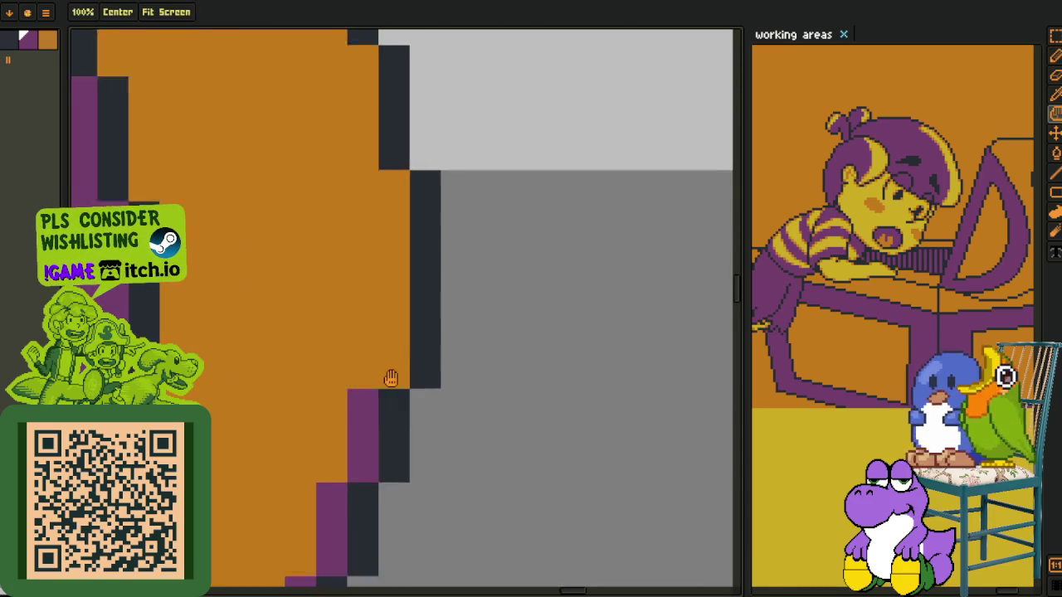
drag(387, 391, 390, 329)
scroll(390, 330, down, 3)
scroll(373, 398, down, 3)
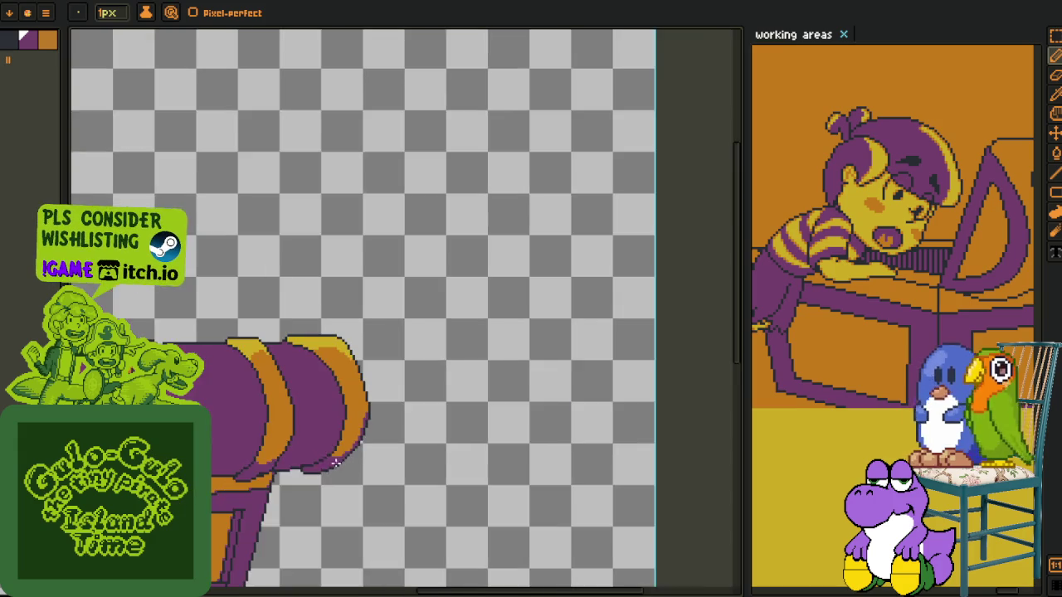
Pick yellow from the lid and paint a highlight along the band's left edge
key(z)
scroll(323, 456, up, 1)
key(o)
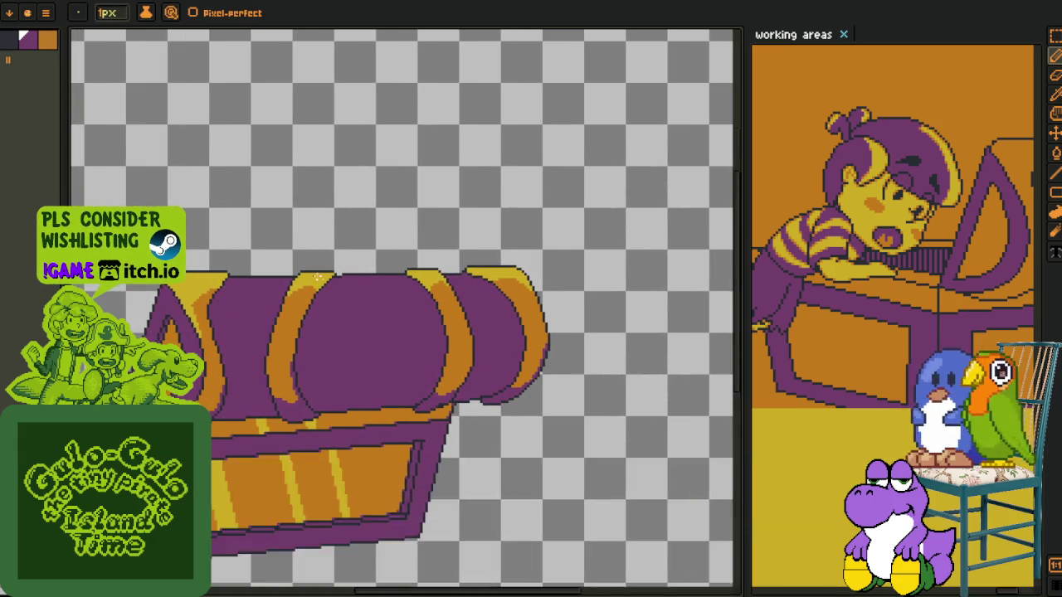
scroll(332, 287, up, 3)
scroll(340, 285, up, 2)
click(343, 284)
key(b)
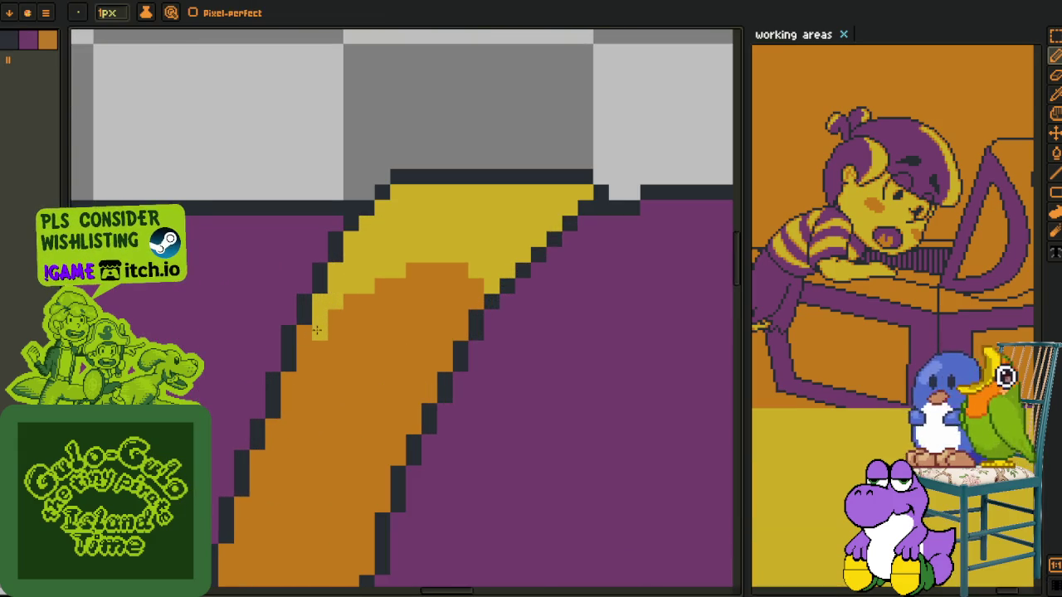
drag(311, 332, 283, 417)
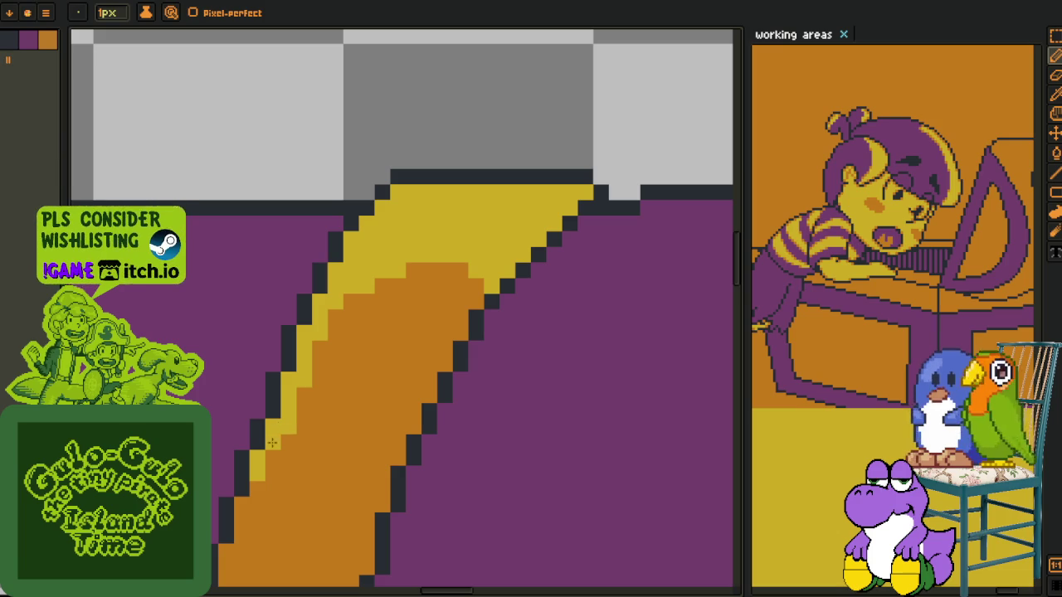
scroll(241, 504, down, 2)
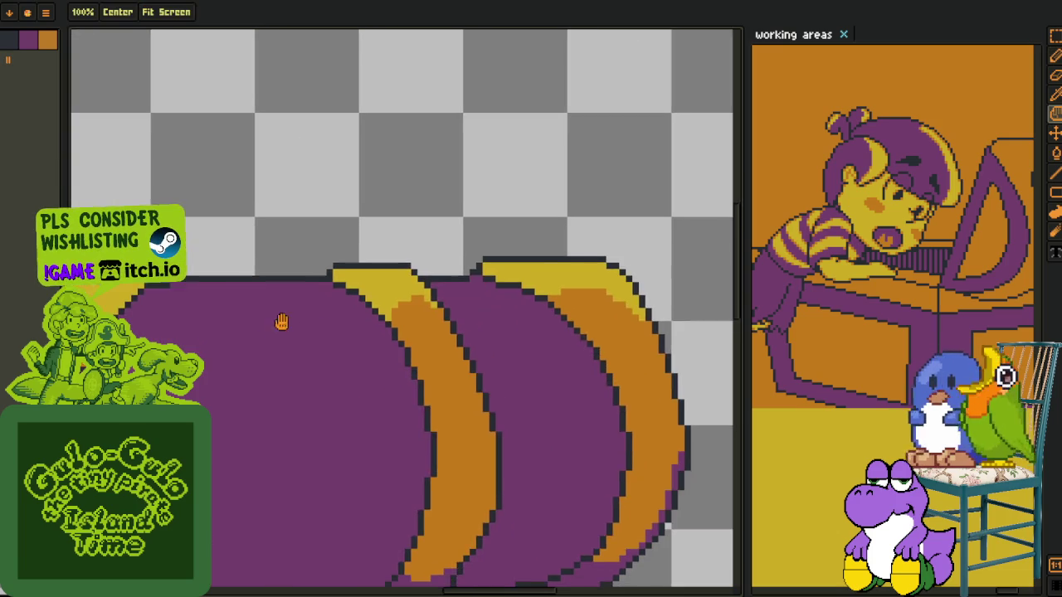
scroll(403, 368, up, 2)
scroll(384, 363, up, 1)
mouse_move(384, 362)
mouse_down()
mouse_move(352, 322)
mouse_move(325, 247)
mouse_move(370, 290)
mouse_up()
Shift the view across the lid and recolour a few pixels along the chest's edge
key(o)
key(b)
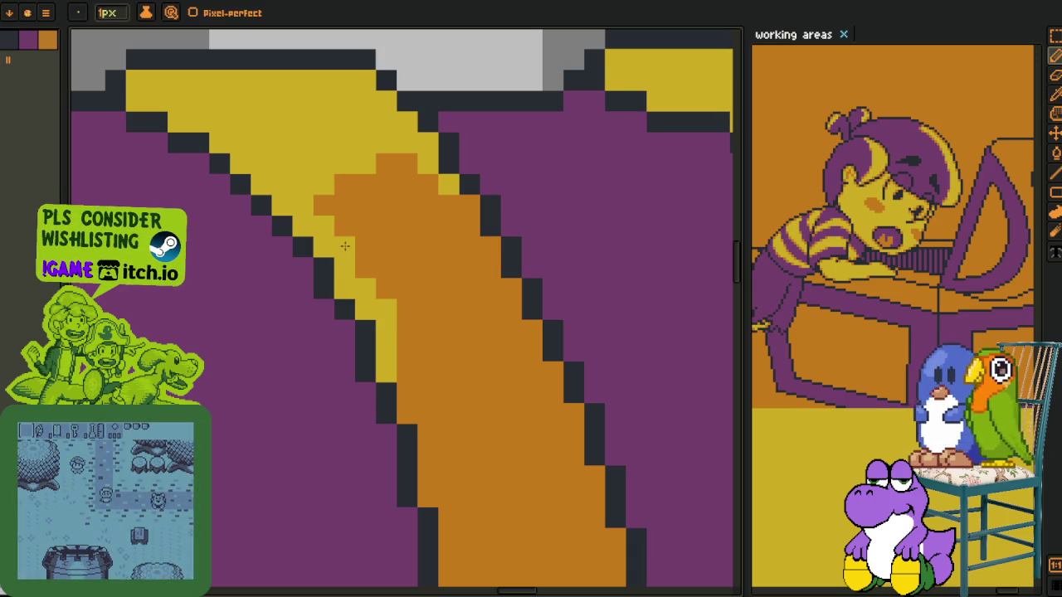
mouse_move(409, 375)
mouse_down()
mouse_move(306, 292)
mouse_move(335, 413)
mouse_up()
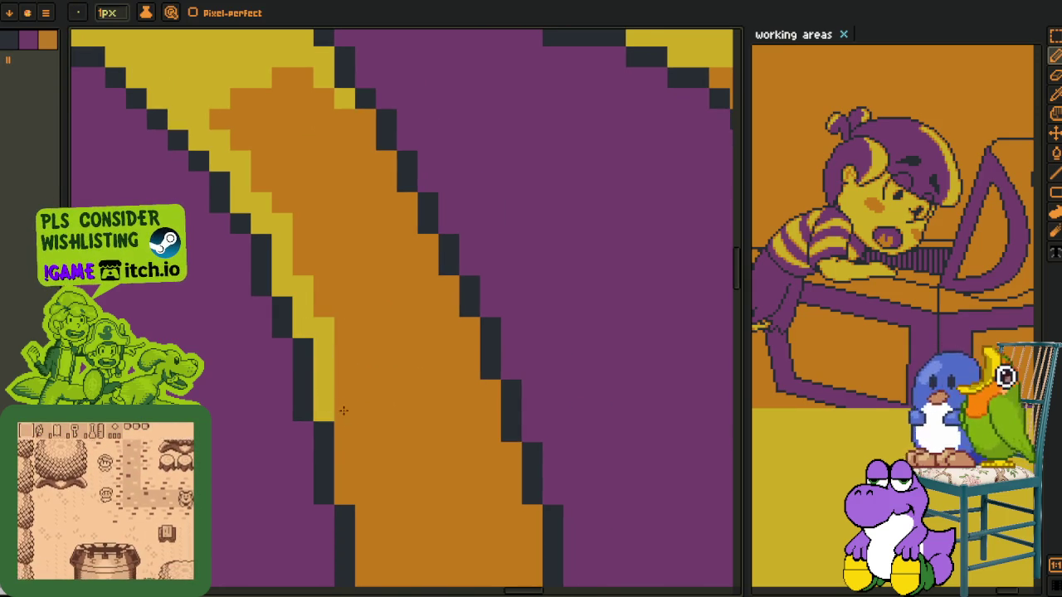
scroll(446, 415, down, 2)
scroll(445, 415, down, 3)
scroll(445, 415, down, 1)
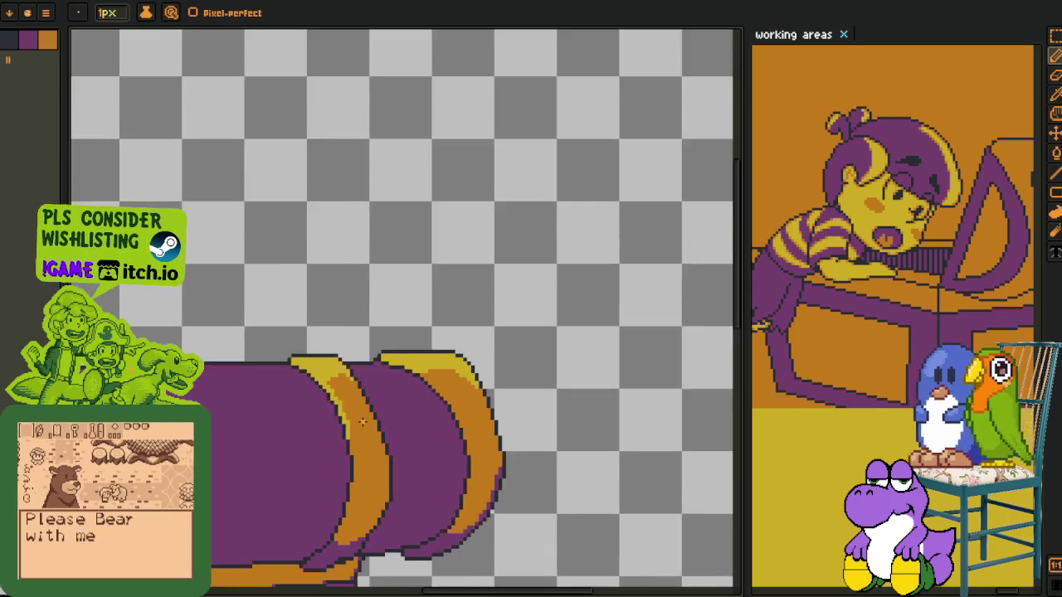
scroll(369, 426, down, 2)
scroll(369, 426, up, 2)
scroll(365, 423, up, 2)
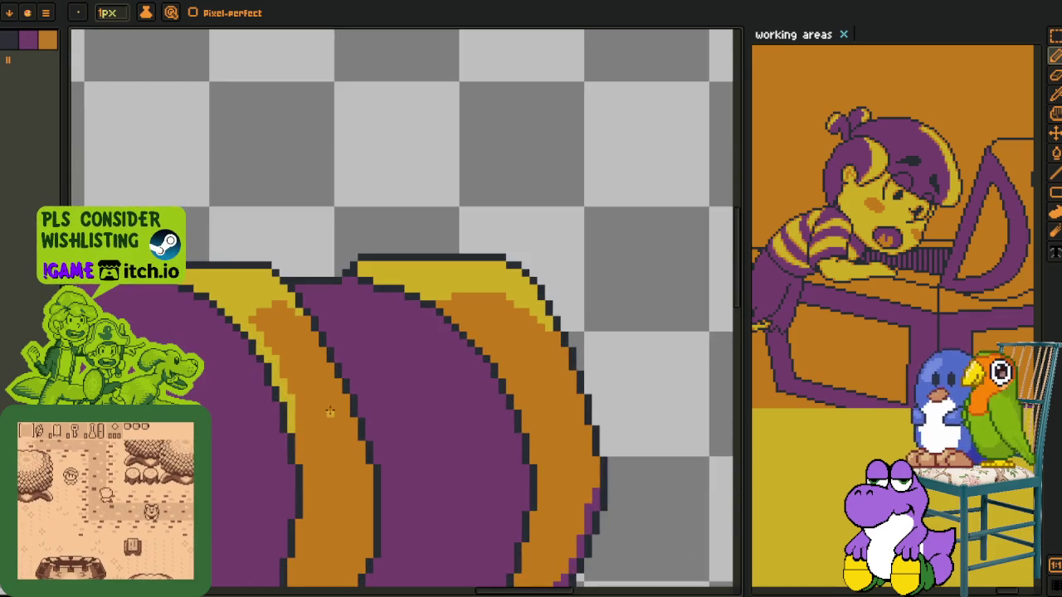
scroll(292, 406, up, 2)
drag(257, 306, 242, 291)
Paint yellow highlight pixels along the lid edge and save the chest artwork
scroll(210, 234, down, 2)
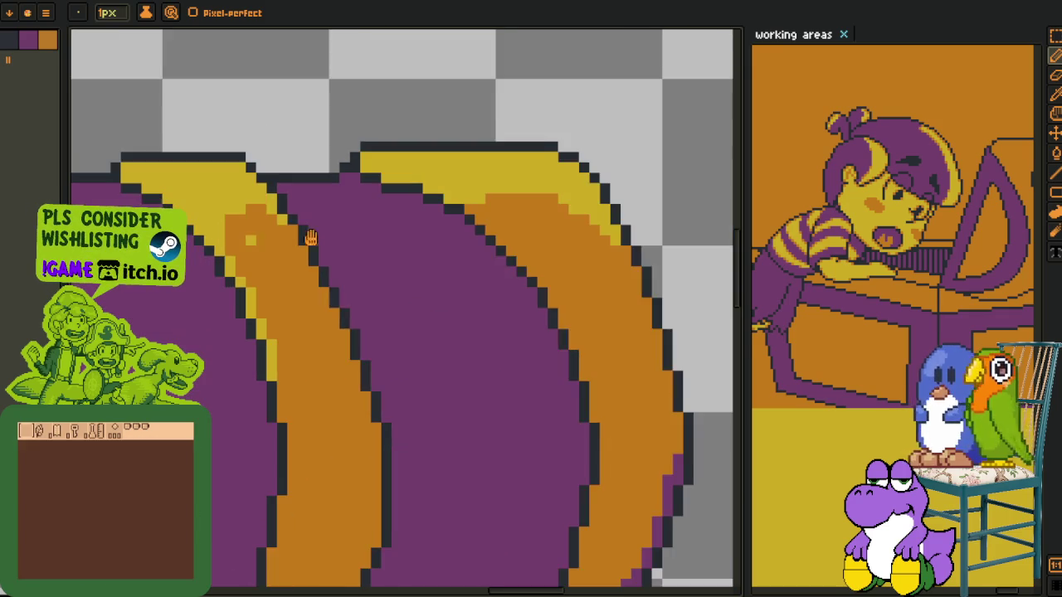
scroll(274, 240, down, 1)
scroll(343, 249, up, 1)
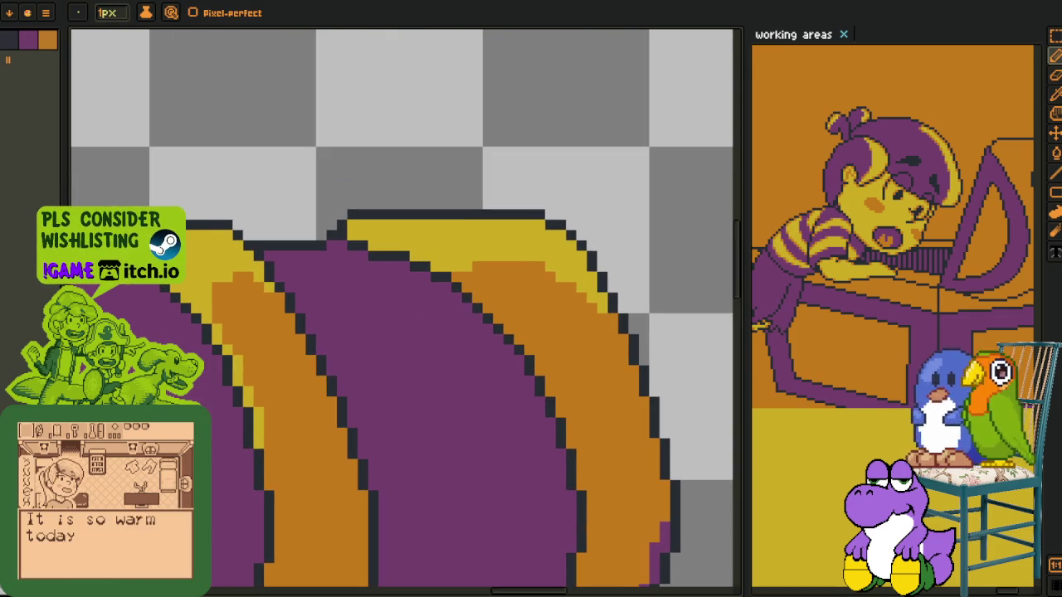
scroll(496, 326, down, 2)
scroll(481, 298, up, 2)
scroll(396, 254, up, 1)
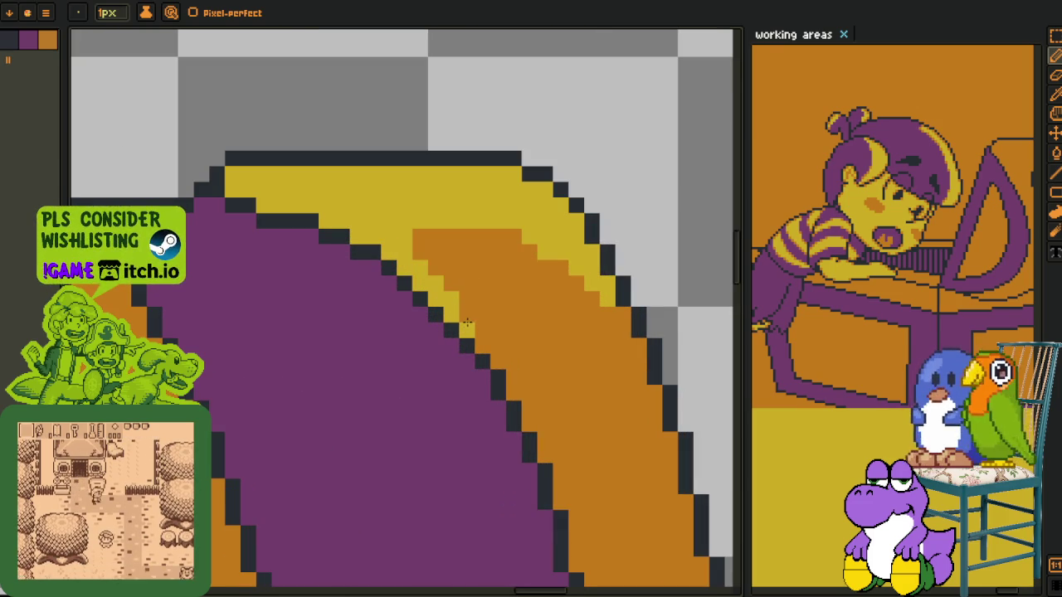
drag(467, 322, 486, 346)
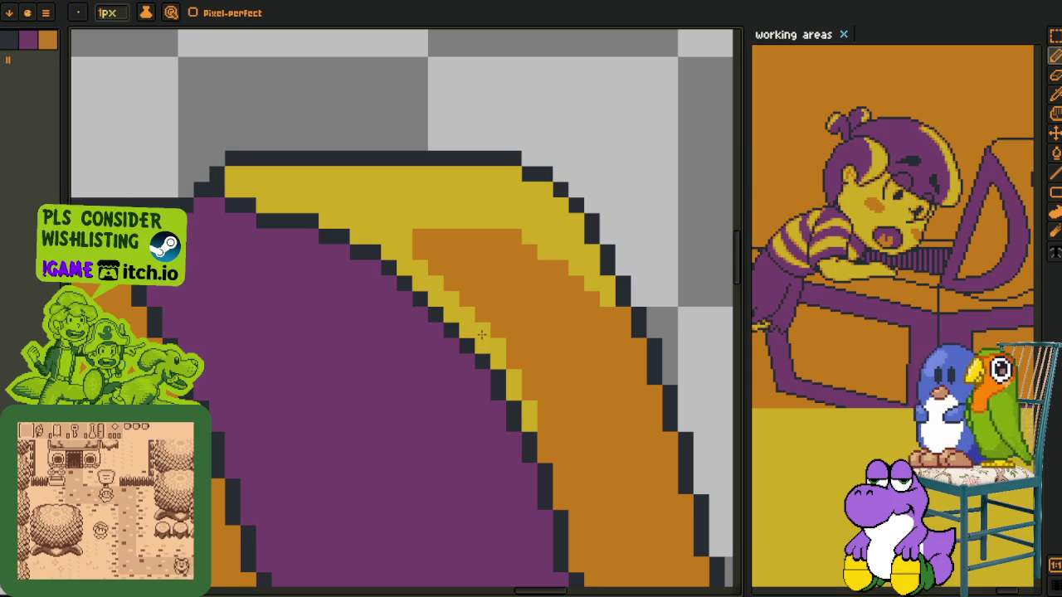
key(ctrl+s)
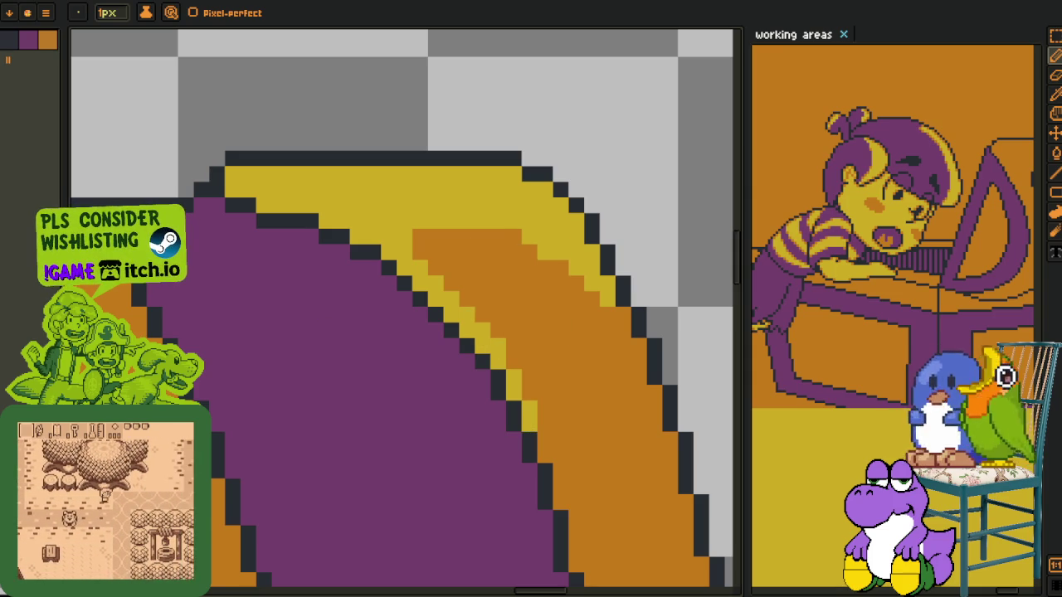
Switch to Godot and save the overworld scene before playtesting
key(alt+Tab)
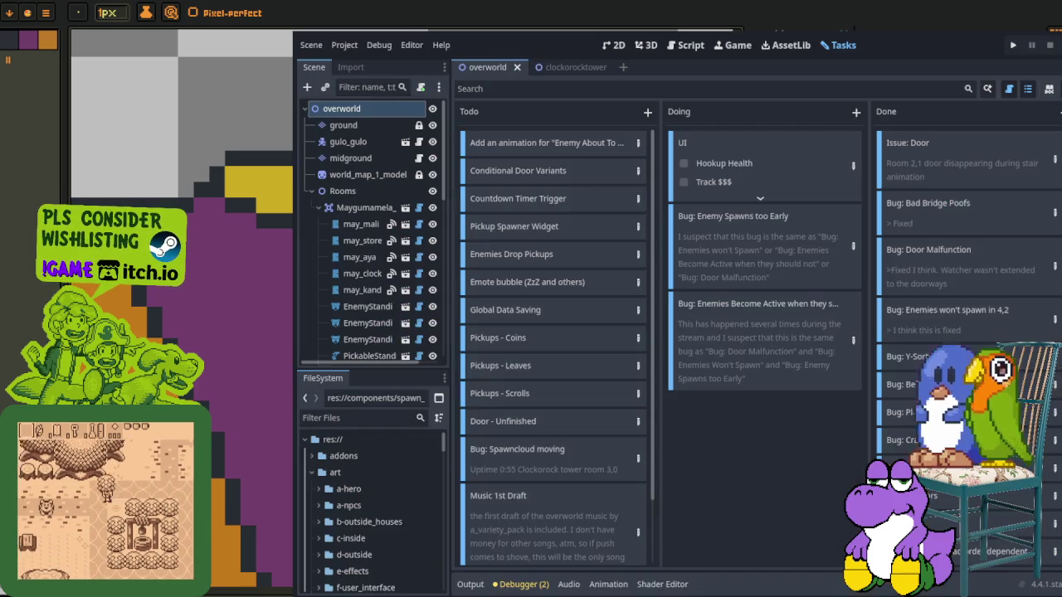
key(ctrl+s)
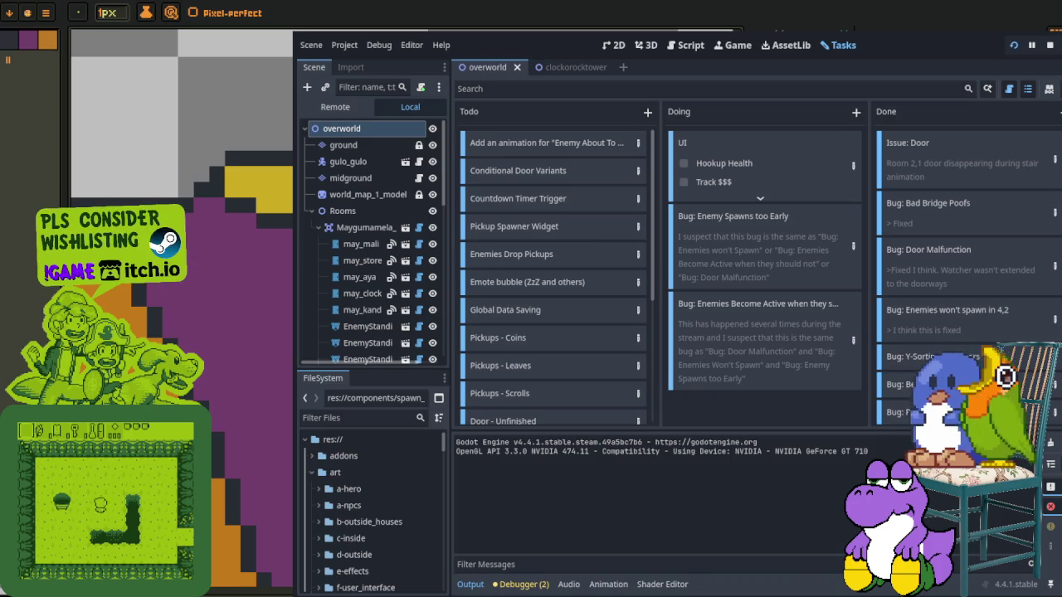
key(alt+Tab)
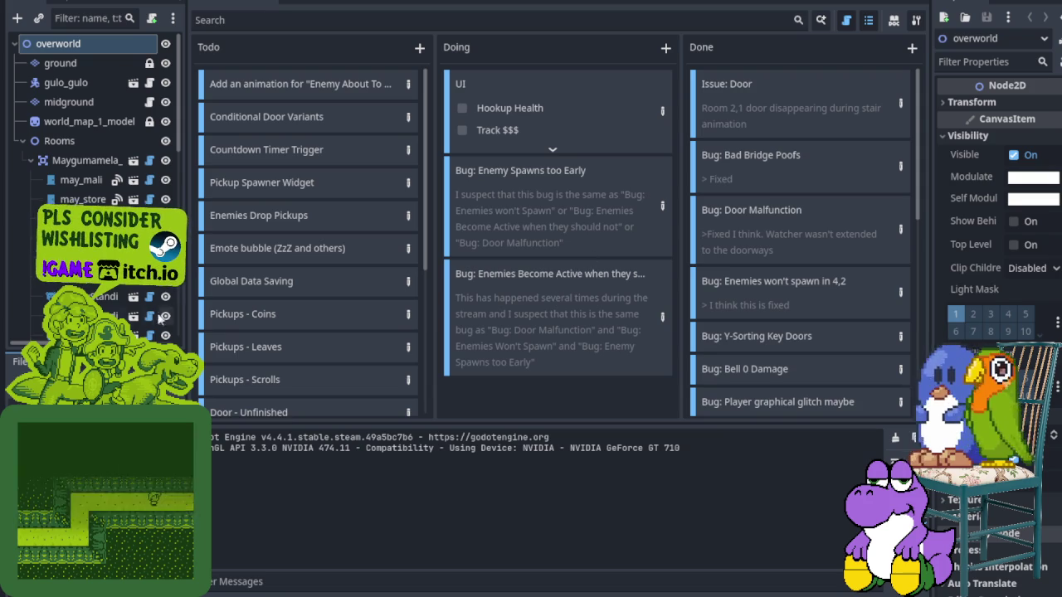
scroll(307, 249, down, 5)
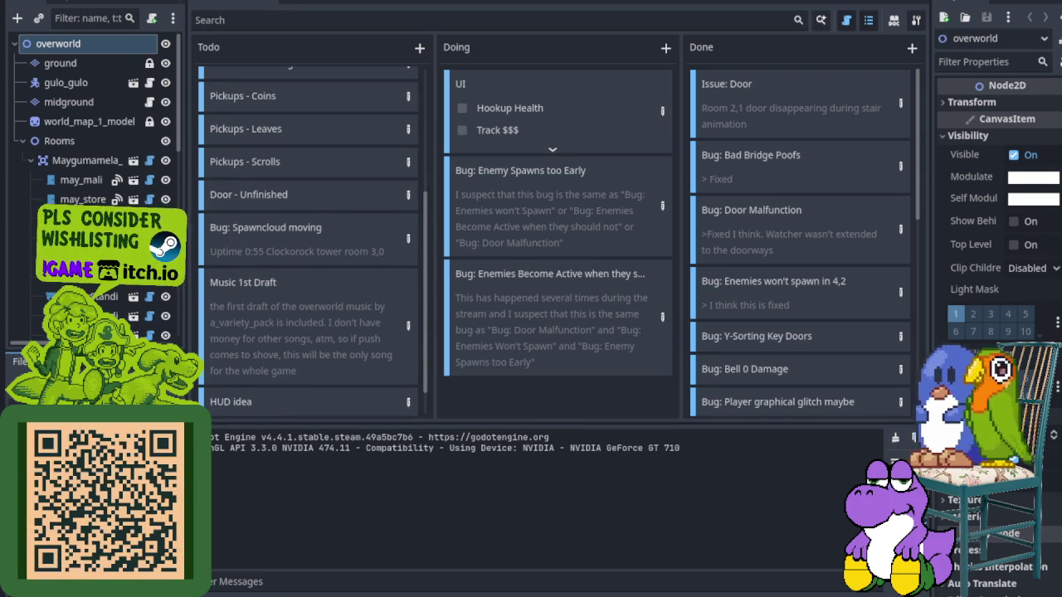
key(ctrl+s)
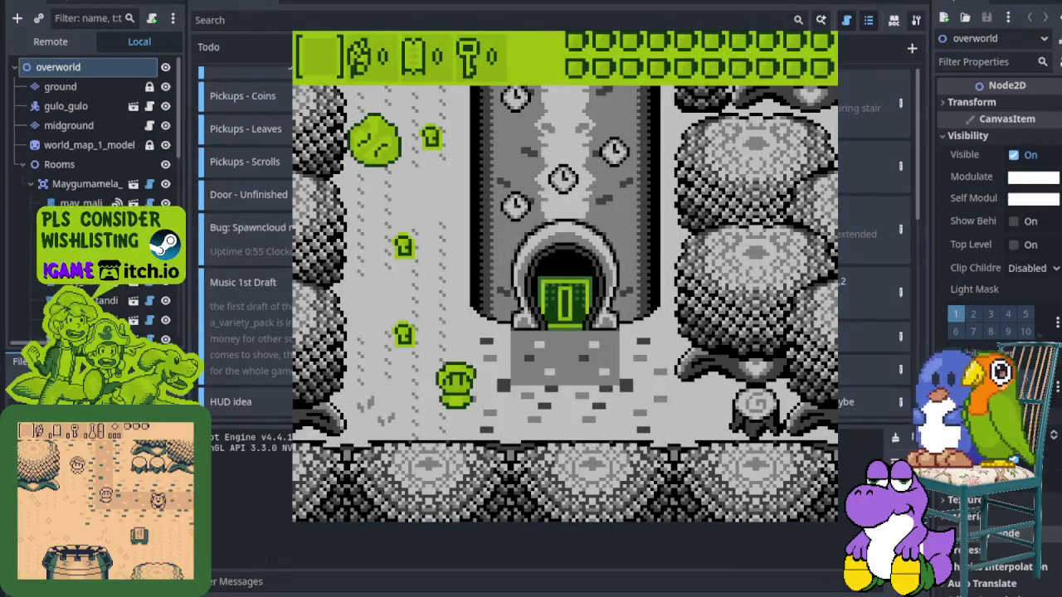
Walk the player around outside, picking up keys on the way to the tower
key(Left)
key(Up)
key(Up)
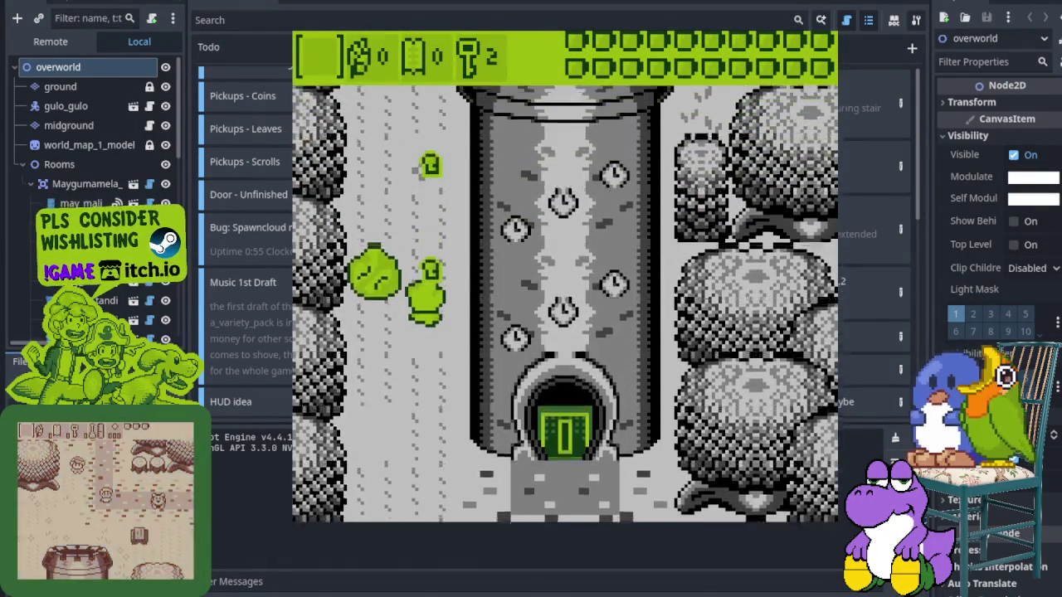
key(Right)
key(Right)
key(Up)
key(Left)
key(Up)
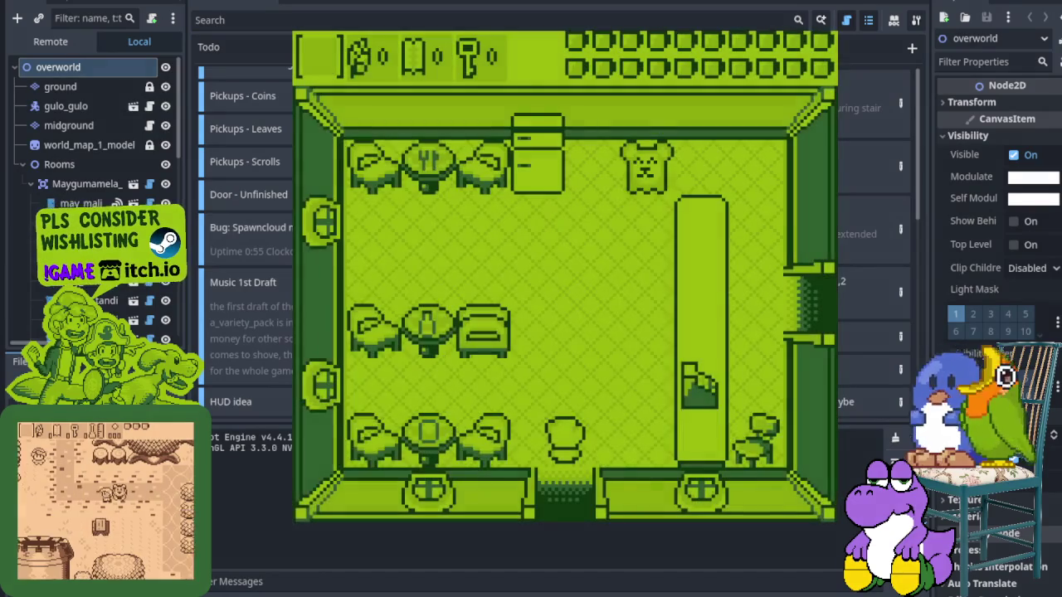
Walk into the room past the counter, visit the table and exit through the doorways
key(Up)
key(Right)
key(Up)
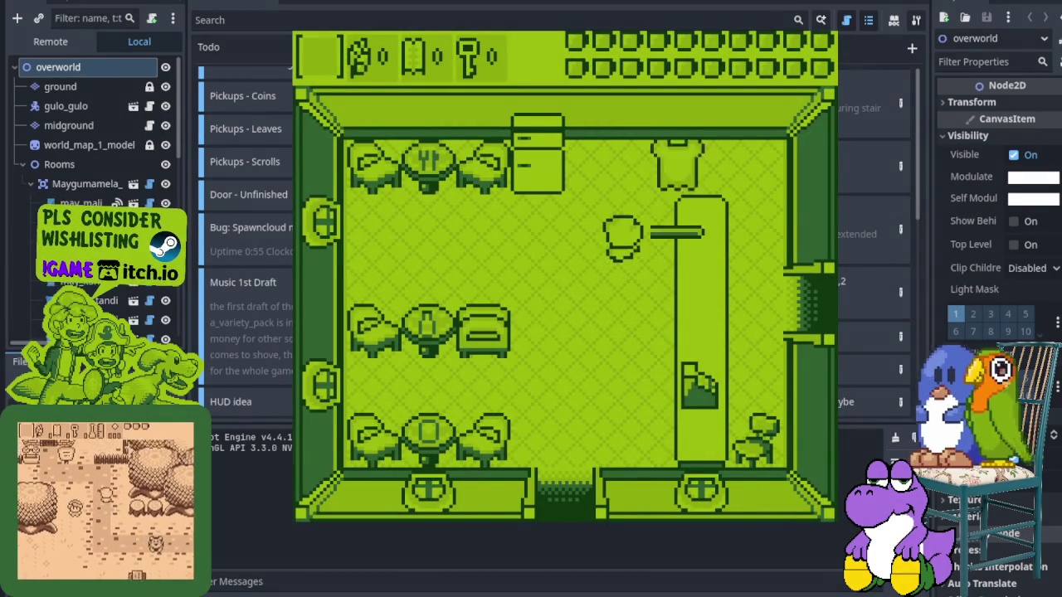
key(Right)
key(Right)
key(Down)
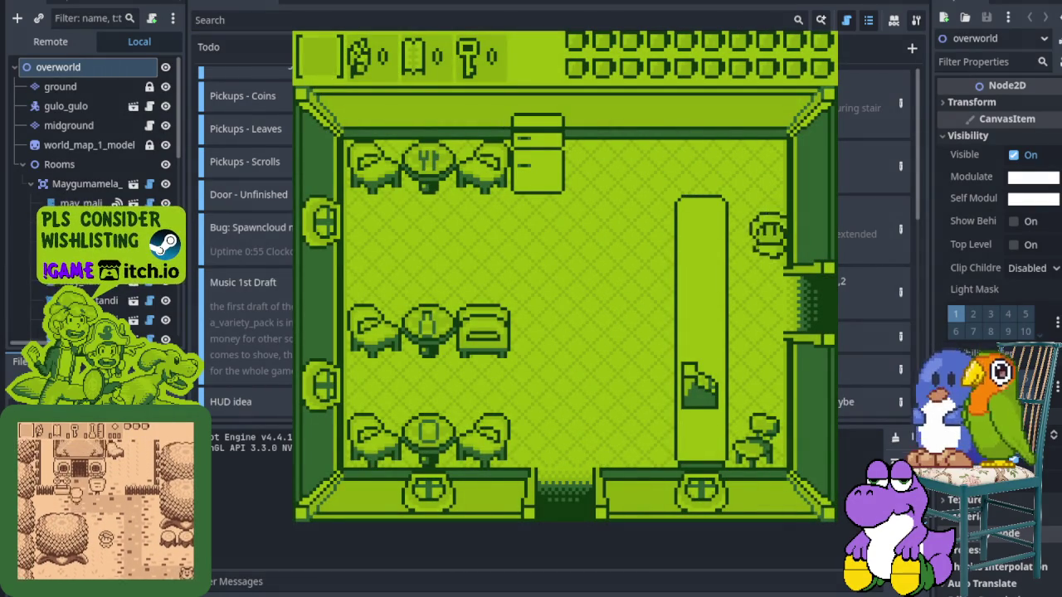
key(Right)
key(Right)
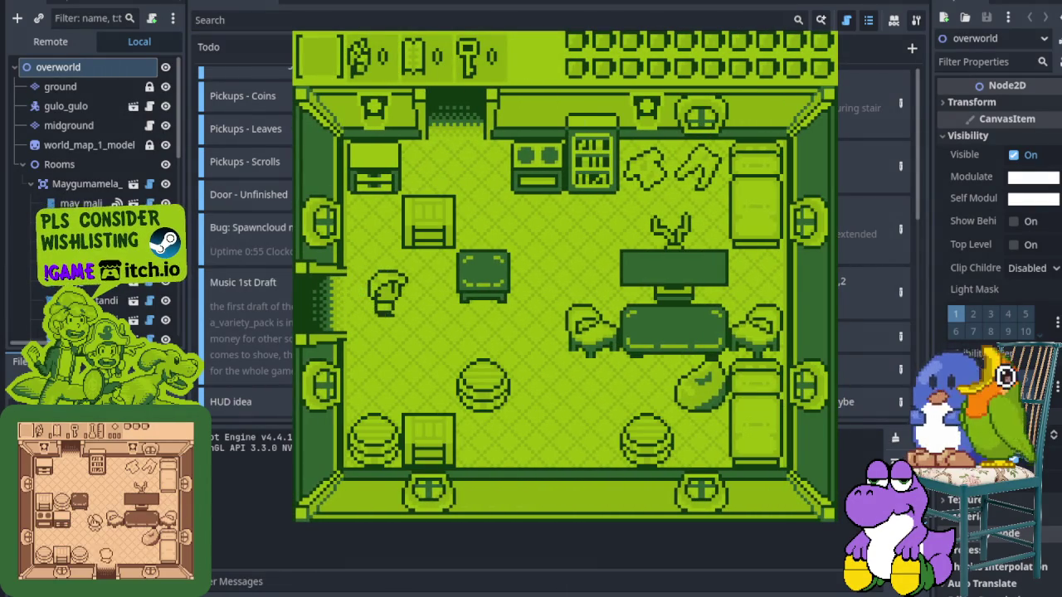
key(Up)
key(Down)
key(Left)
Walk around the next room and leave through its bottom door
key(Up)
key(Left)
key(Down)
key(Up)
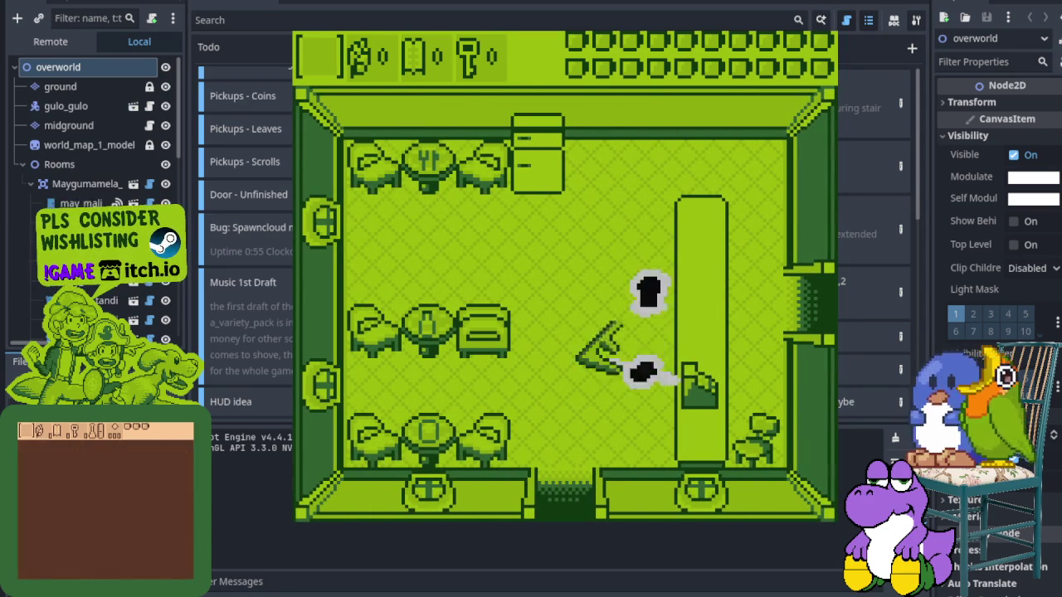
key(Left)
key(Down)
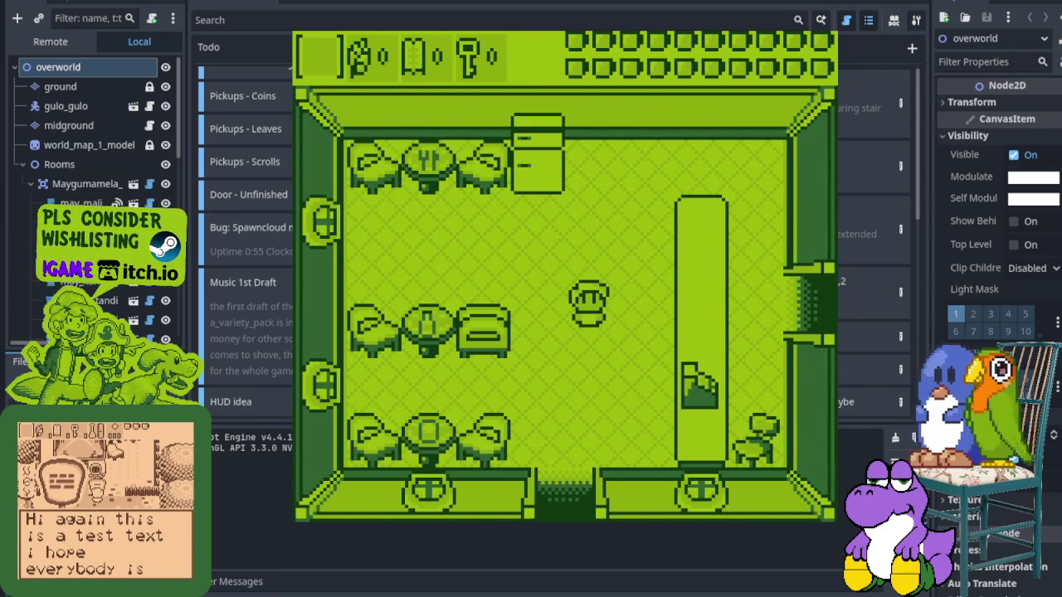
key(Down)
key(Left)
key(Right)
key(Down)
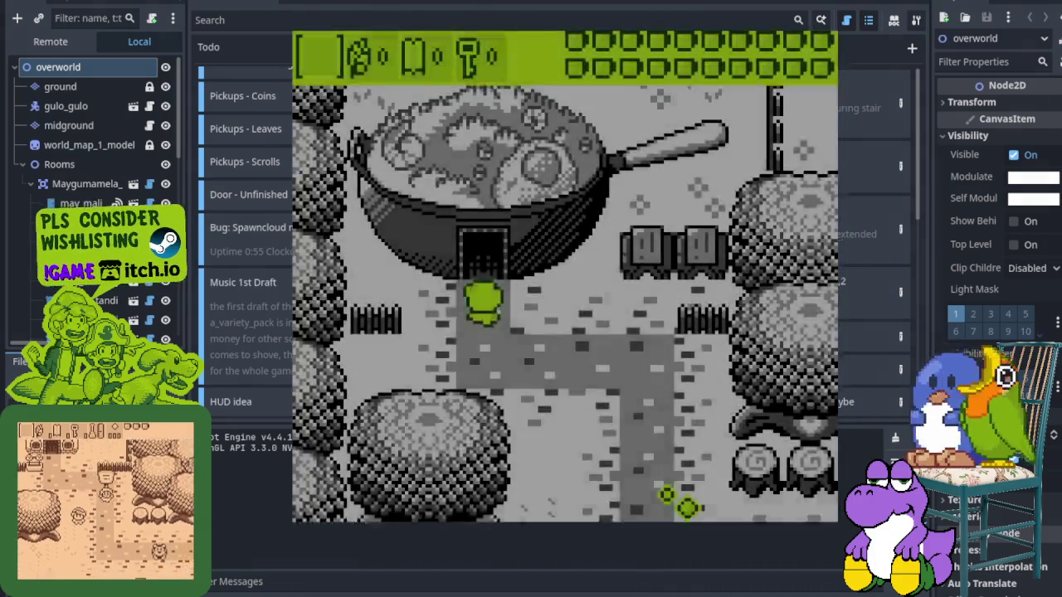
Enter the green room, walk toward the bear and peek through the right doorway
key(Up)
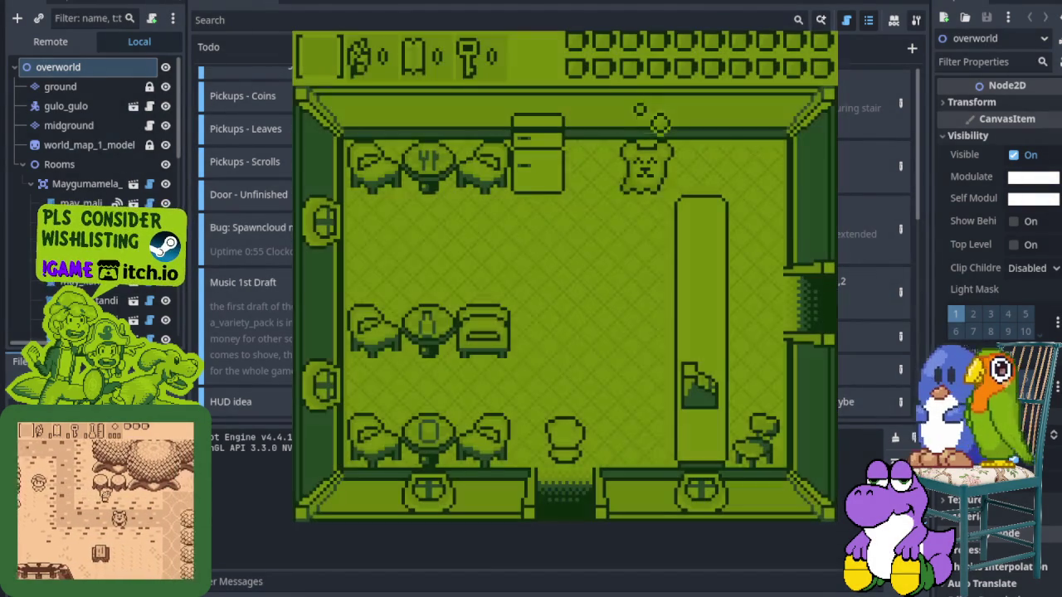
key(Up)
key(Right)
key(Up)
key(Right)
key(Down)
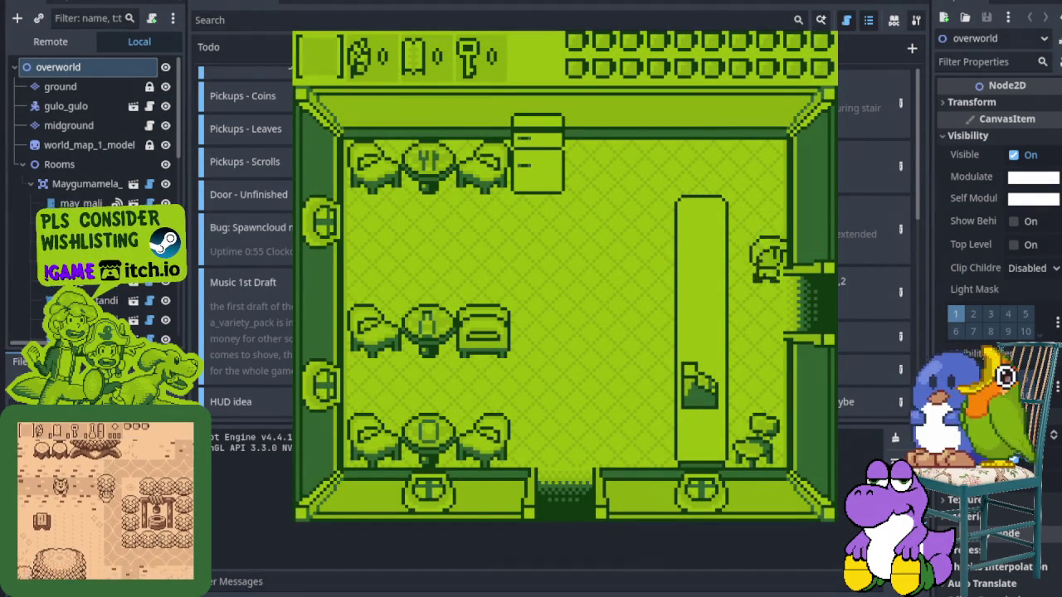
key(Right)
key(Right)
key(Left)
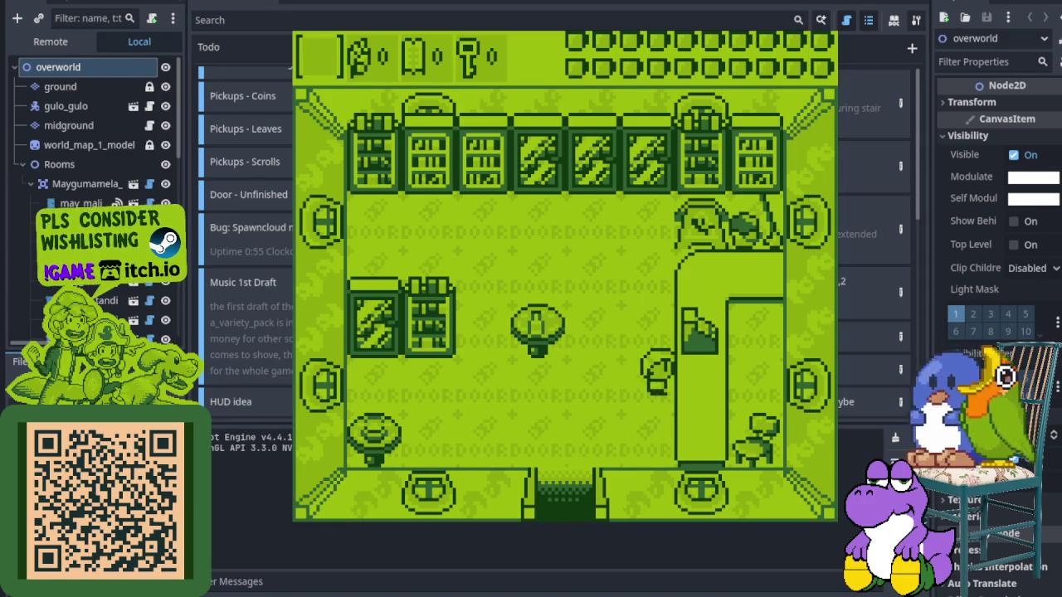
Exit the room, briefly visit the house, and walk left outdoors
key(Down)
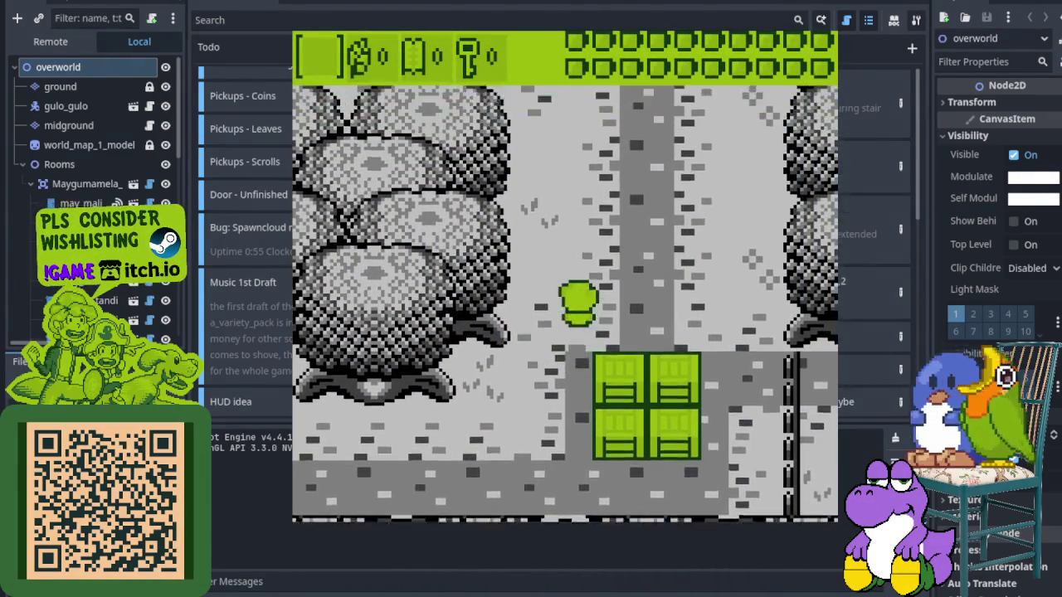
key(Up)
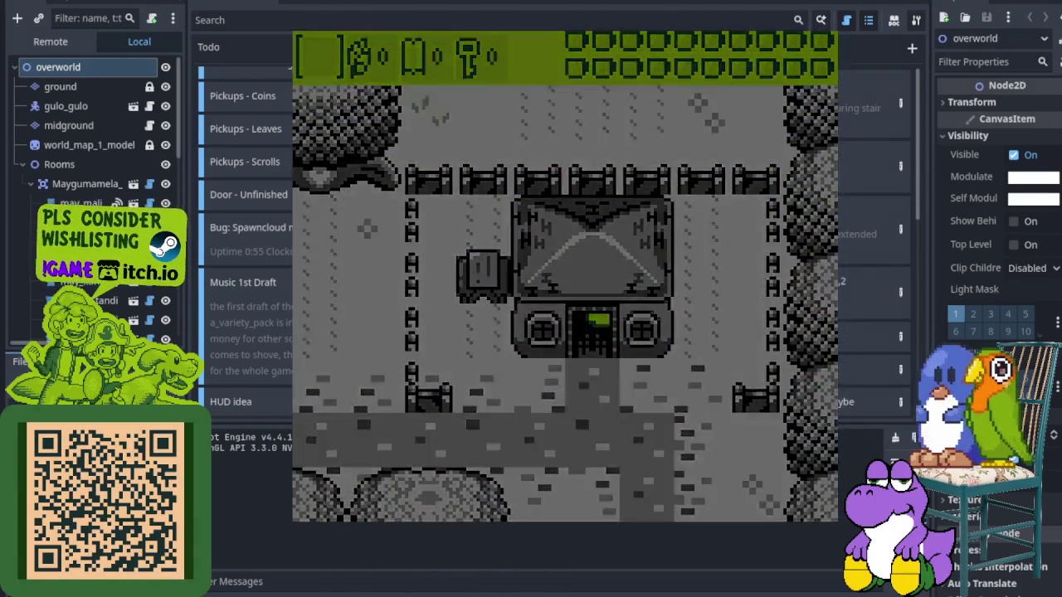
key(Up)
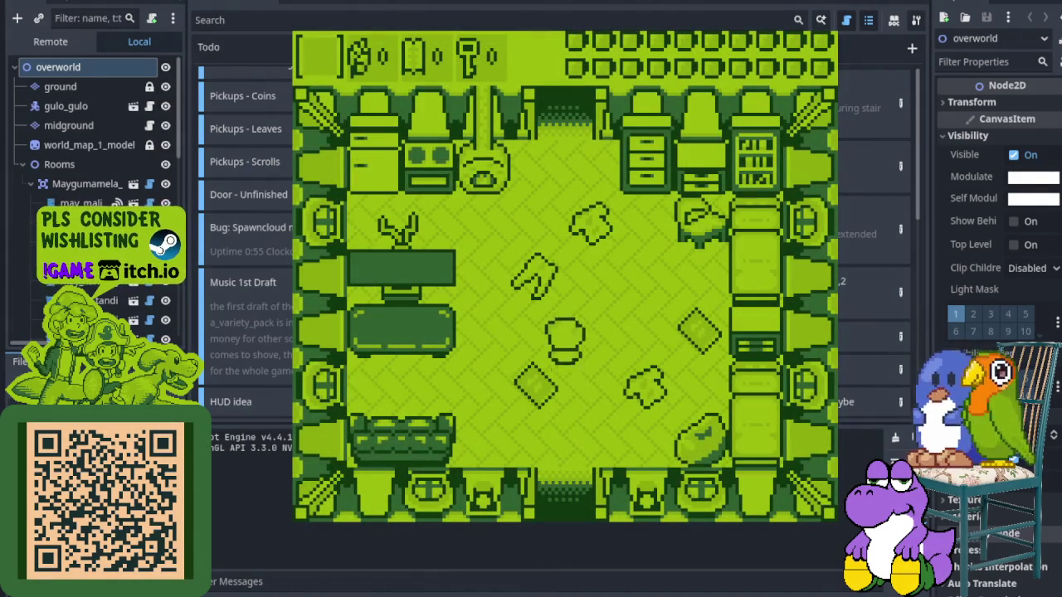
key(Down)
key(Left)
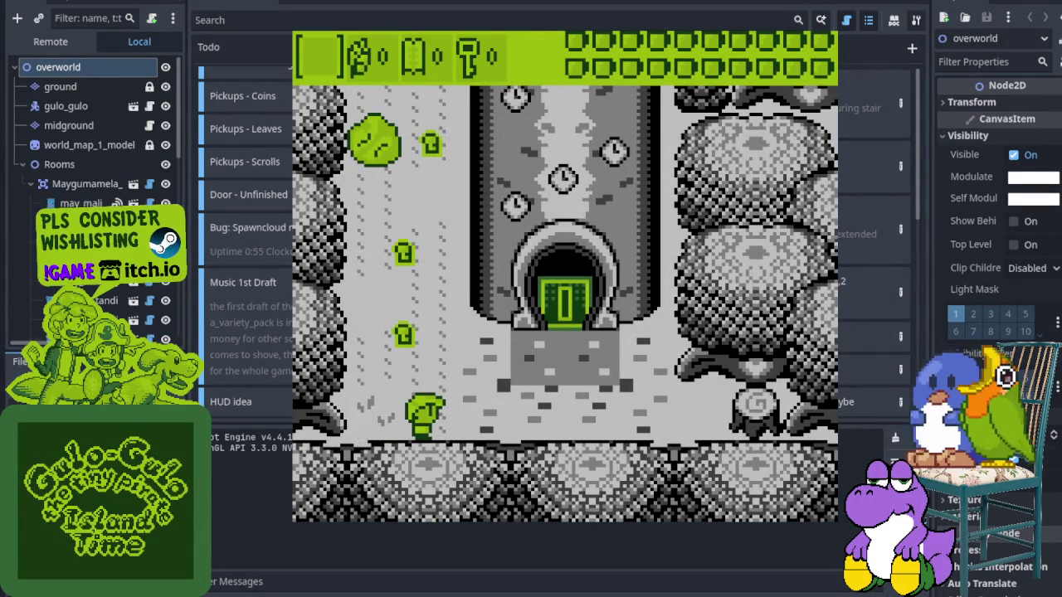
Collect keys past the tower and walk along the road into the building's door
key(Up)
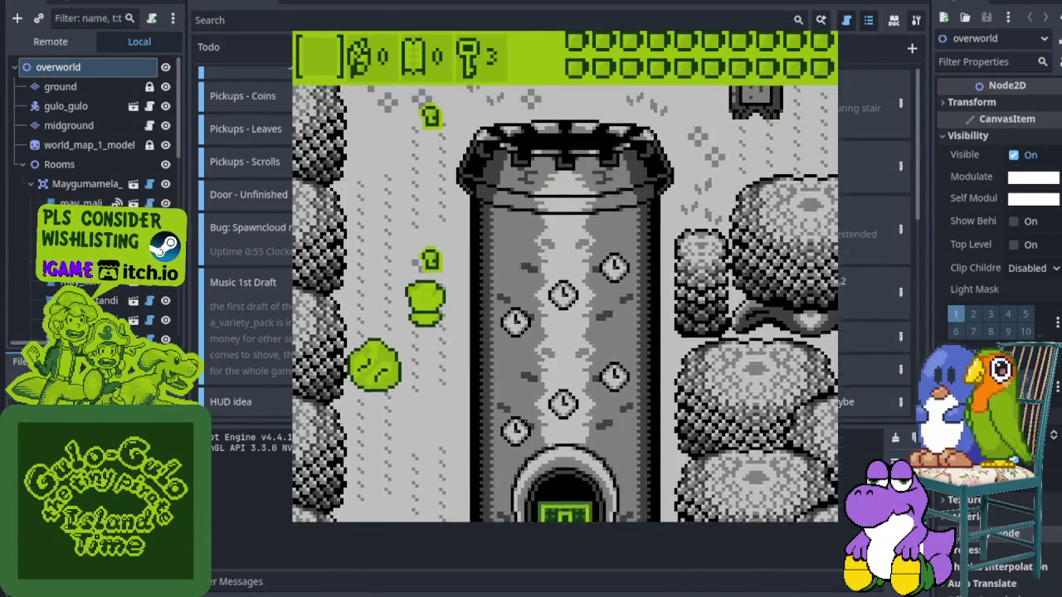
key(Right)
key(Right)
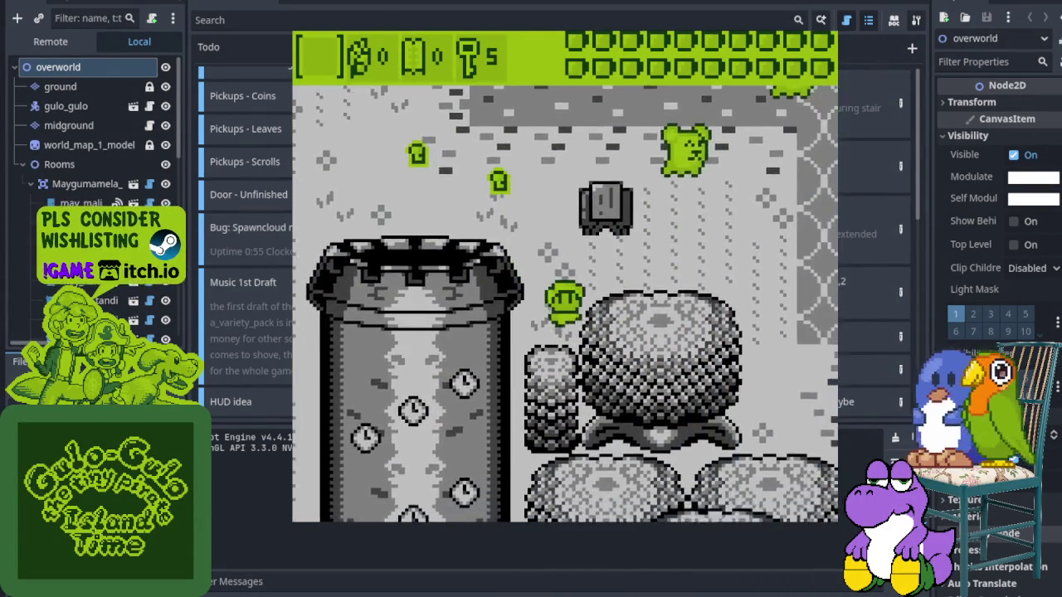
key(Down)
key(Down)
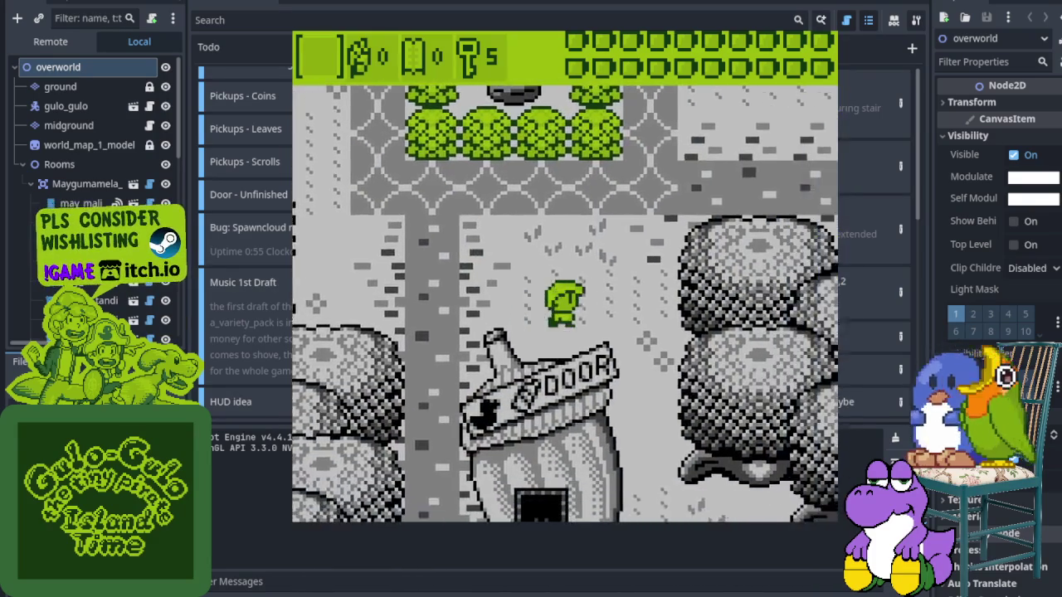
key(Right)
key(Right)
key(Up)
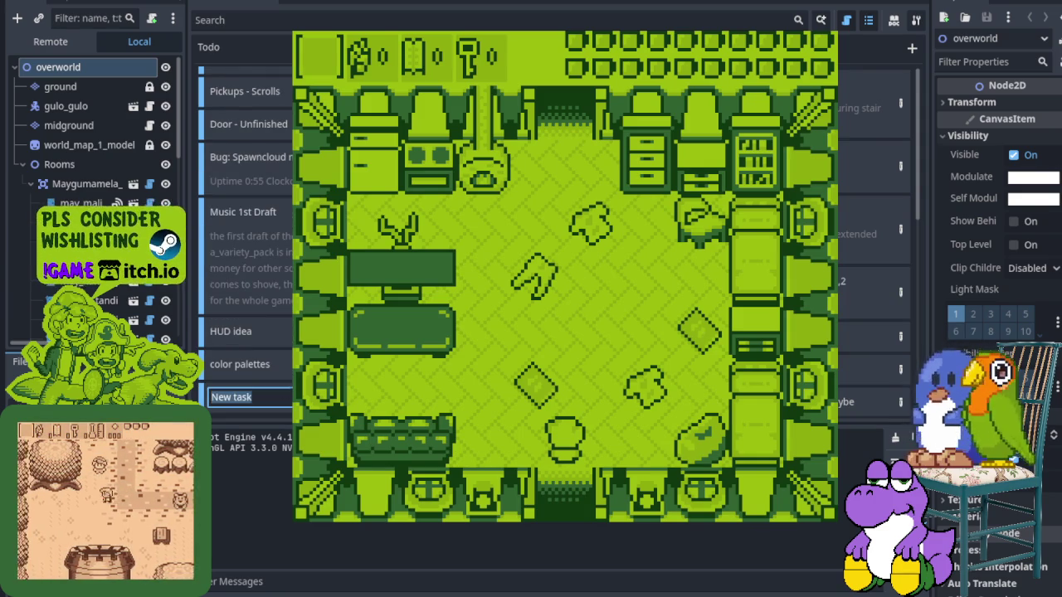
Title the new Todo task 'Bug: Sceme…' for the scene-transition bug, fixing the typo
text(Bug: Sceme)
key(BackSpace)
key(BackSpace)
key(BackSpace)
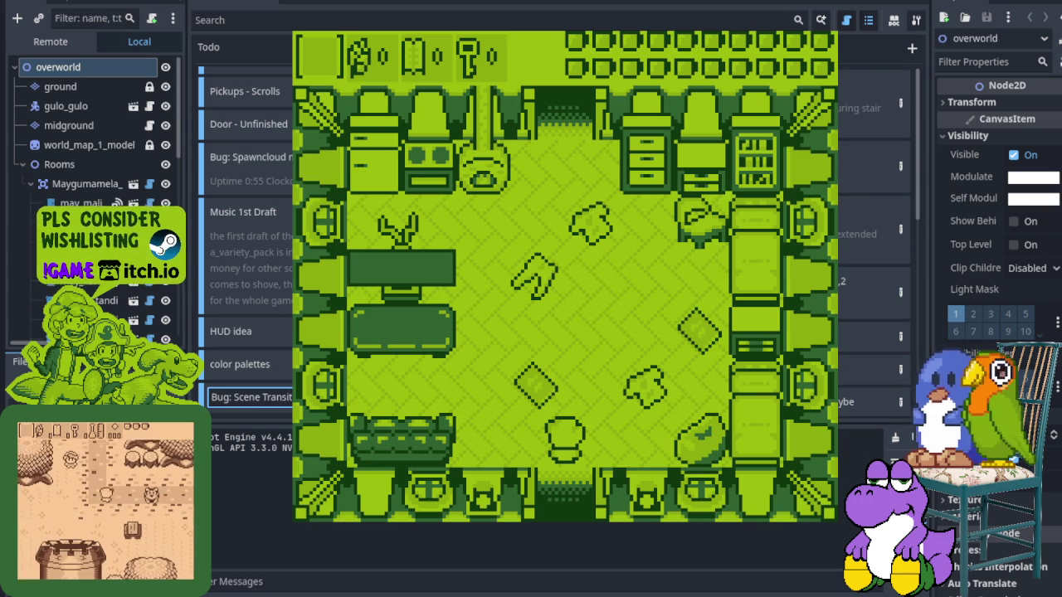
key(Return)
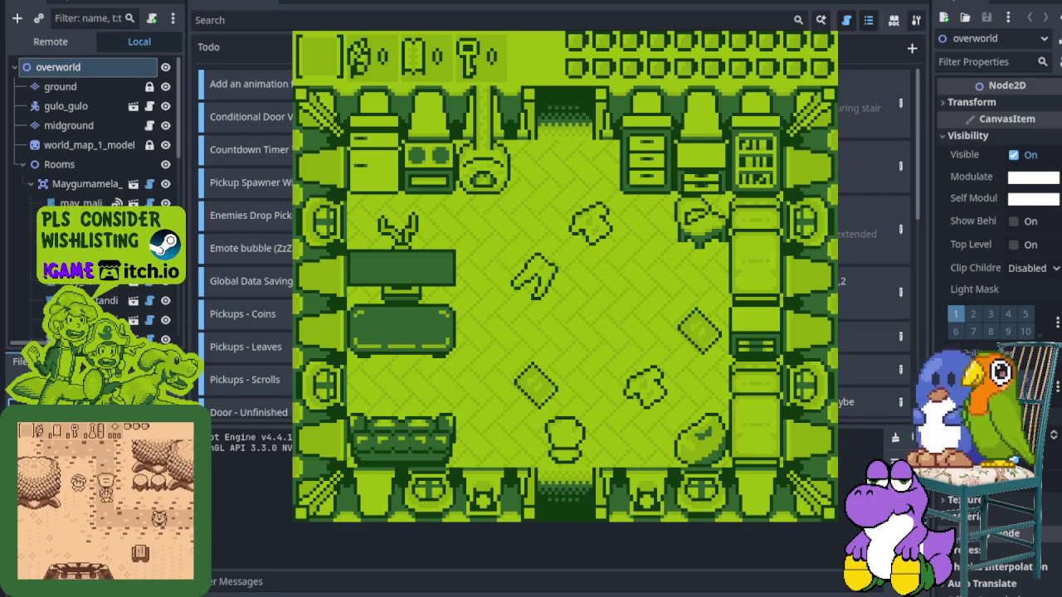
scroll(245, 248, down, 4)
scroll(245, 249, down, 5)
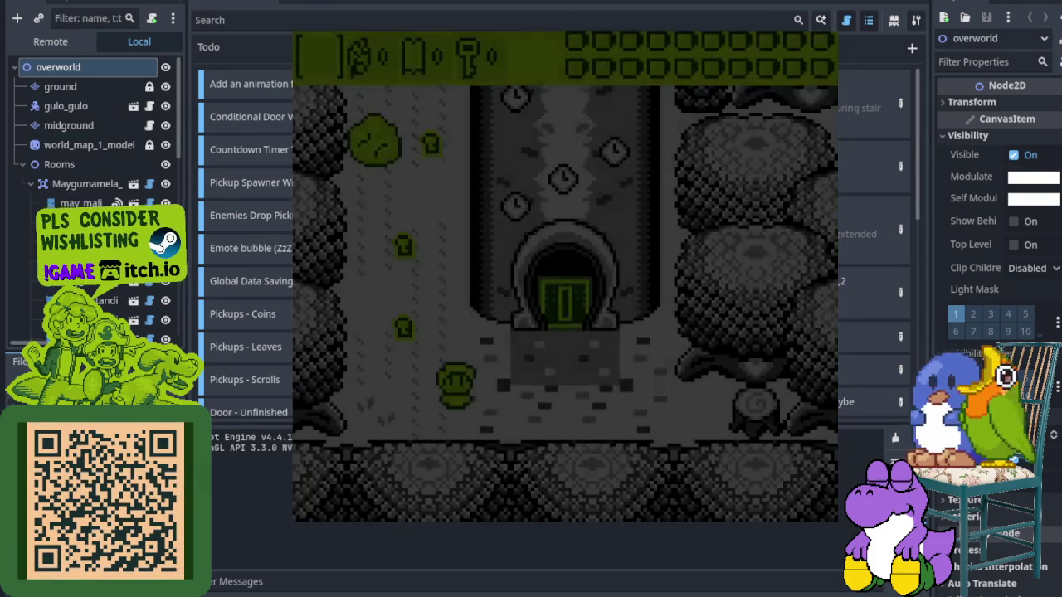
Pick up the key outside the clock tower and head for the tunnel entrance
key(Up)
key(Left)
key(Right)
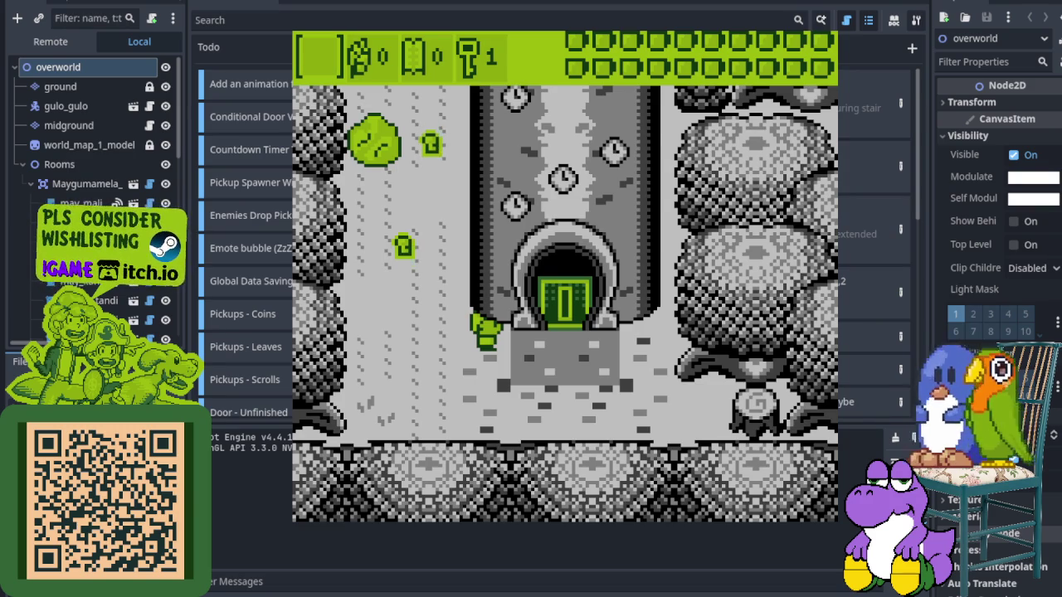
key(Up)
Line up with the tower doorway and enter the clock tower
key(Right)
key(Left)
key(Right)
key(Right)
key(Up)
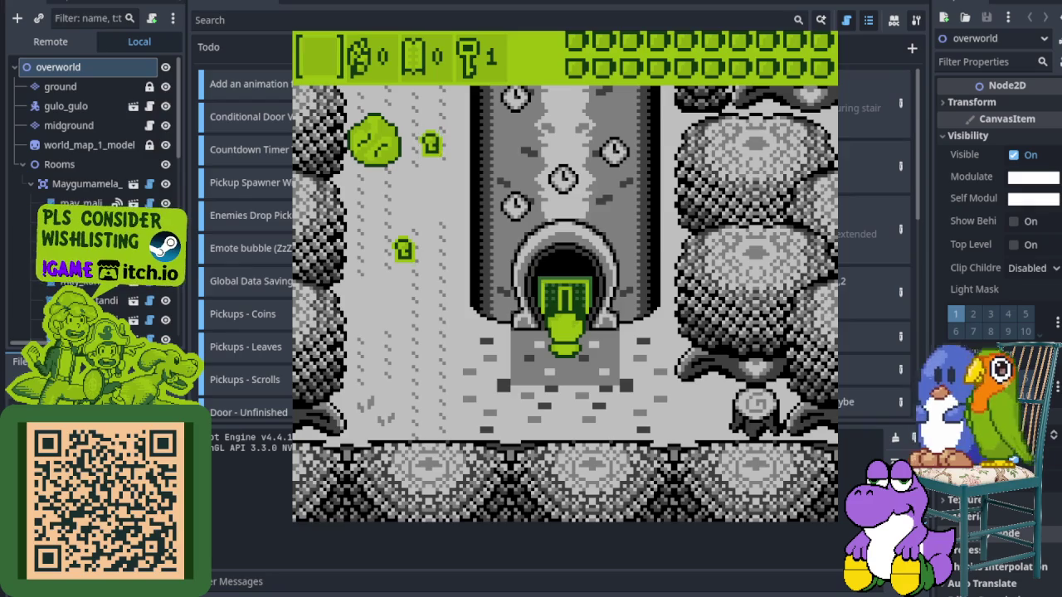
key(Up)
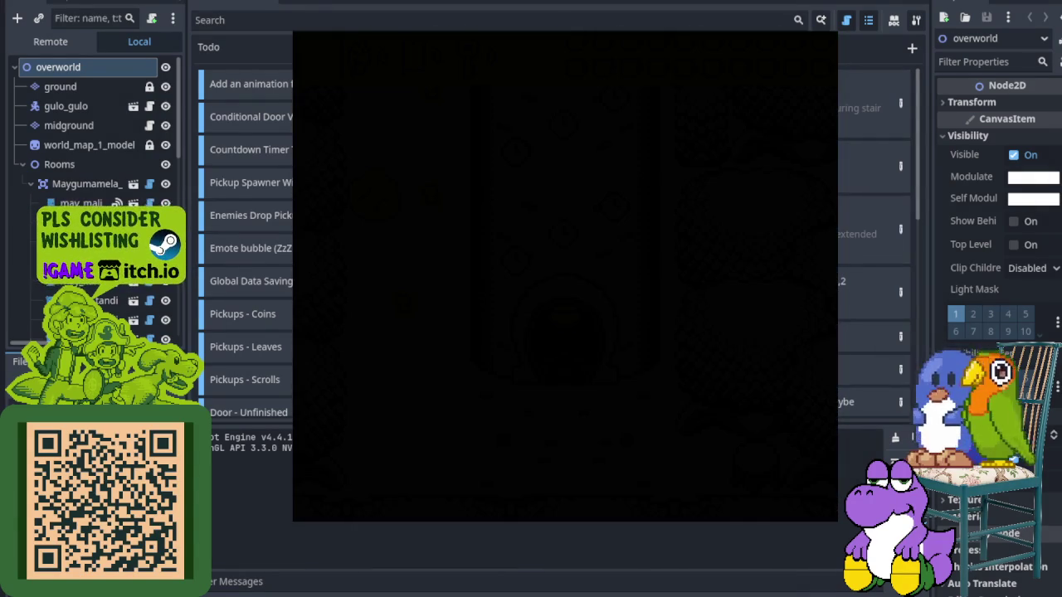
Explore the first tower room around the right pedestal and exit through the right door
key(Up)
key(Right)
key(Right)
key(Down)
key(Up)
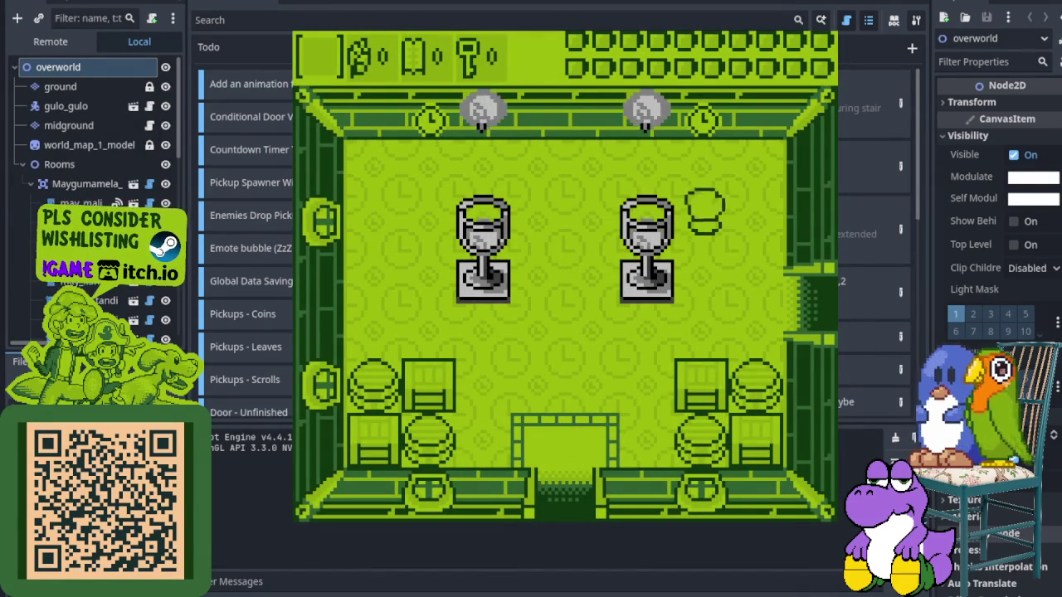
key(Down)
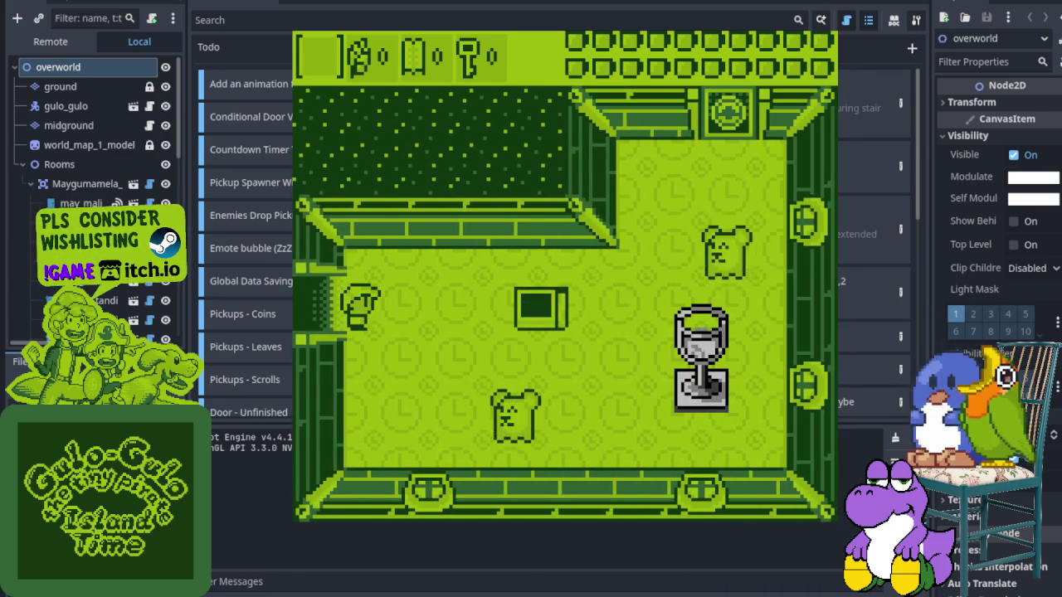
key(Right)
key(Right)
Break the box and defeat the bear enemy with the sword
key(Up)
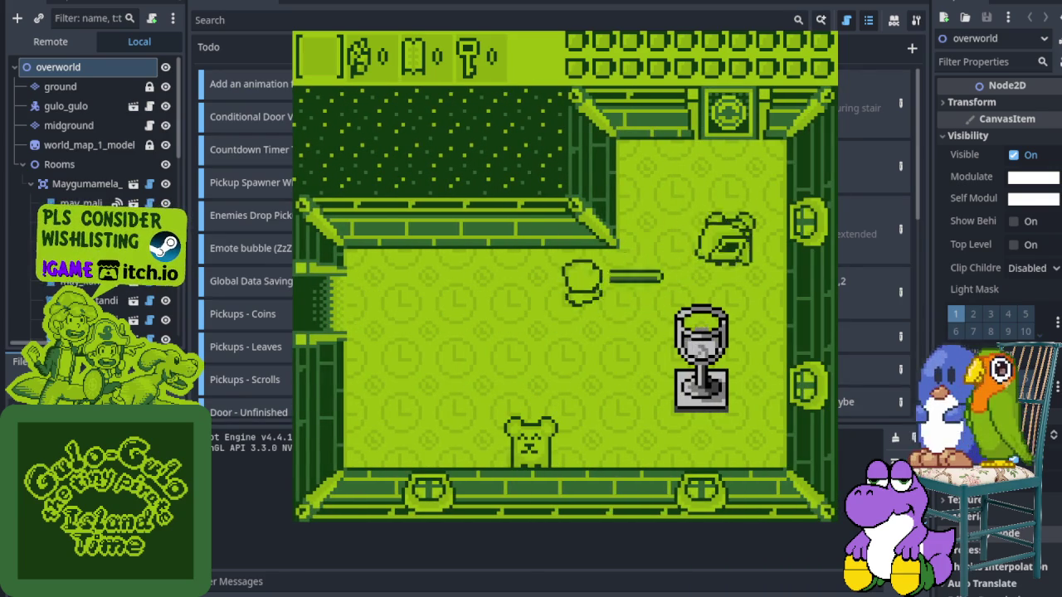
key(Right)
key(Up)
key(Down)
key(Left)
key(Up)
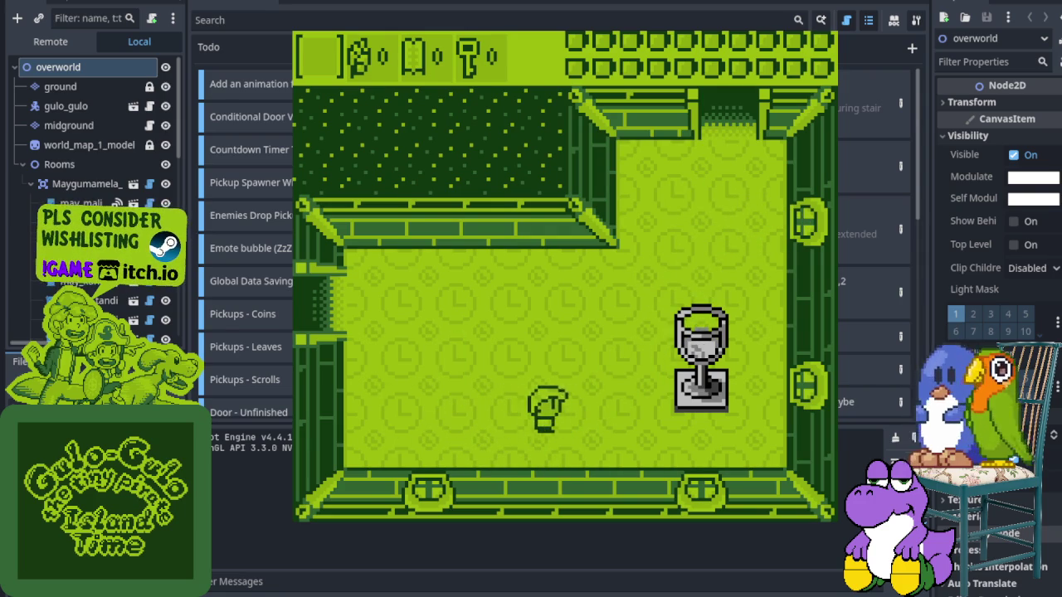
Go through the top door into the pillar room and lower the pillars
key(Right)
key(Up)
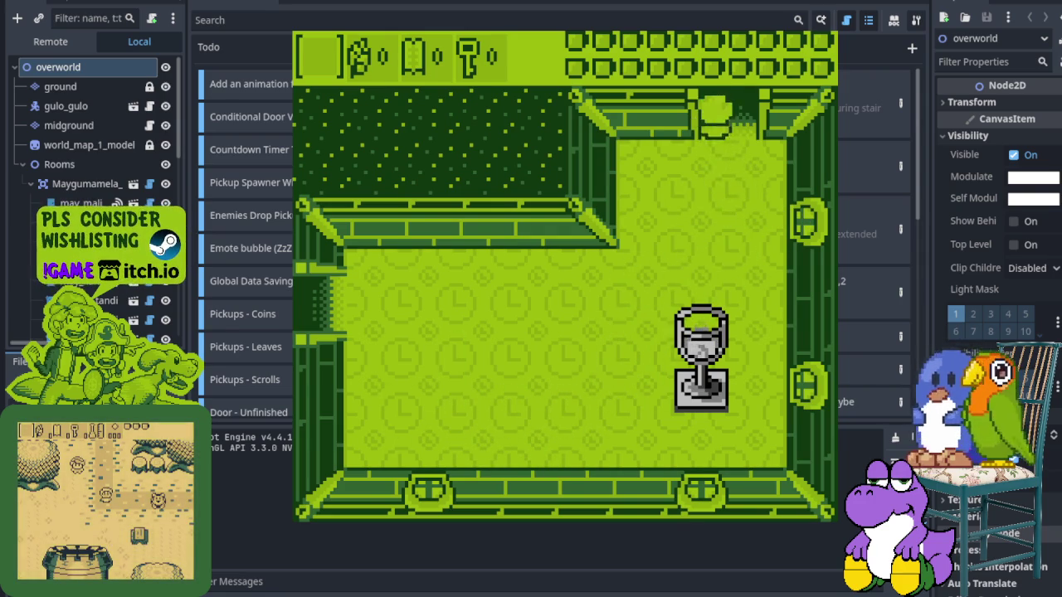
key(Up)
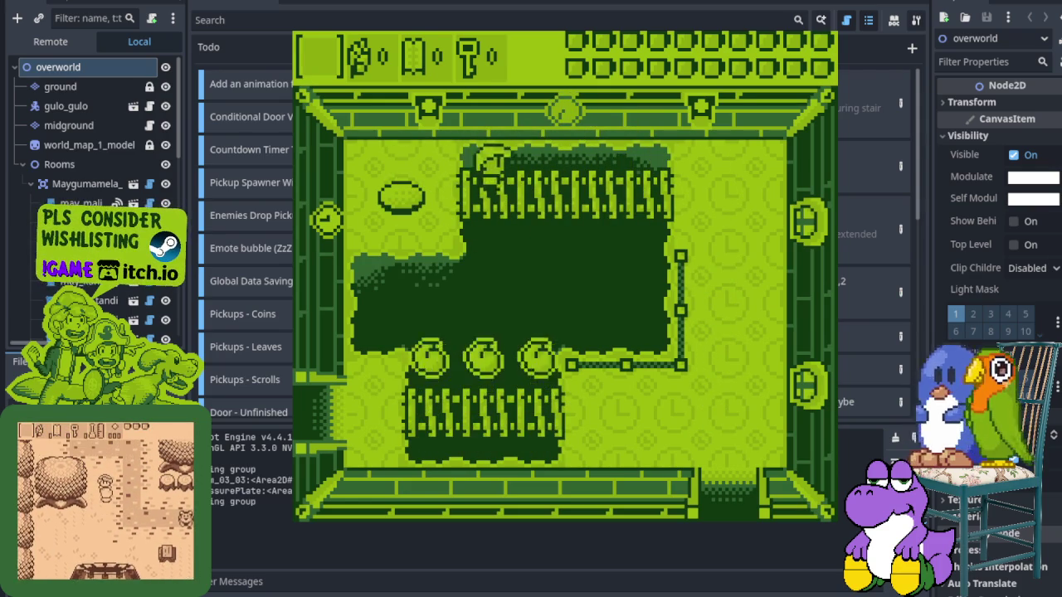
key(Right)
key(Down)
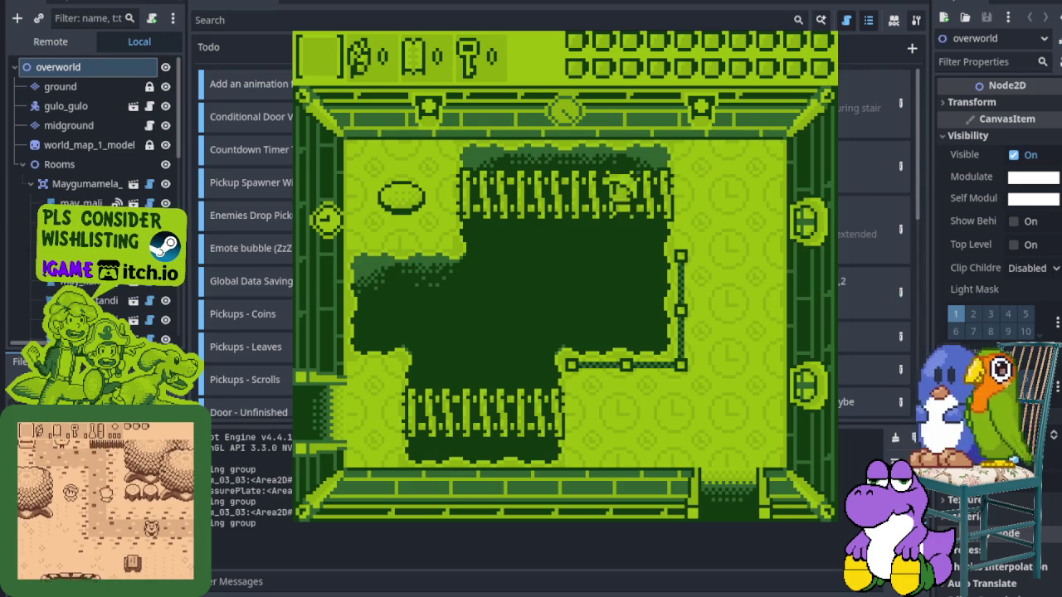
Navigate the pillar room's floor as pillars rise, lowering the fences
key(Right)
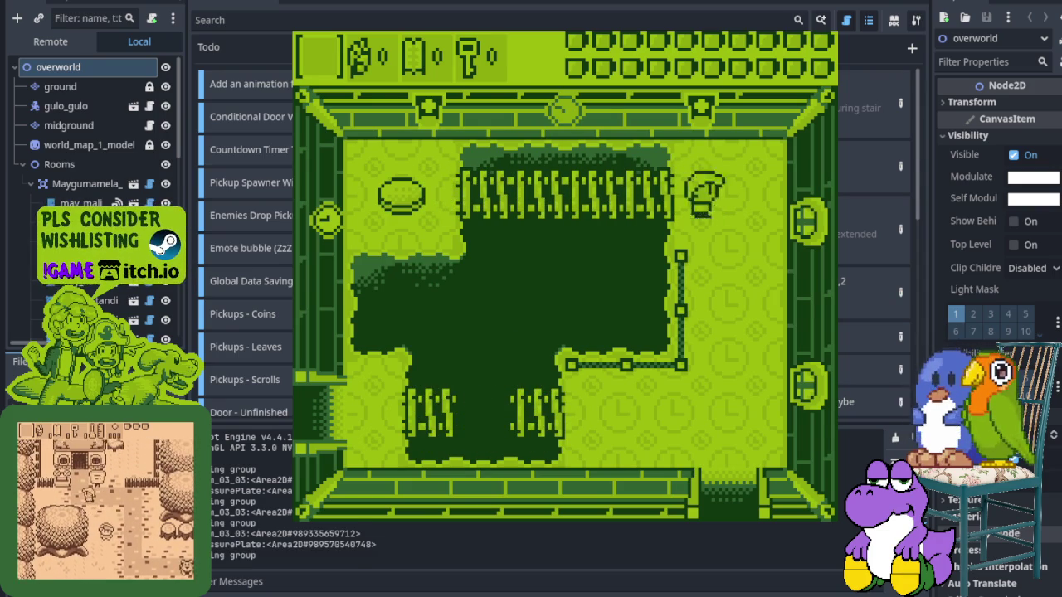
key(Down)
key(Left)
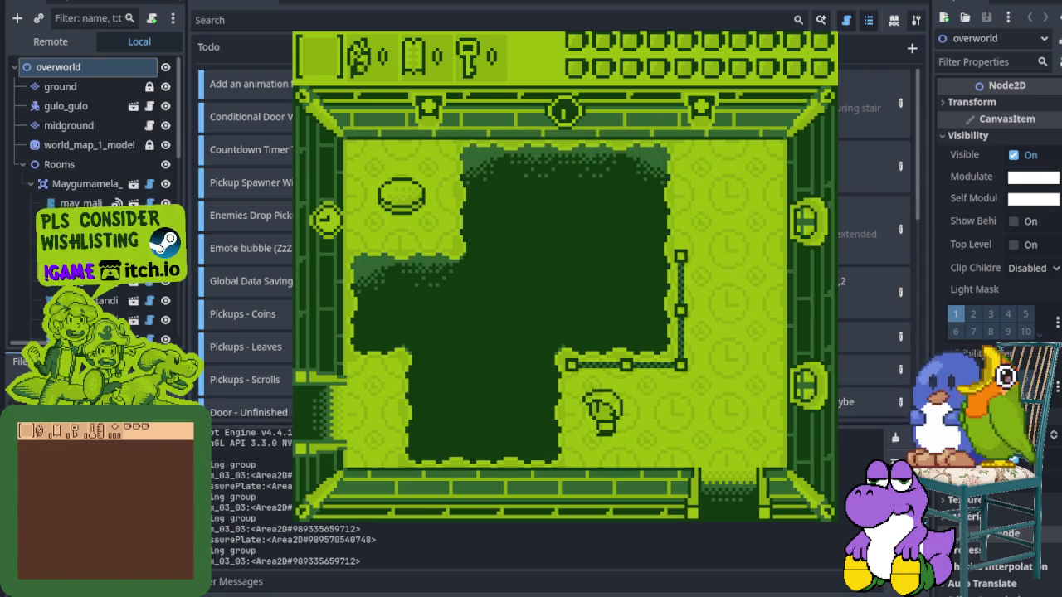
key(Left)
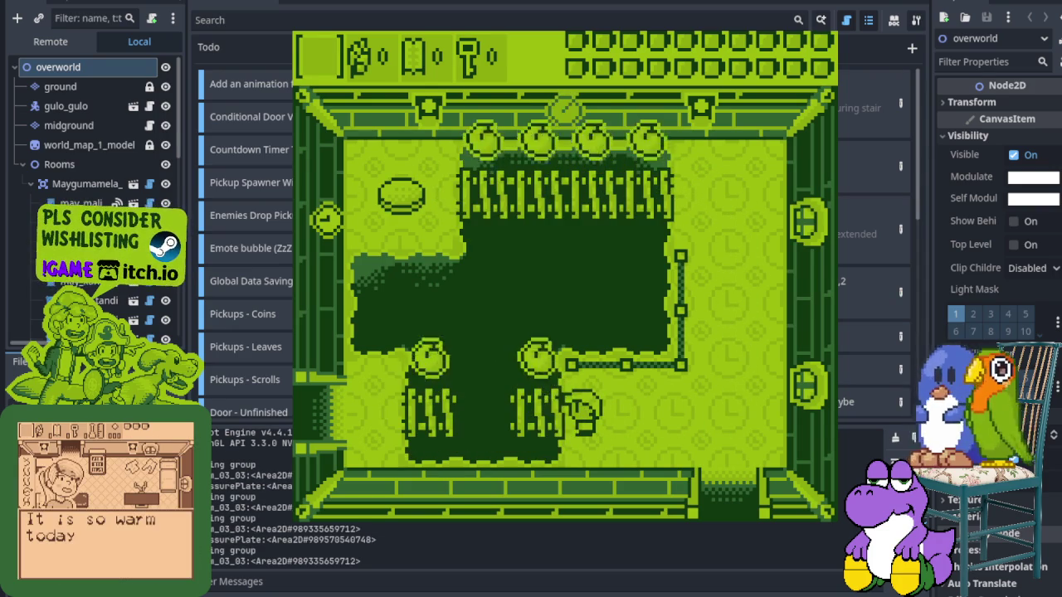
key(Right)
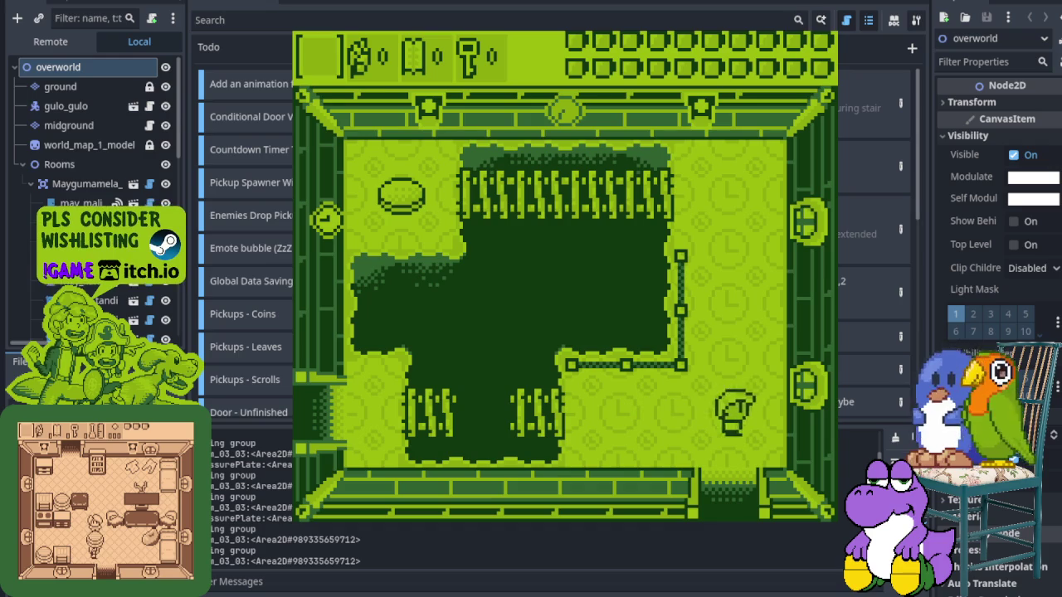
key(Left)
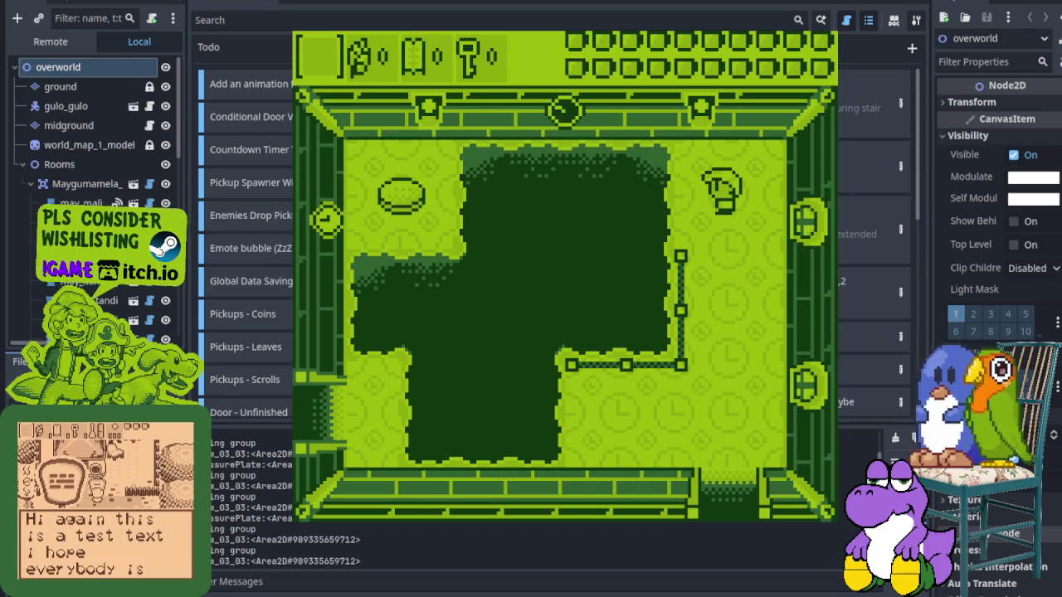
Cross the top area and down the right side, then leave via the left doorway
key(Left)
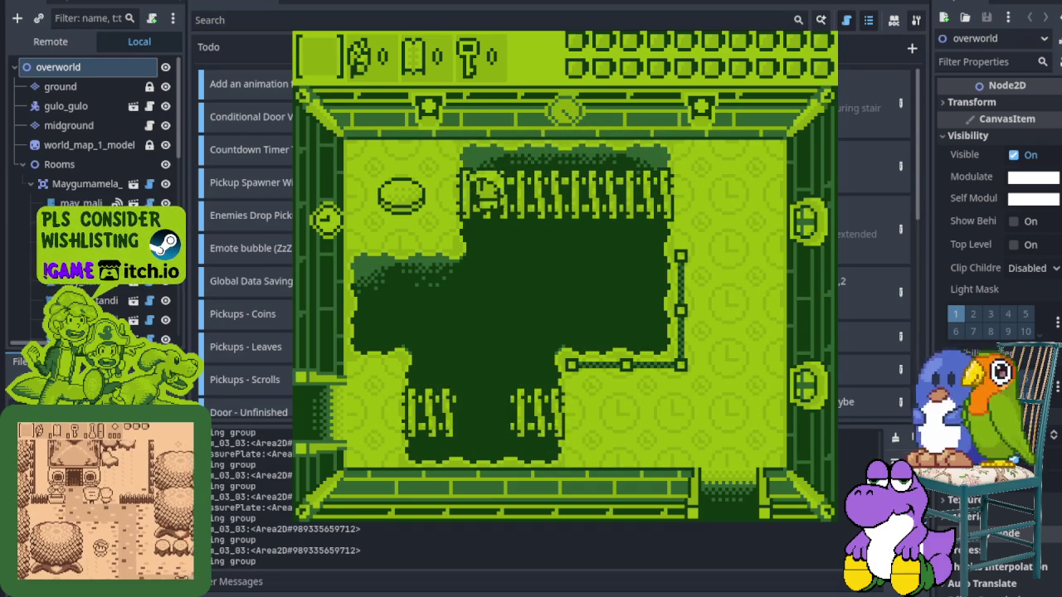
key(Left)
key(Right)
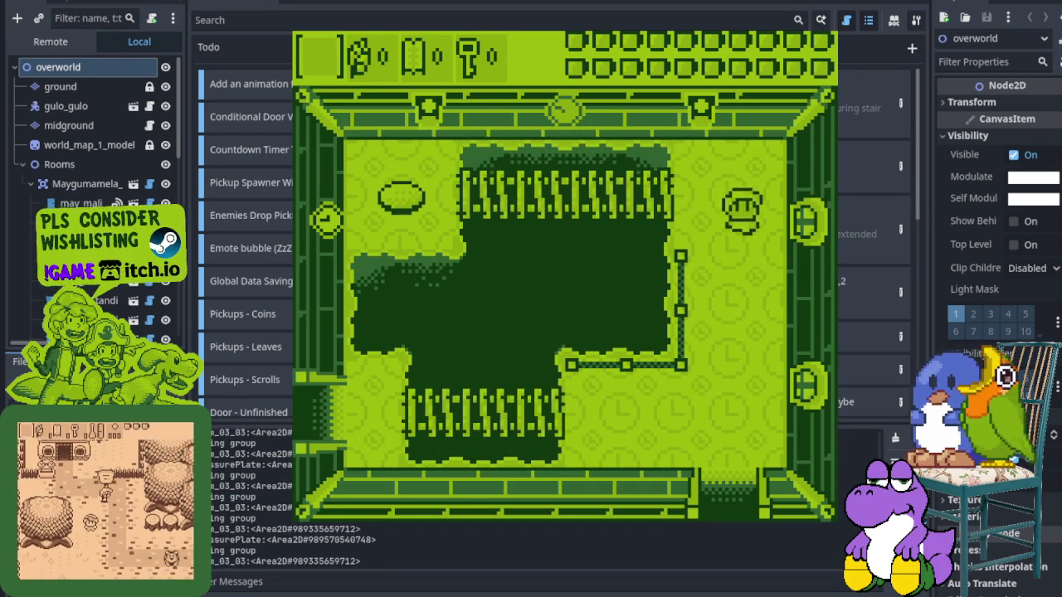
key(Down)
key(Left)
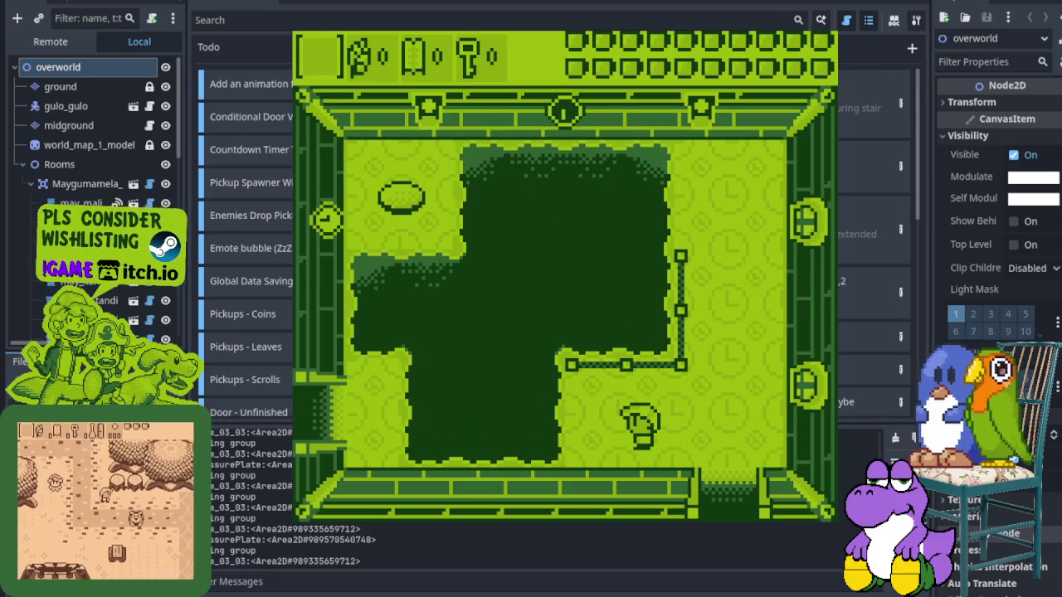
key(Left)
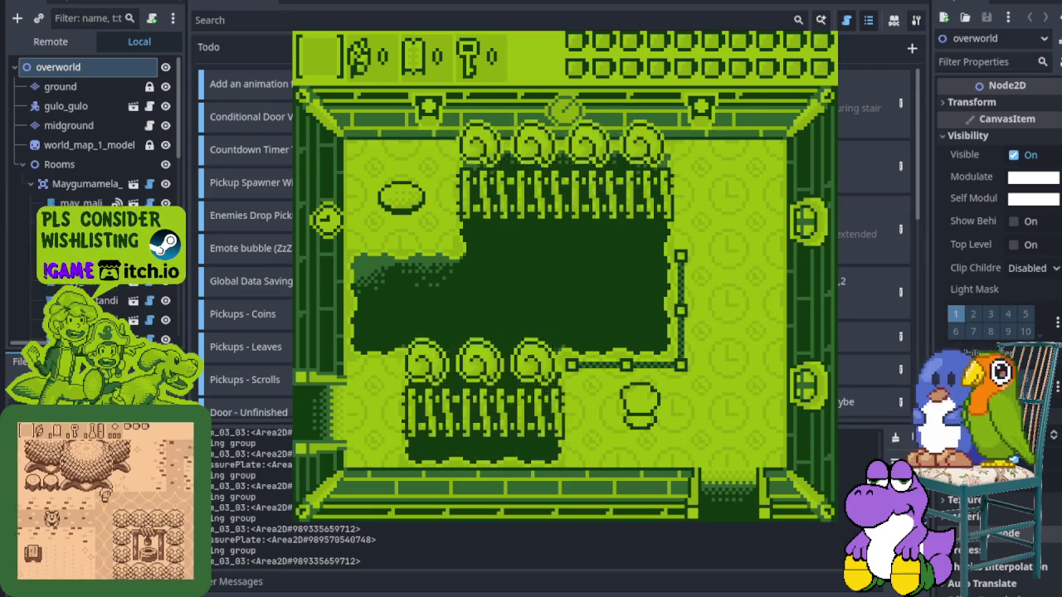
key(Left)
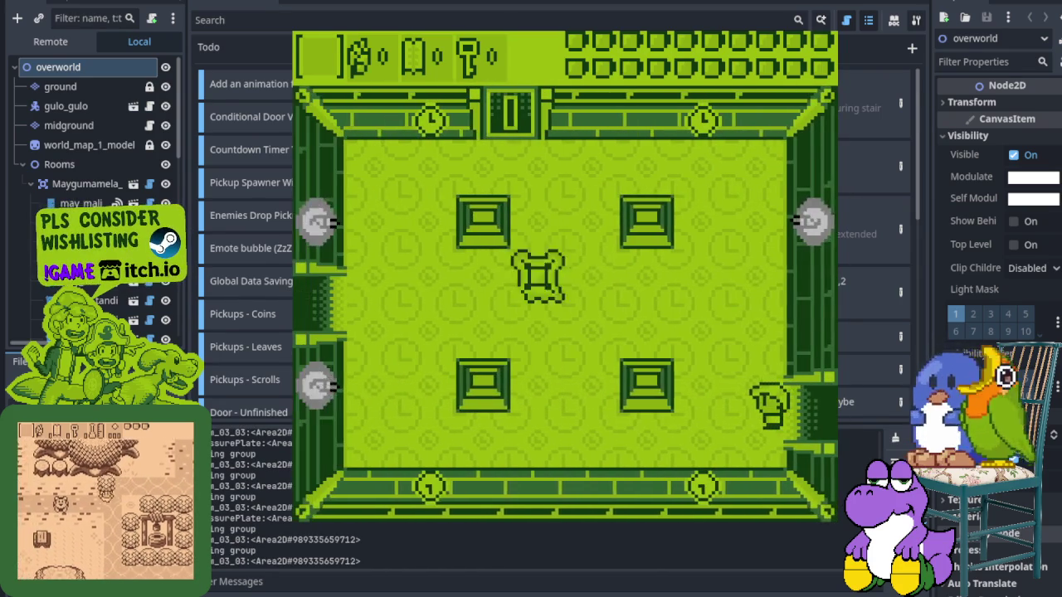
Sidestep and attack the wandering bear in the next room
key(Left)
key(Right)
key(Up)
key(Up)
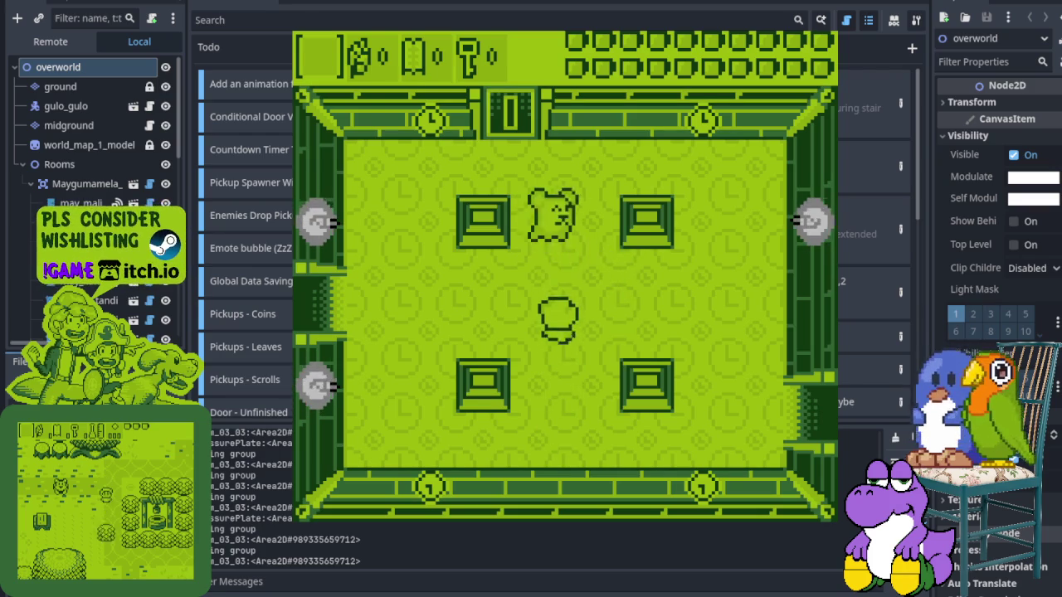
key(Left)
key(Left)
key(Down)
key(Left)
key(Left)
key(Up)
key(x)
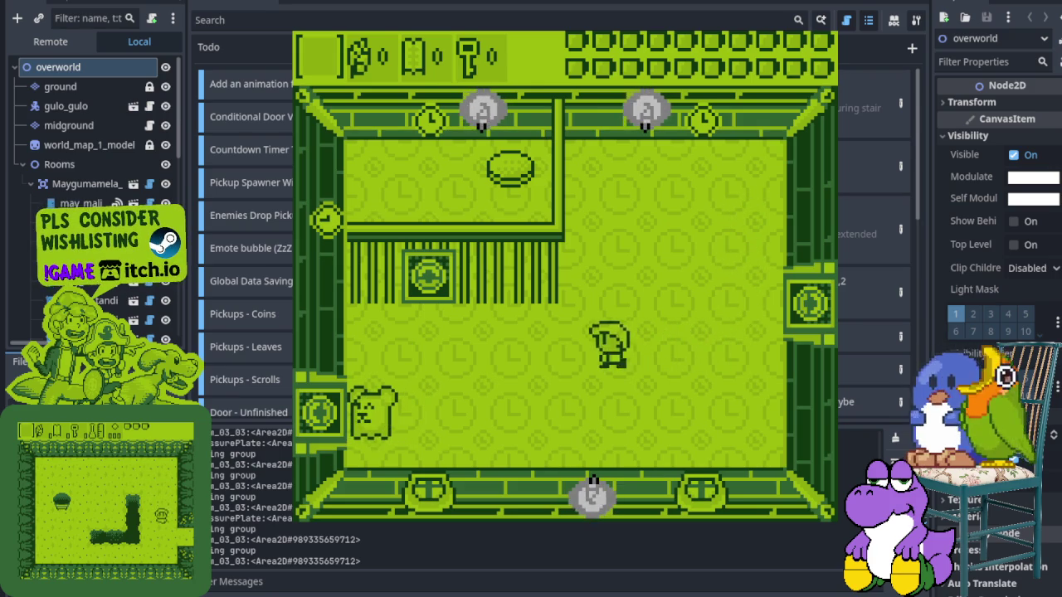
Step on the switch to remove the bars, then reach the ledge and lower the ladder
key(Left)
key(Up)
key(Down)
key(Up)
key(Right)
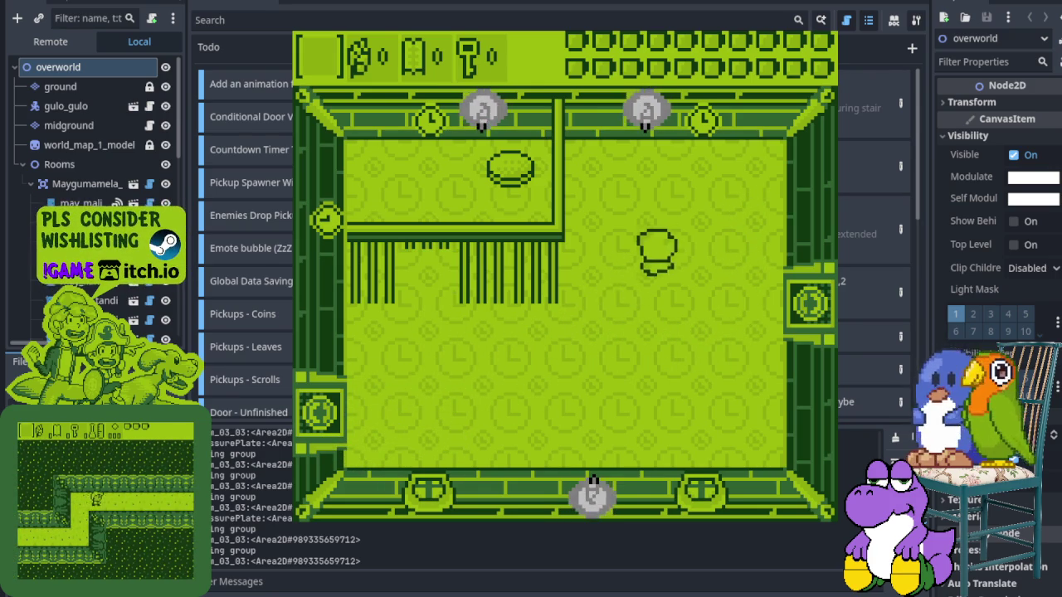
key(Right)
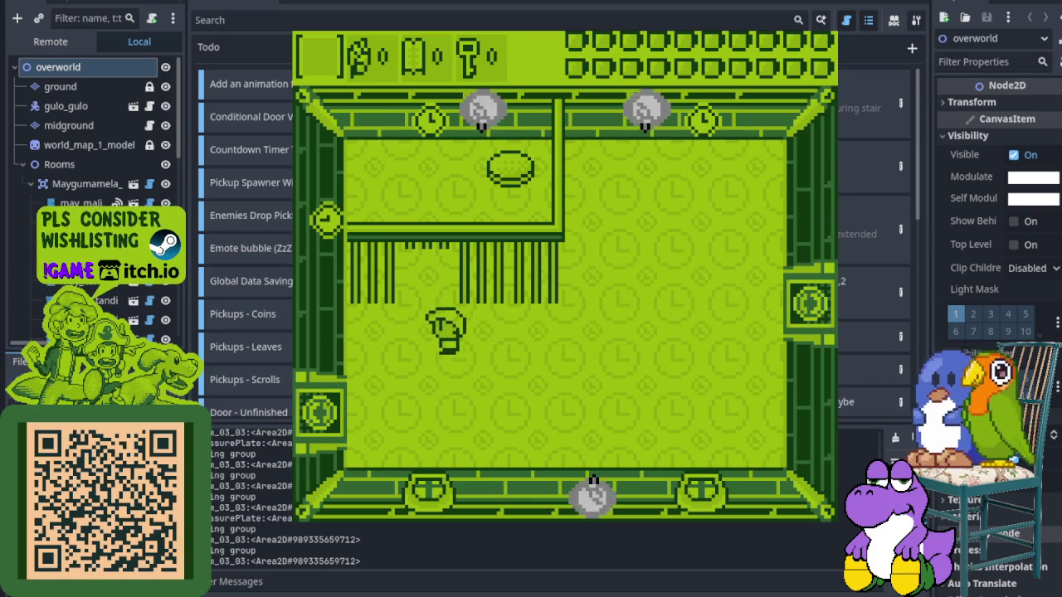
key(Down)
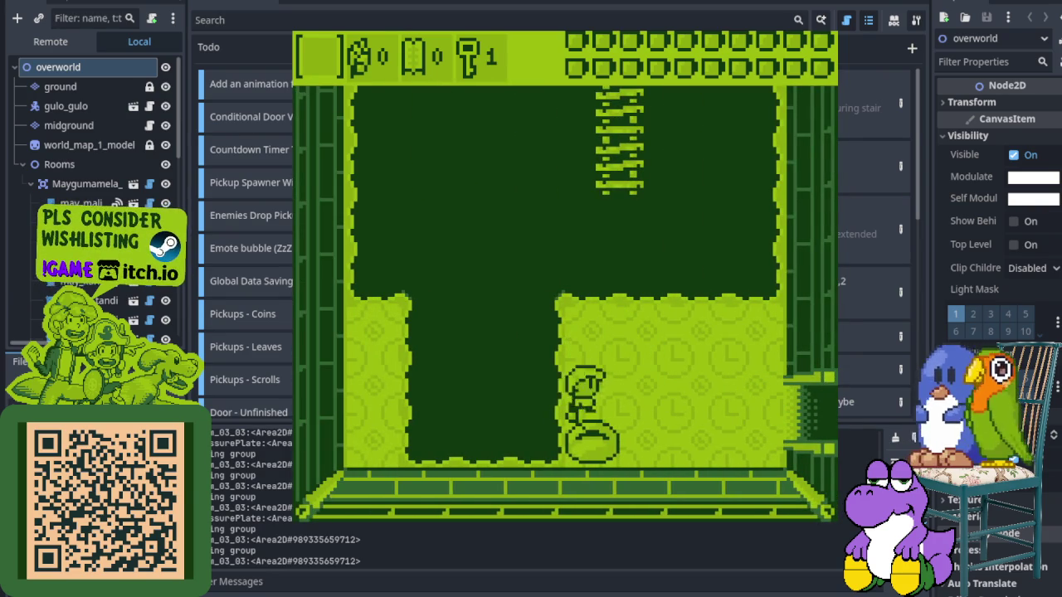
key(Up)
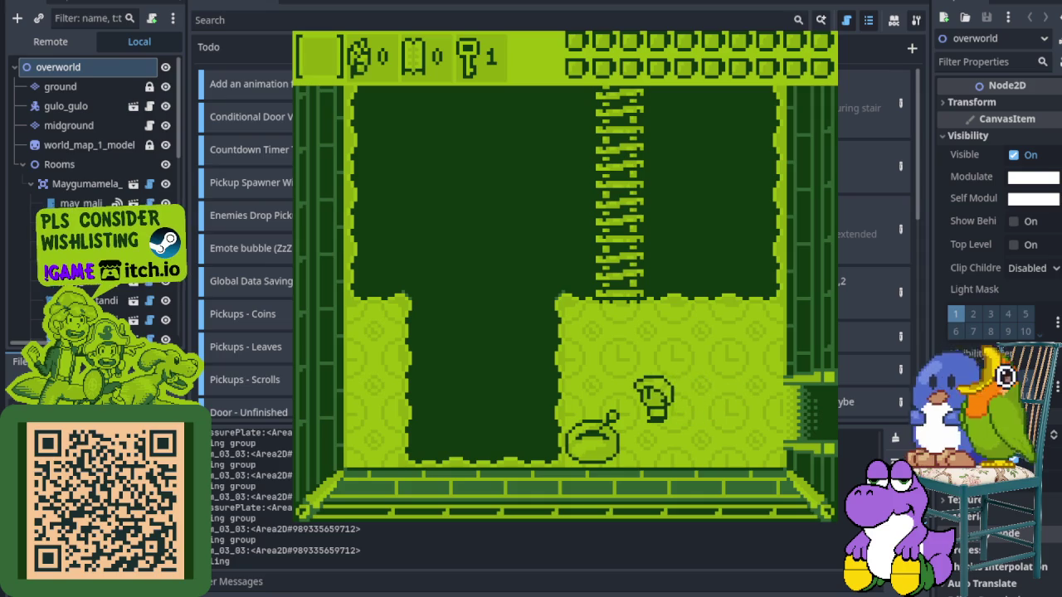
Climb the ladder, come back down and walk right into the next rooms
key(Up)
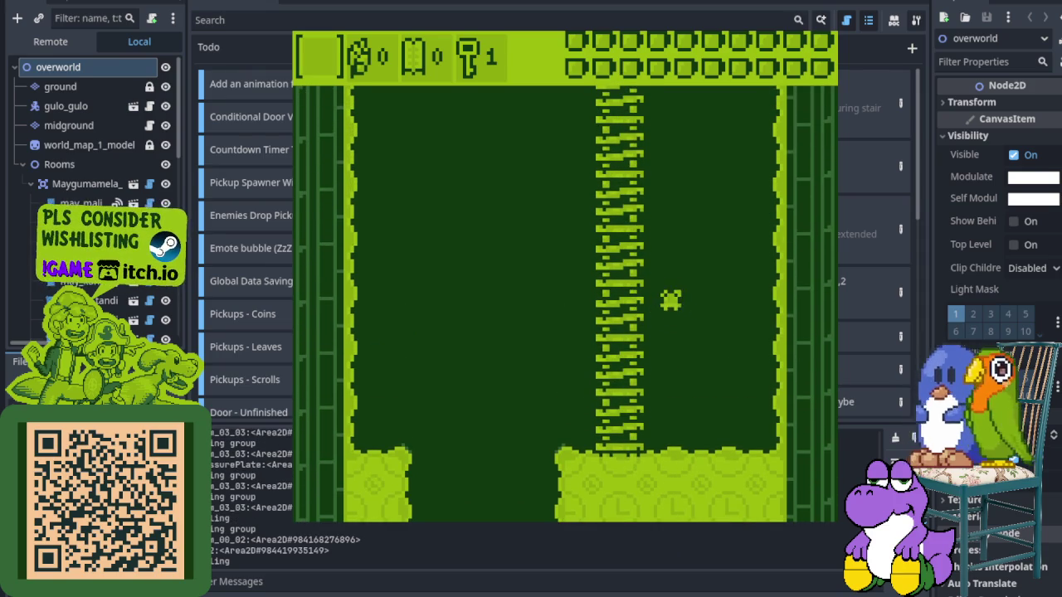
key(Down)
key(Right)
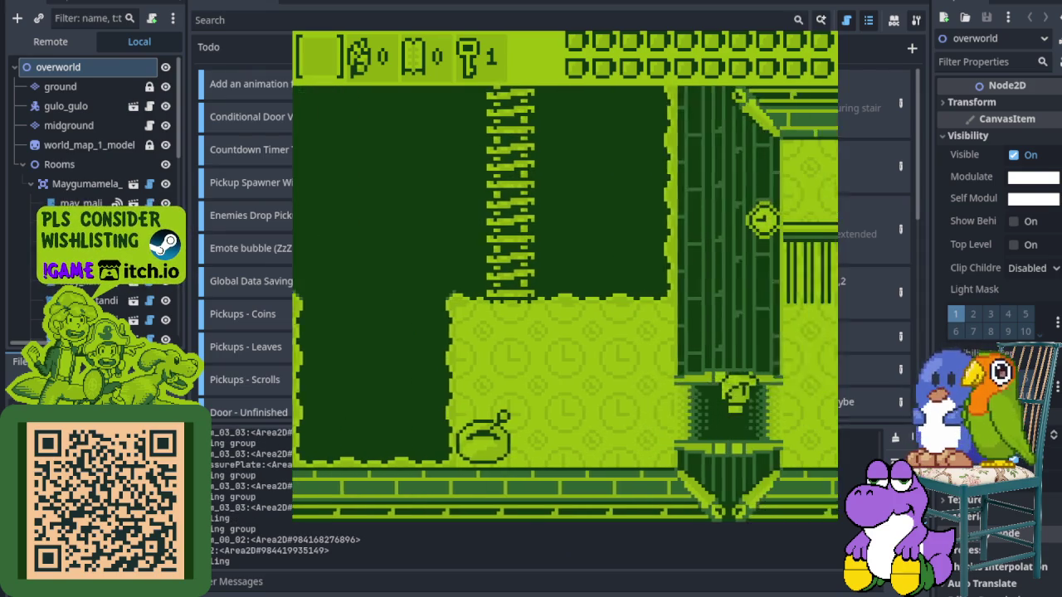
key(Up)
key(Up)
key(Right)
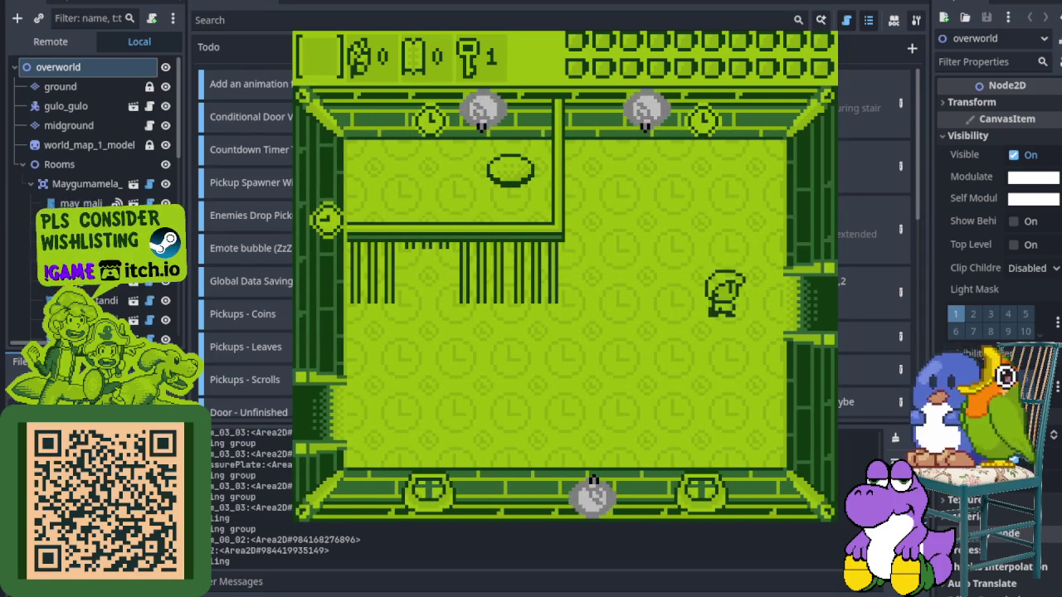
key(Up)
key(Up)
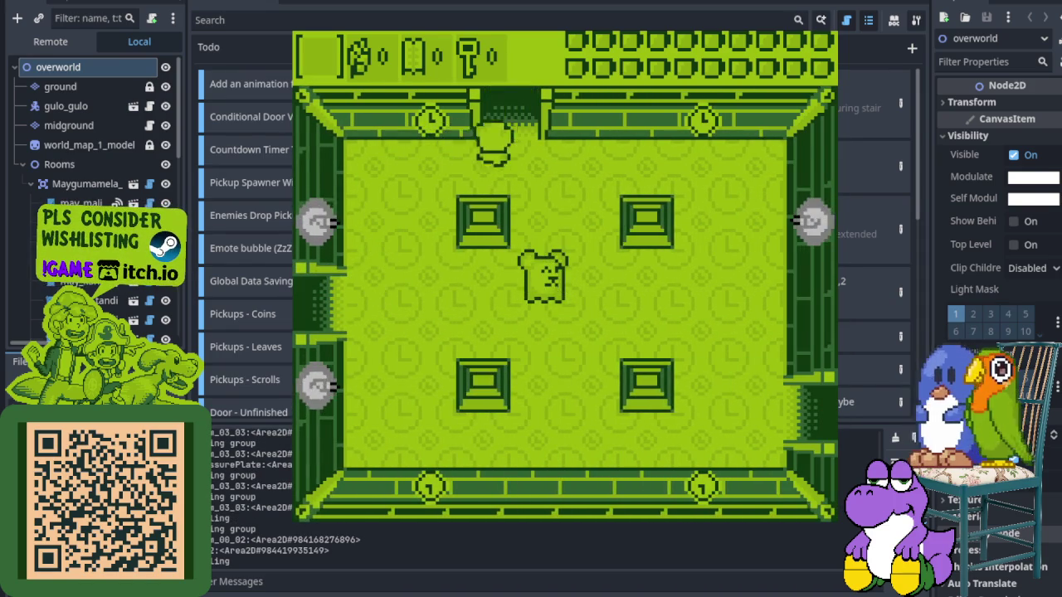
Walk through the room above and up toward its top door
key(Right)
key(Down)
key(Right)
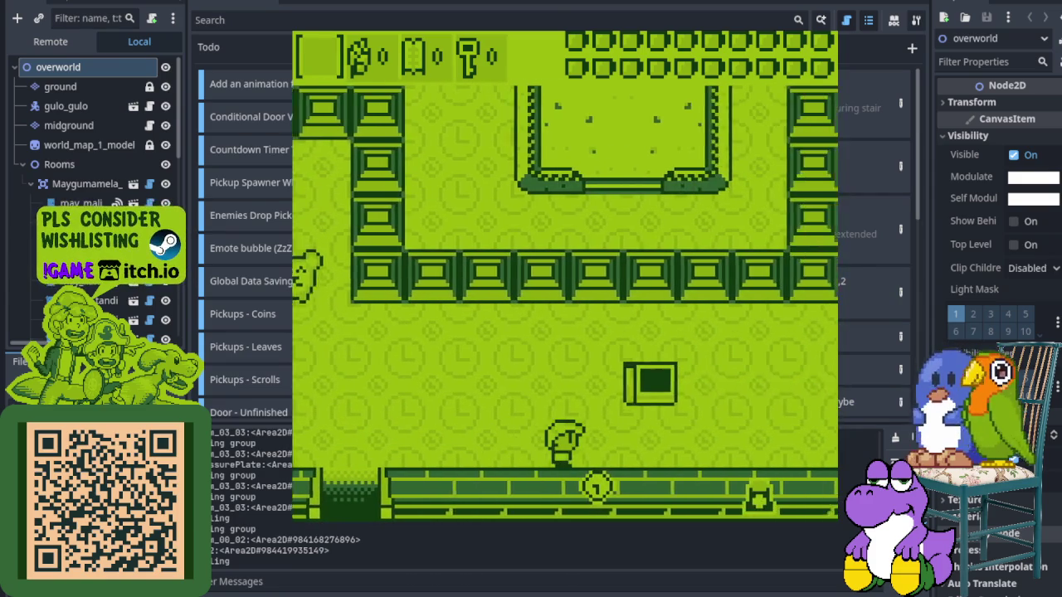
key(Right)
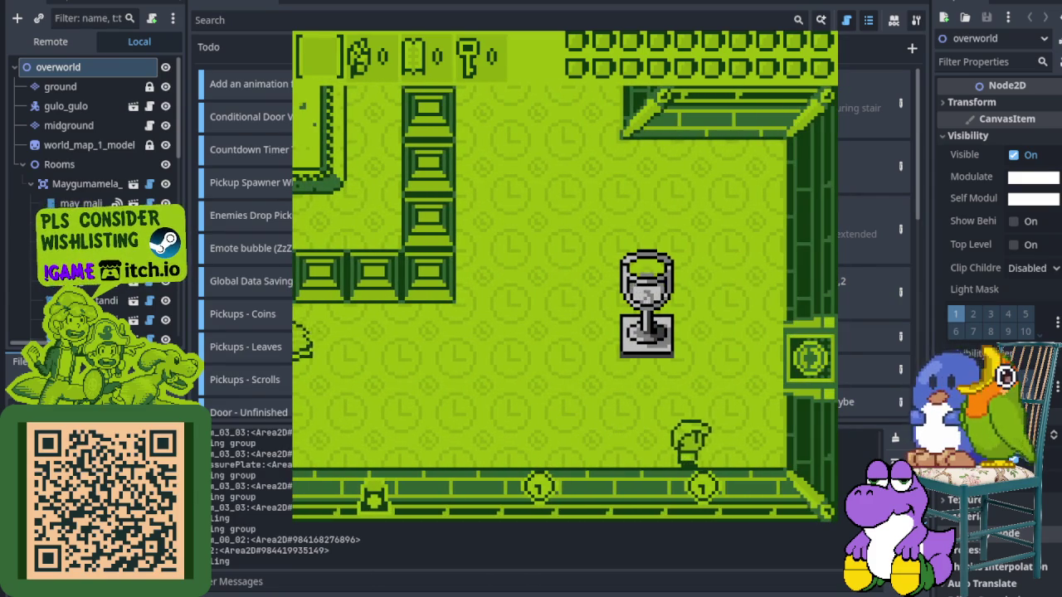
key(Left)
key(Up)
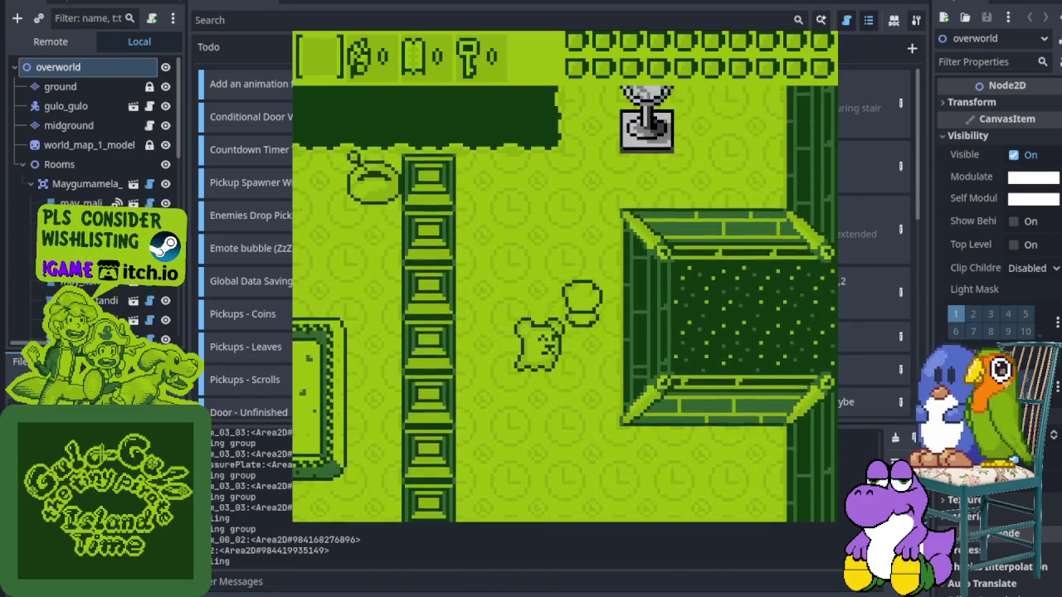
key(Up)
Pass the top door, go by the dark bush and pedestal, and stand on the bell spot
key(Up)
key(Right)
key(Up)
key(Right)
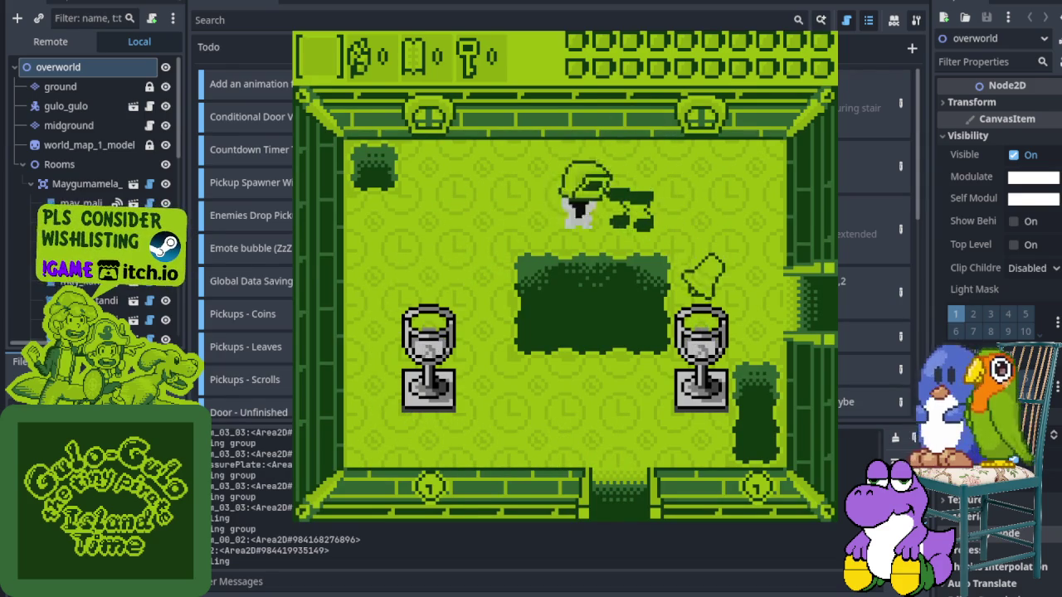
key(Down)
key(Down)
key(Left)
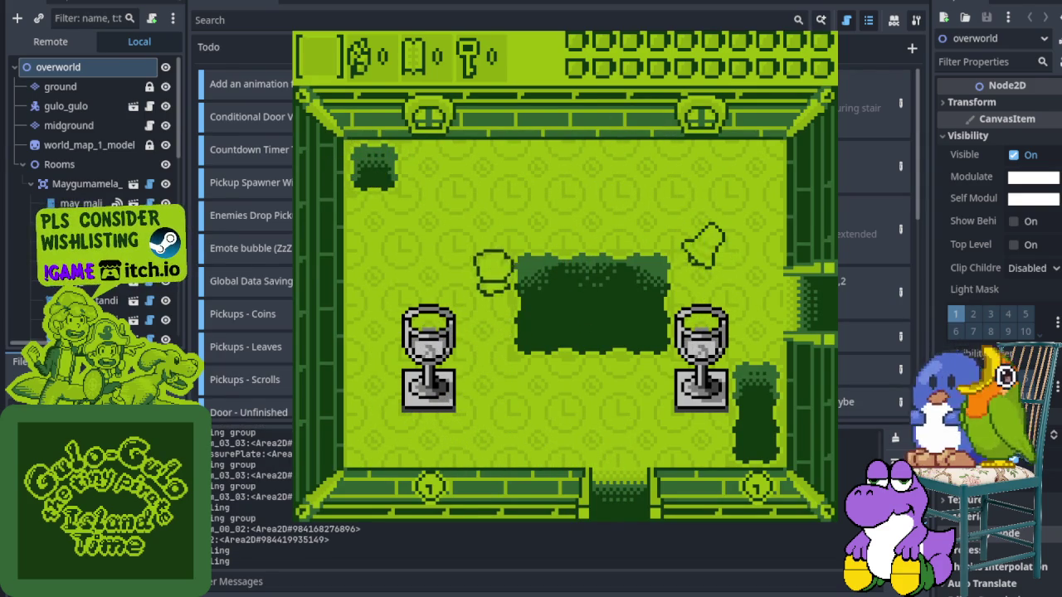
key(Right)
key(Down)
key(Right)
key(Right)
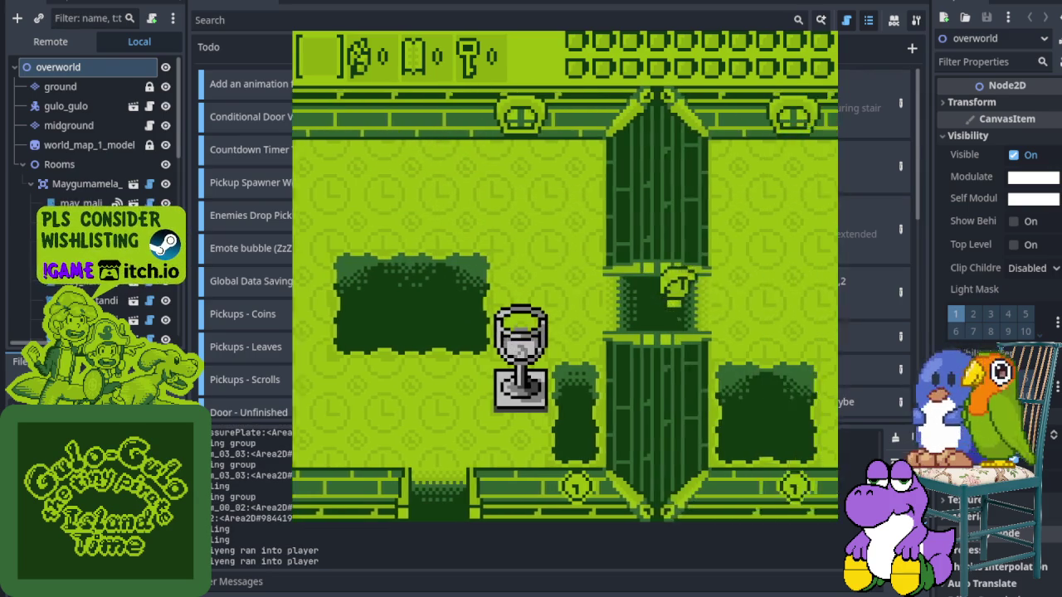
Exit through the right and bottom doorways into the hedge room
key(Down)
key(Down)
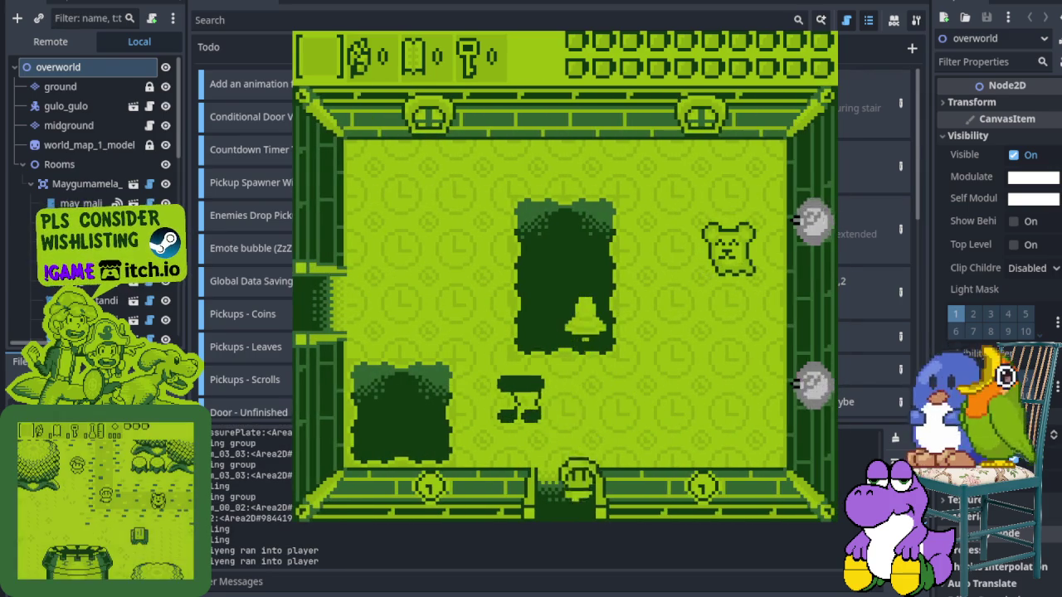
key(Right)
key(Down)
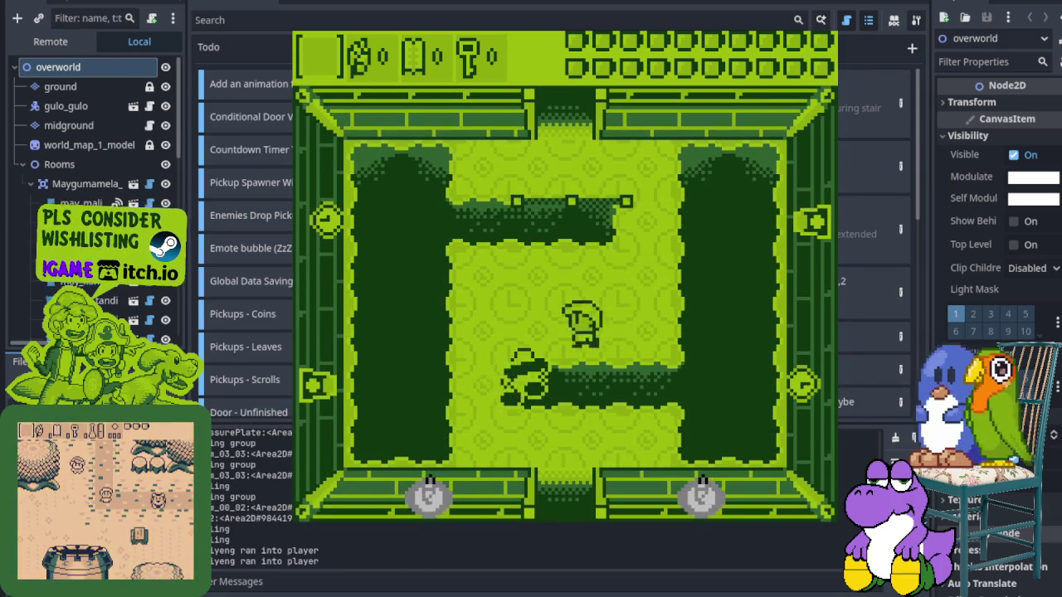
key(Up)
key(Left)
key(Down)
Reach the upper-middle platform, then exit through the bottom doorway to the room below
key(Left)
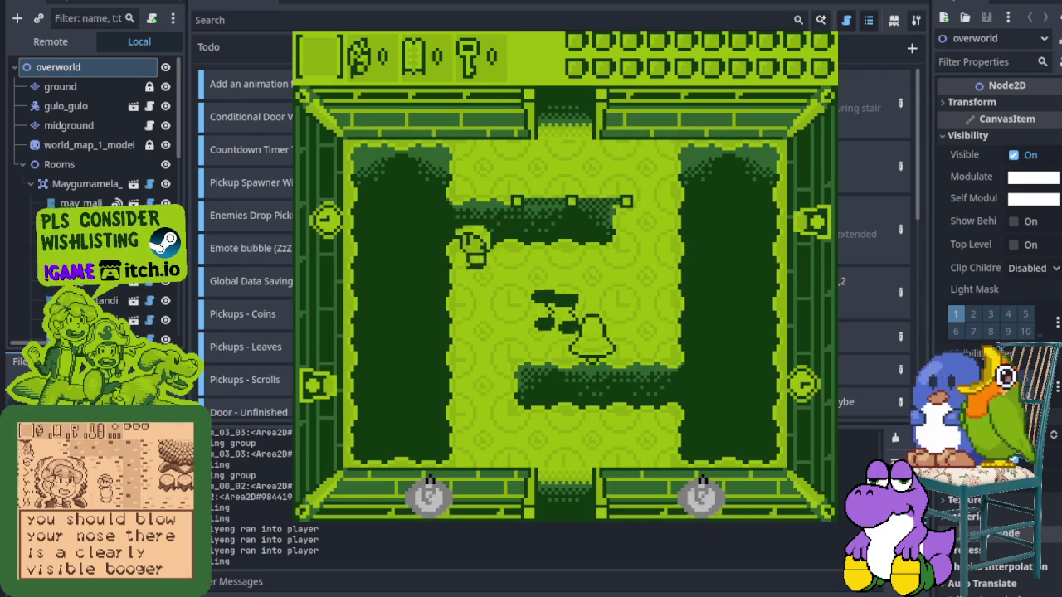
key(Up)
key(Right)
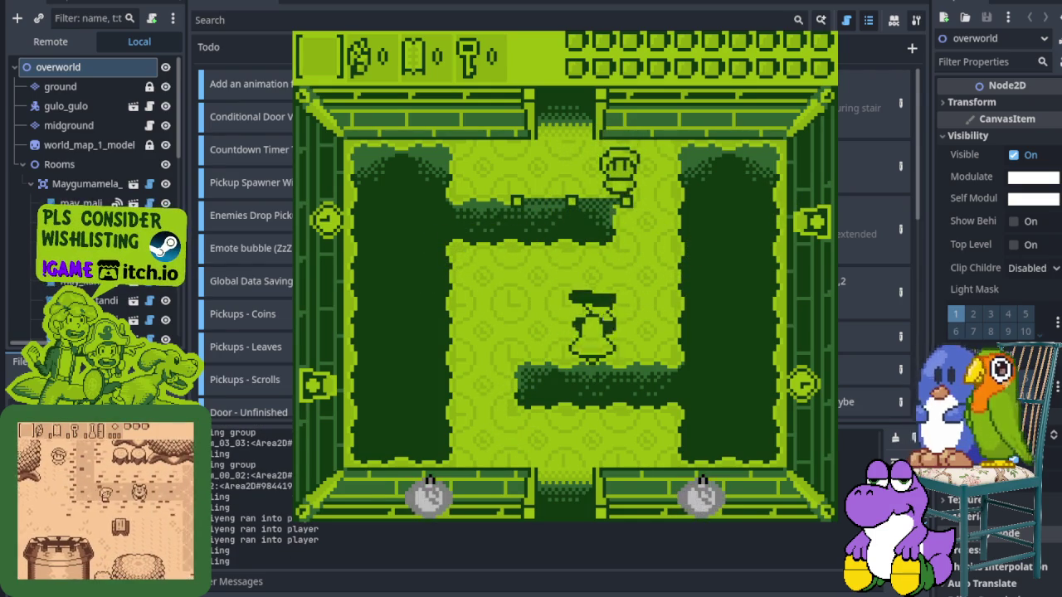
key(Down)
key(Left)
key(Down)
key(Right)
key(Down)
key(Down)
key(Down)
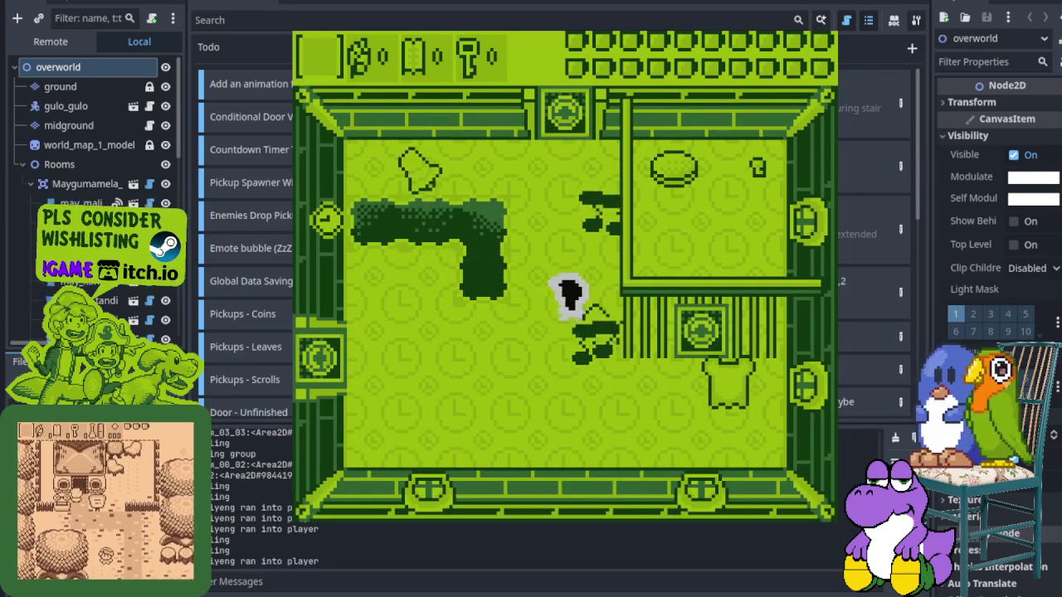
Walk along the dark shrubs and top wall, then attack the enemy until it vanishes
key(Left)
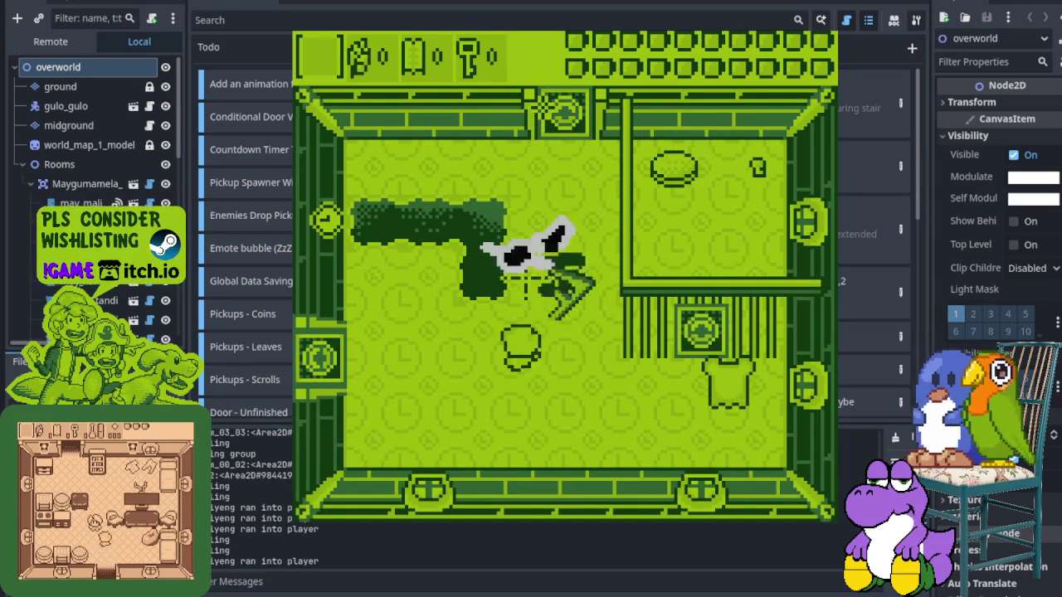
key(Up)
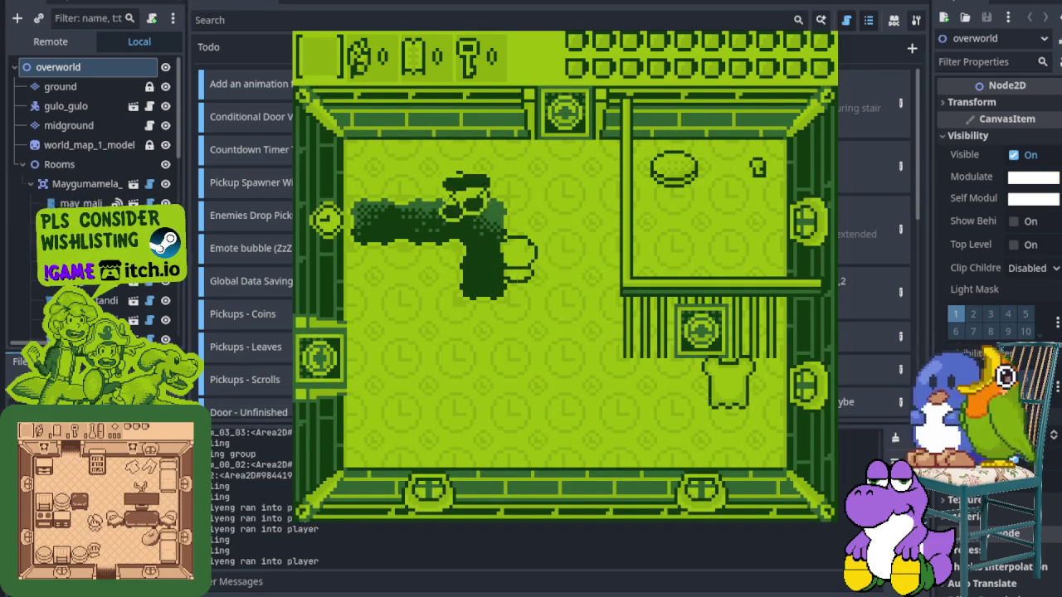
key(Left)
key(Right)
key(Up)
key(Right)
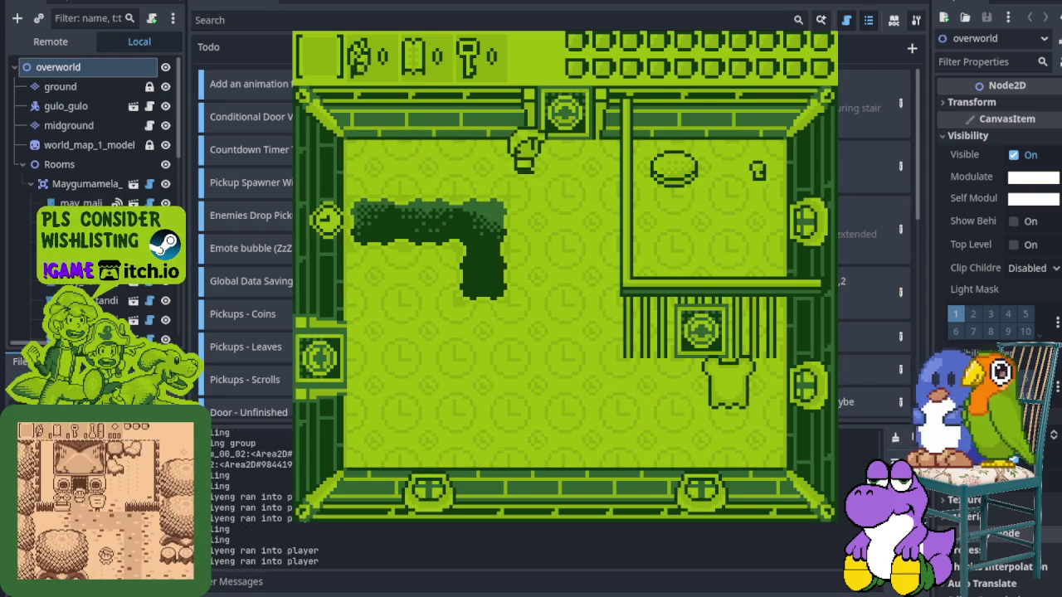
key(Right)
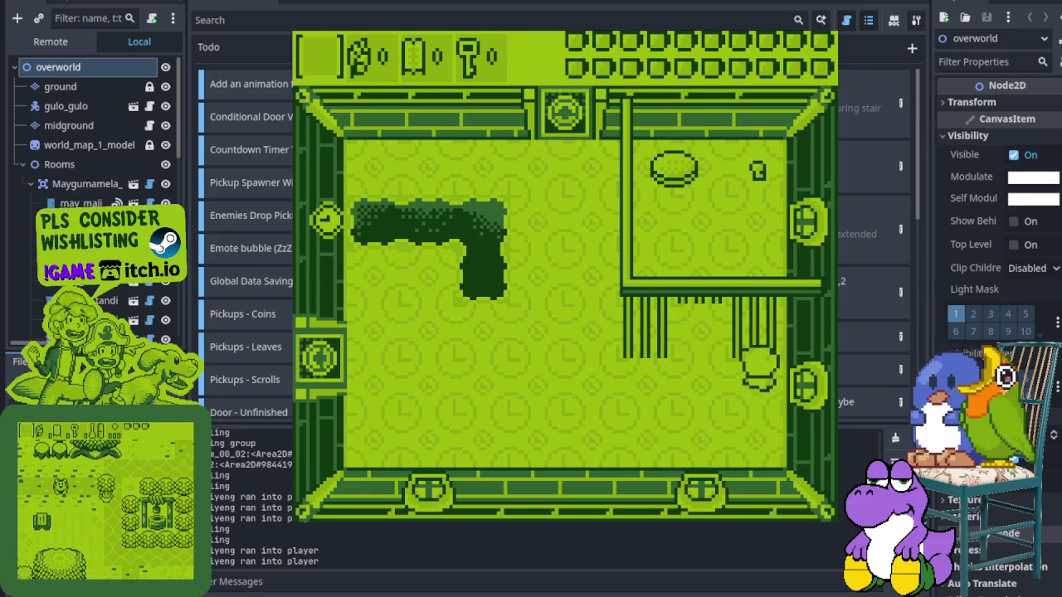
Pick up the key in the walled corner and exit through the left doorway
key(Up)
key(Left)
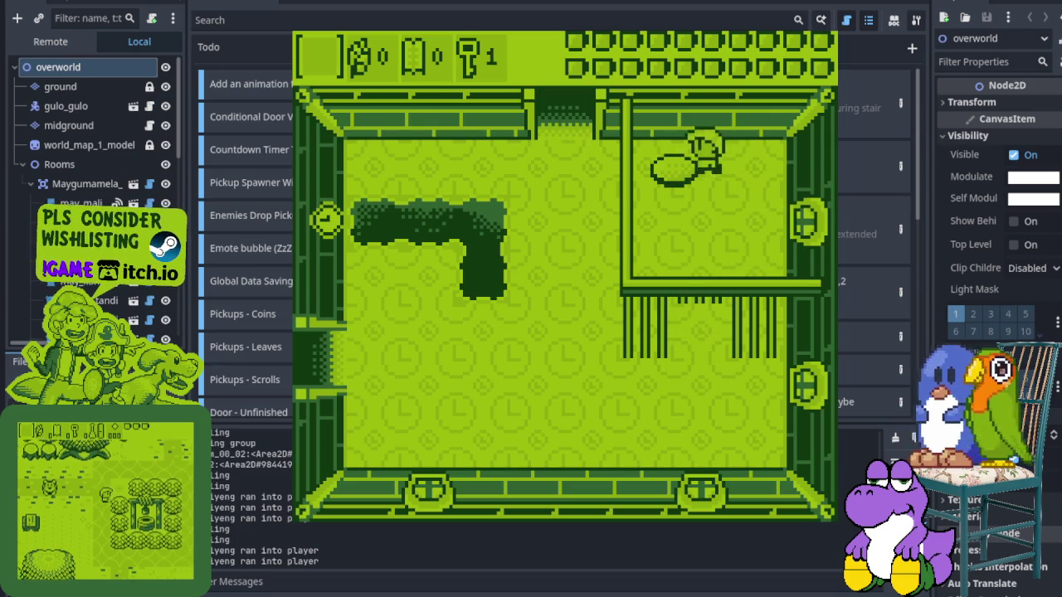
key(Down)
key(Left)
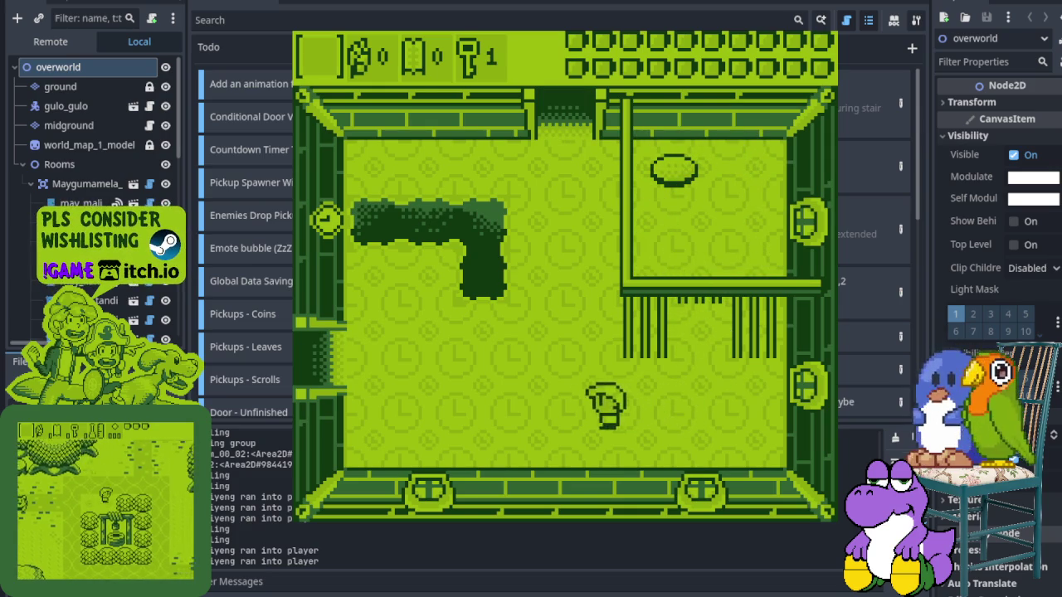
key(Up)
key(Left)
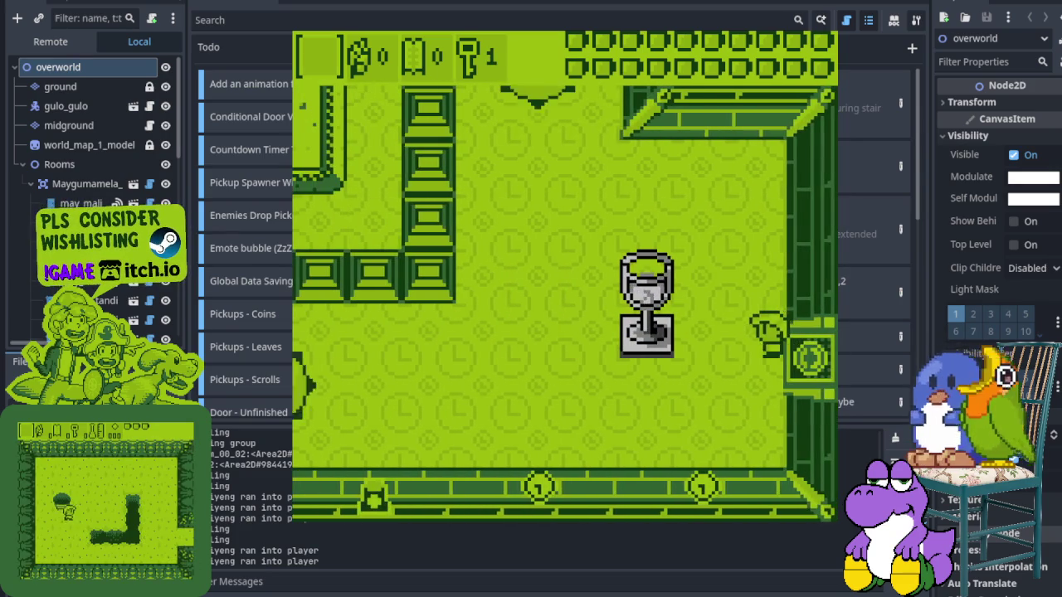
Slash through the next room heading left and take the left-wall doorway
key(Left)
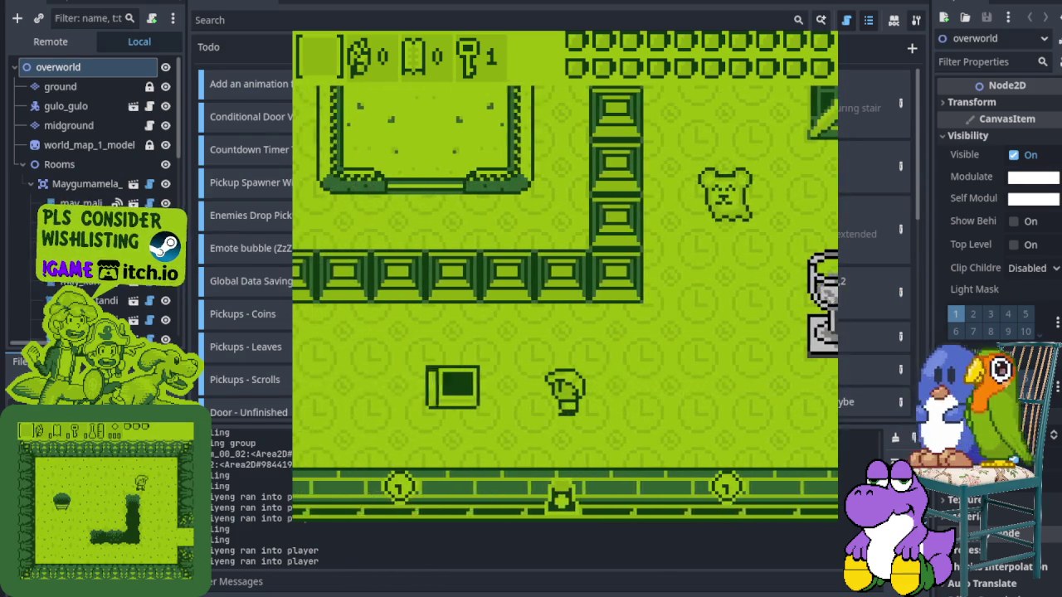
key(Left)
key(Up)
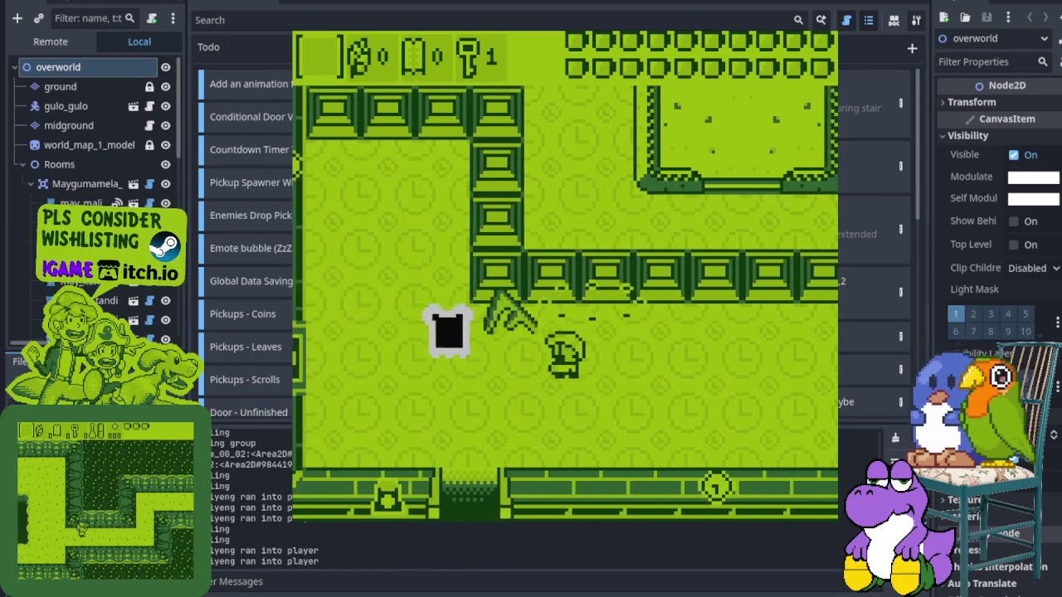
key(Left)
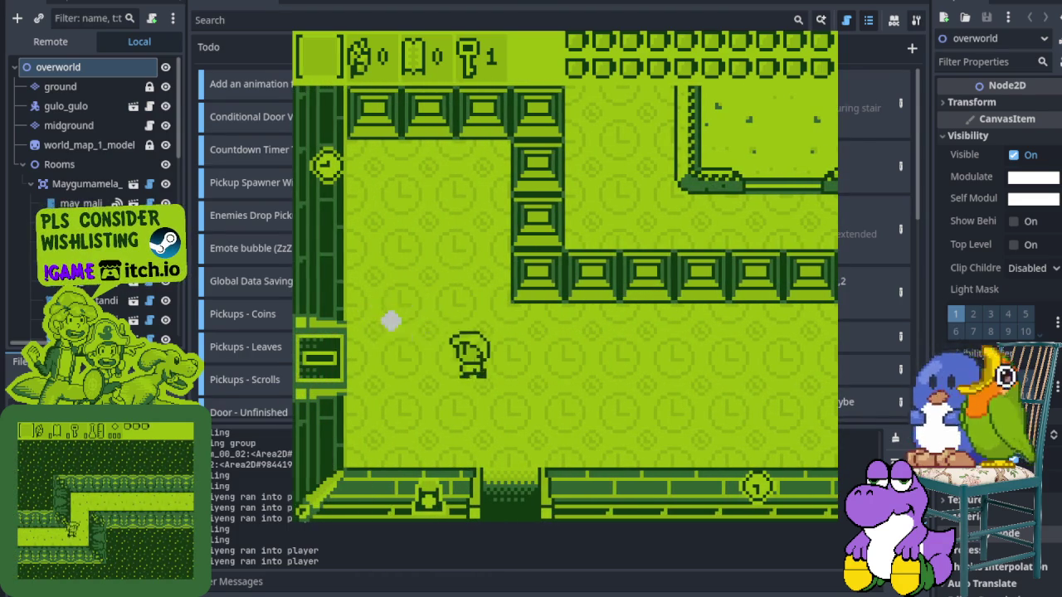
key(Left)
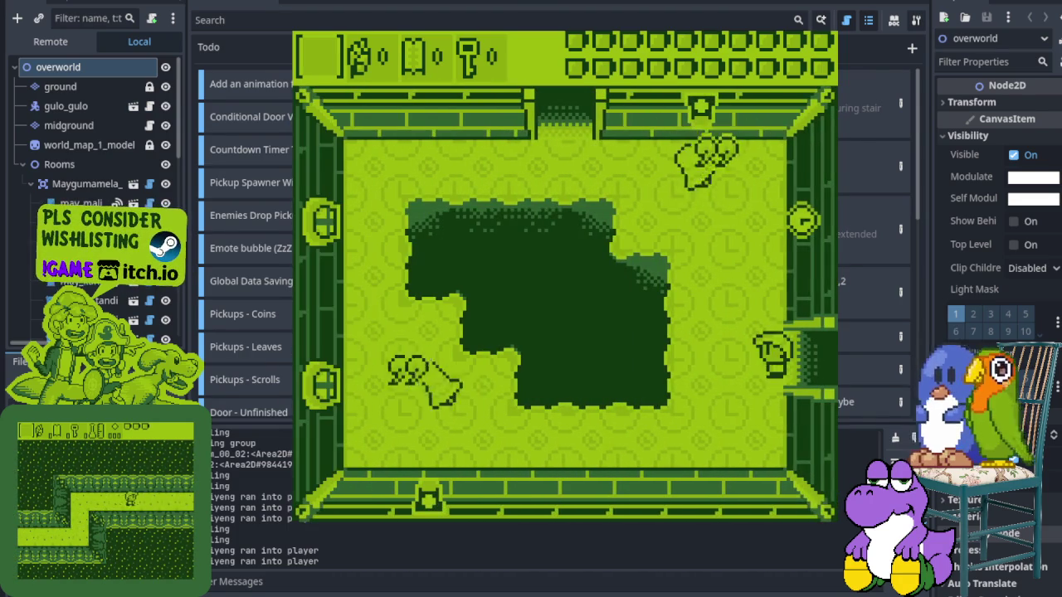
Clear the enemy in the upper-left area and go up into the goblet room
key(Left)
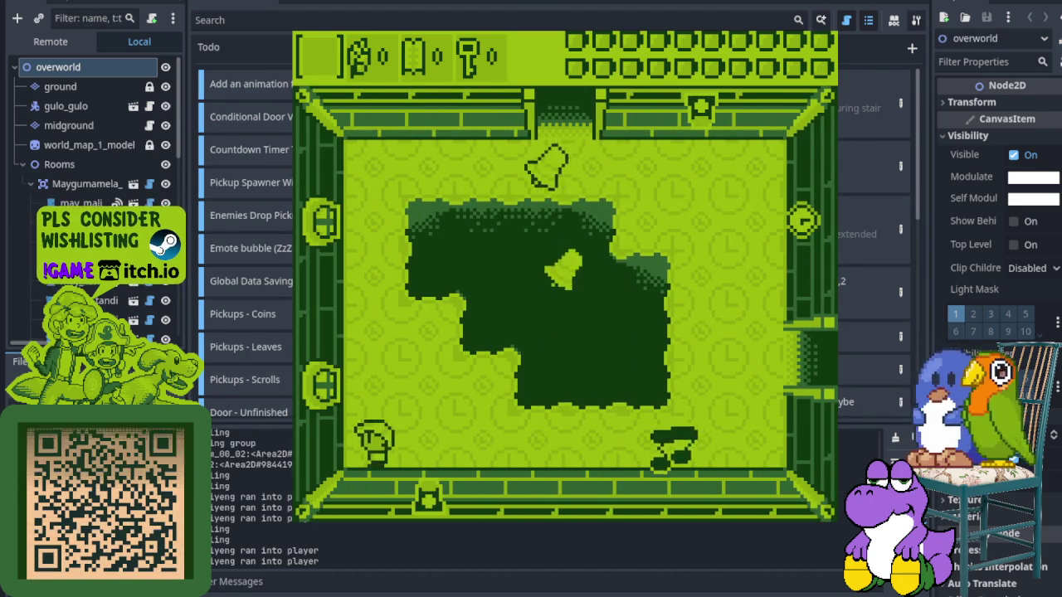
key(Up)
key(Right)
key(Up)
key(Right)
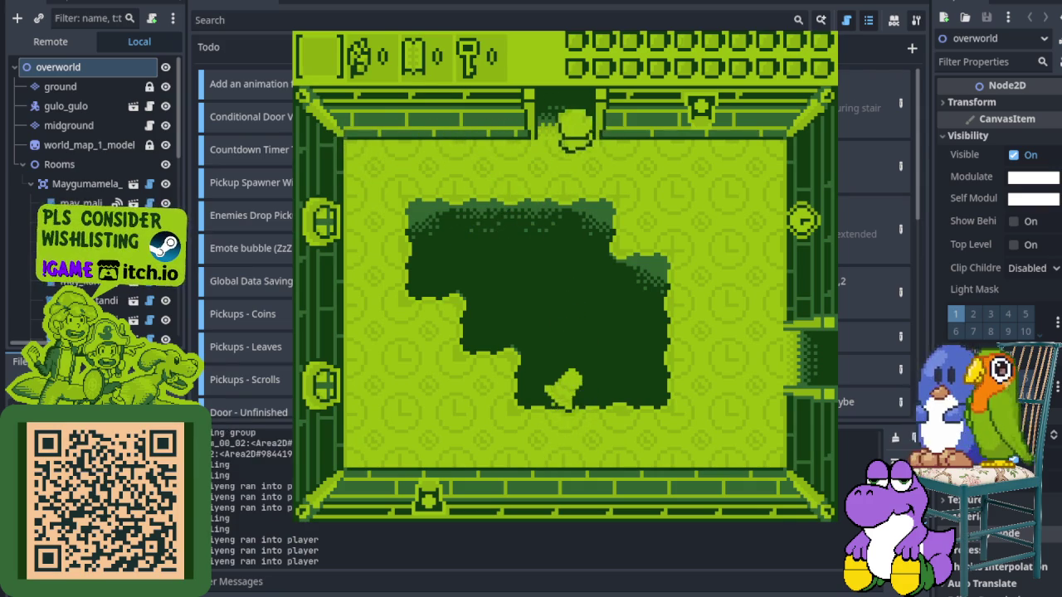
key(Up)
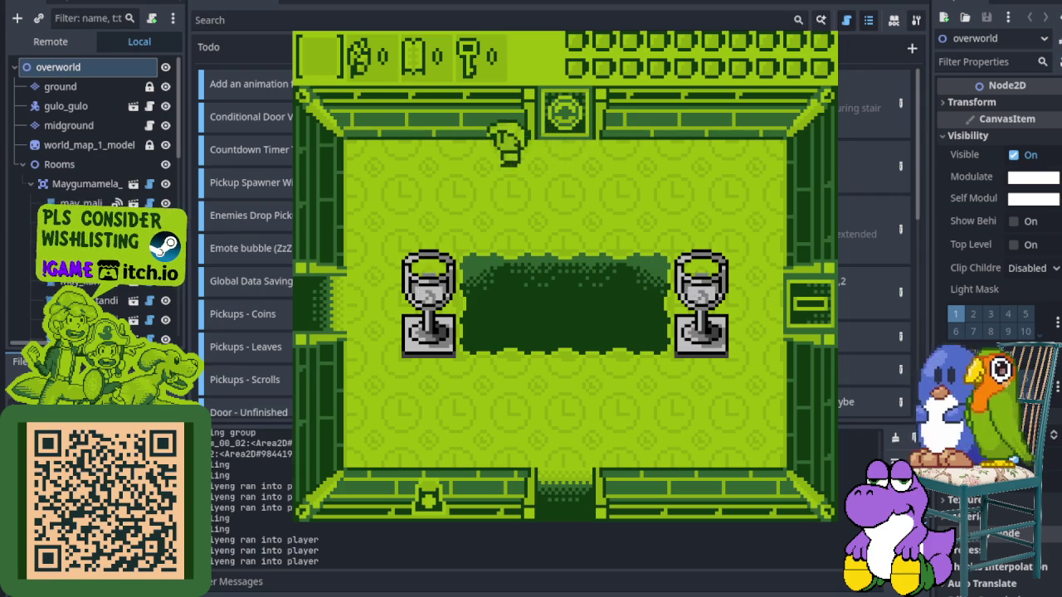
Defeat the bear in the left room to open the doors, then enter the pit room
key(Left)
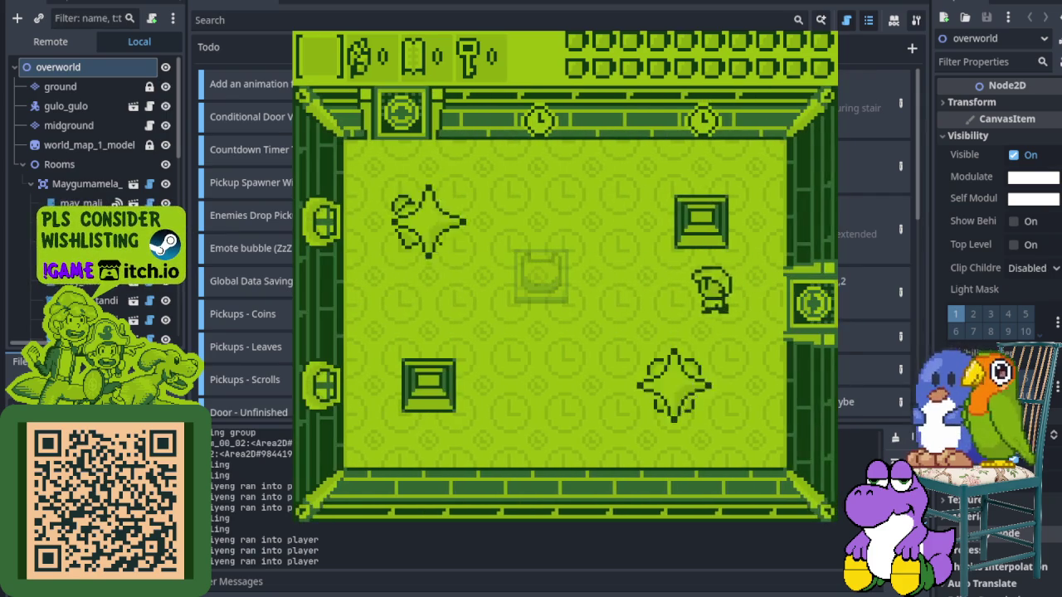
key(Down)
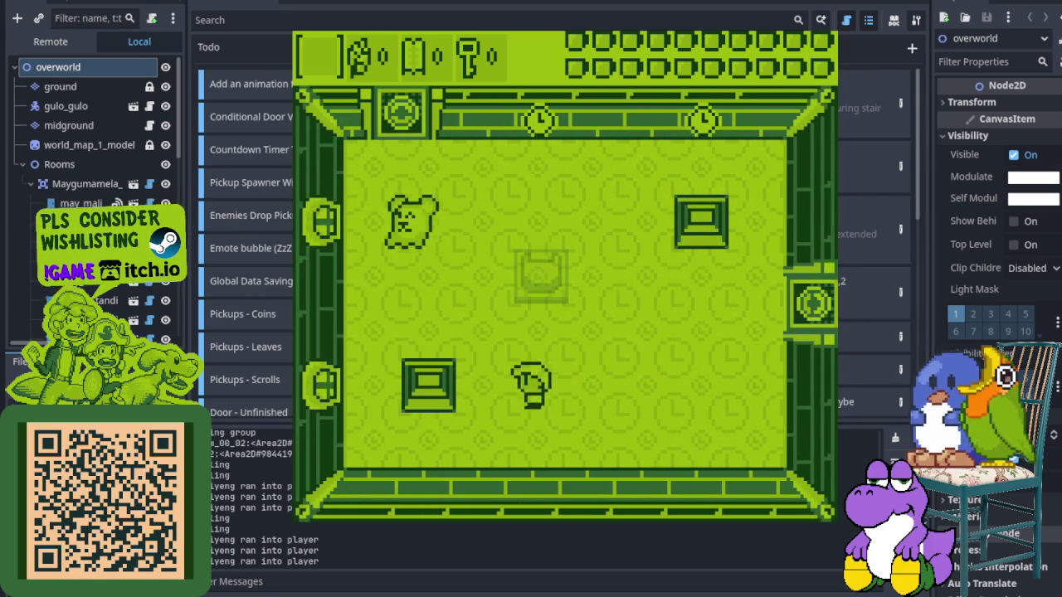
key(Up)
key(z)
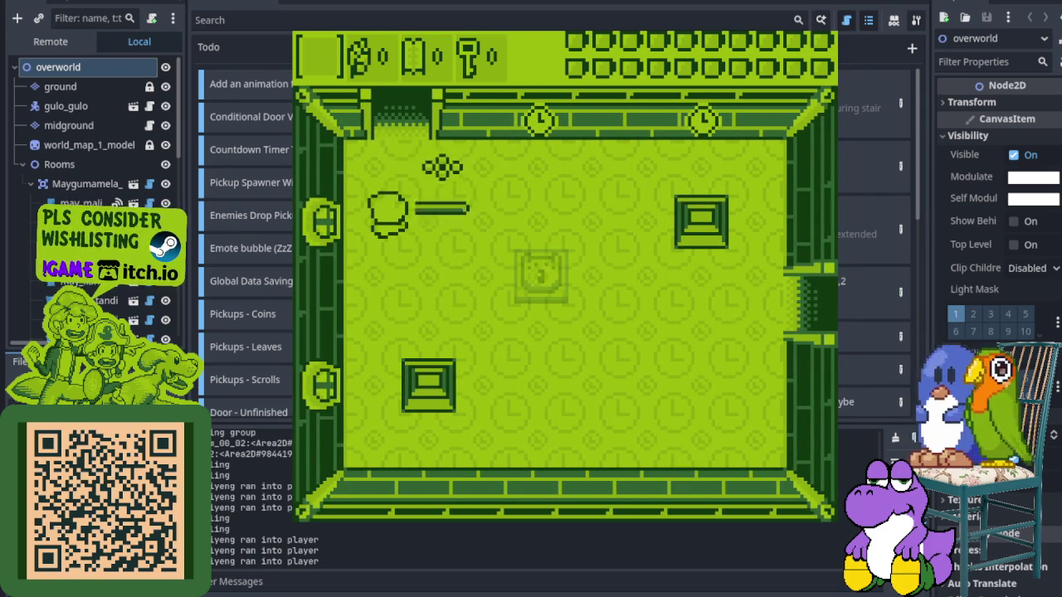
key(Up)
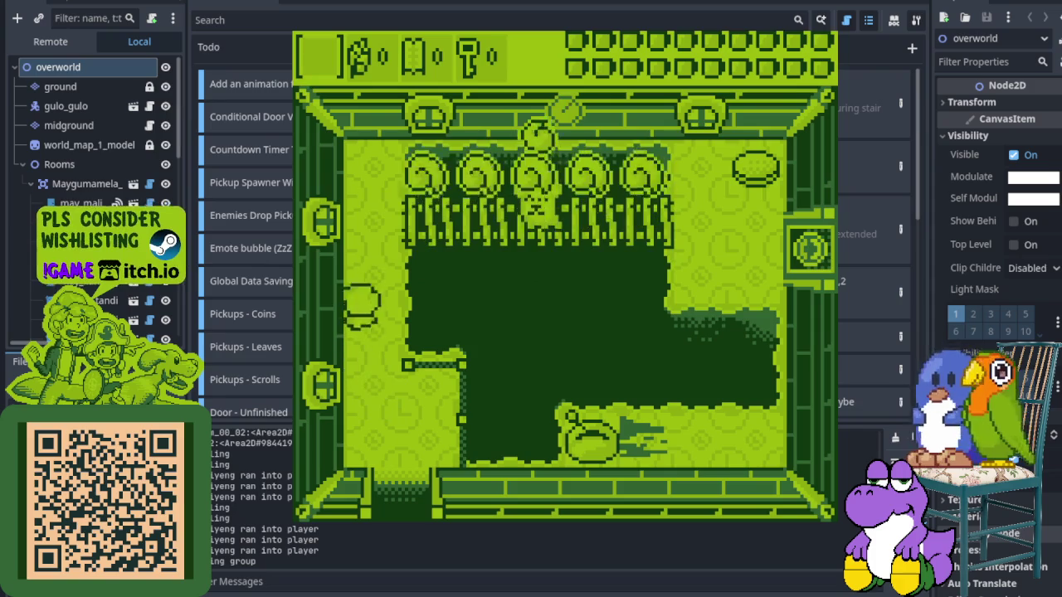
Cross the pit room, climb the ladder and enter the bell chamber on the right
key(Right)
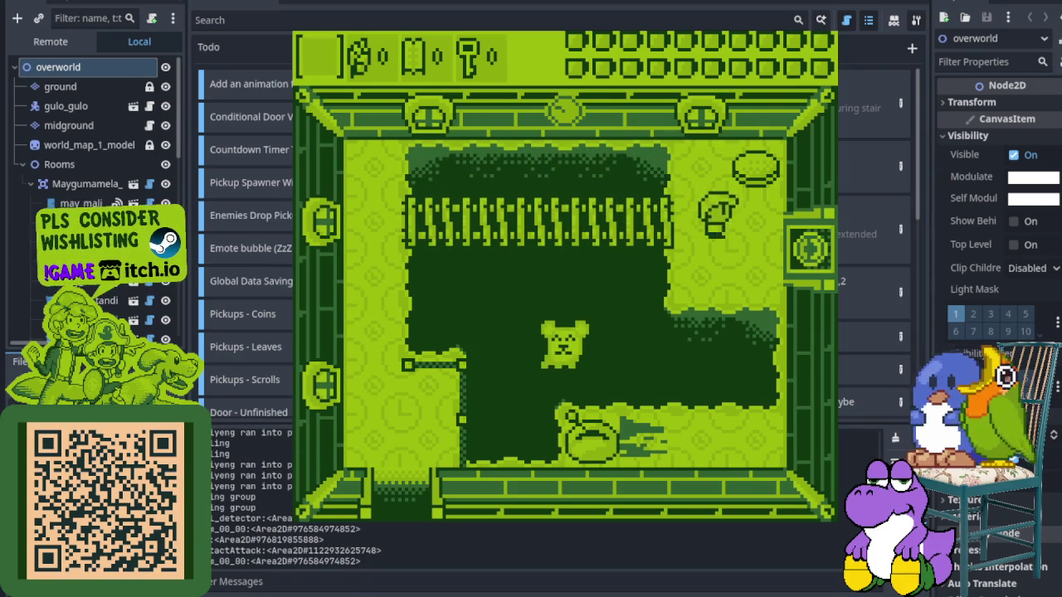
key(Down)
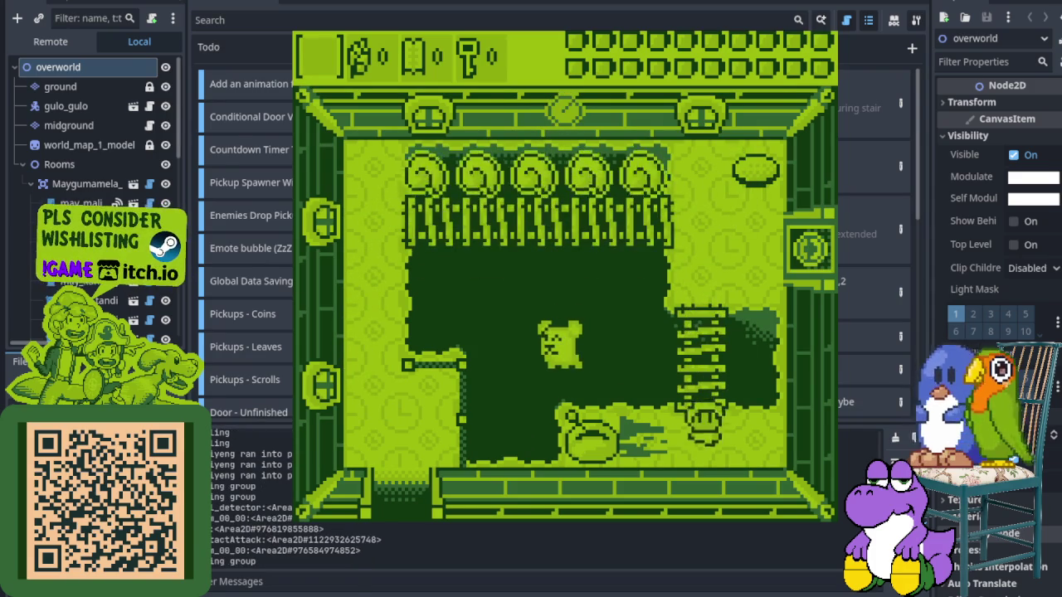
key(Left)
key(Right)
key(Up)
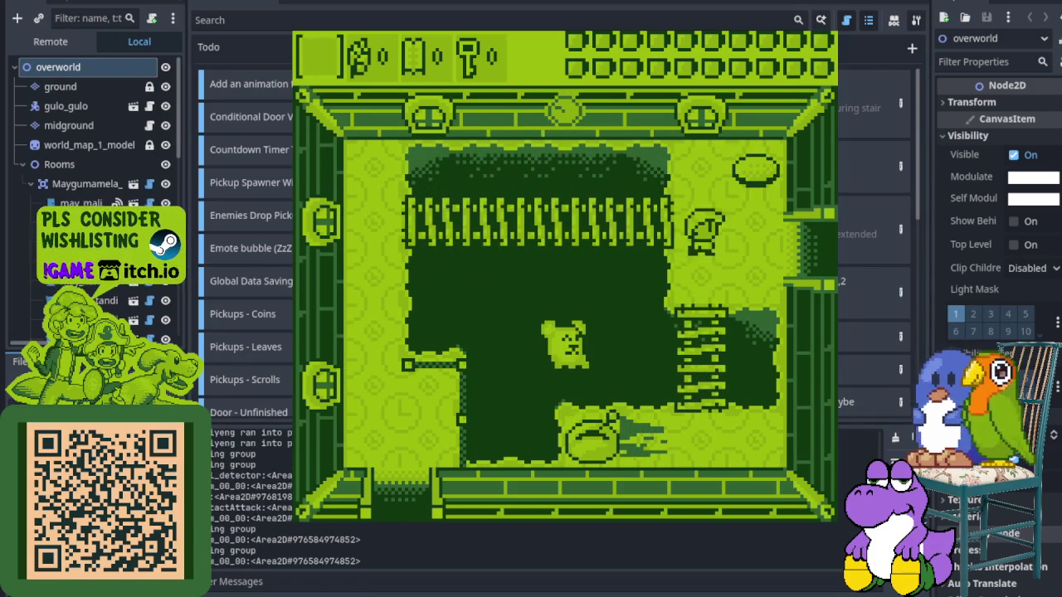
key(Right)
key(Down)
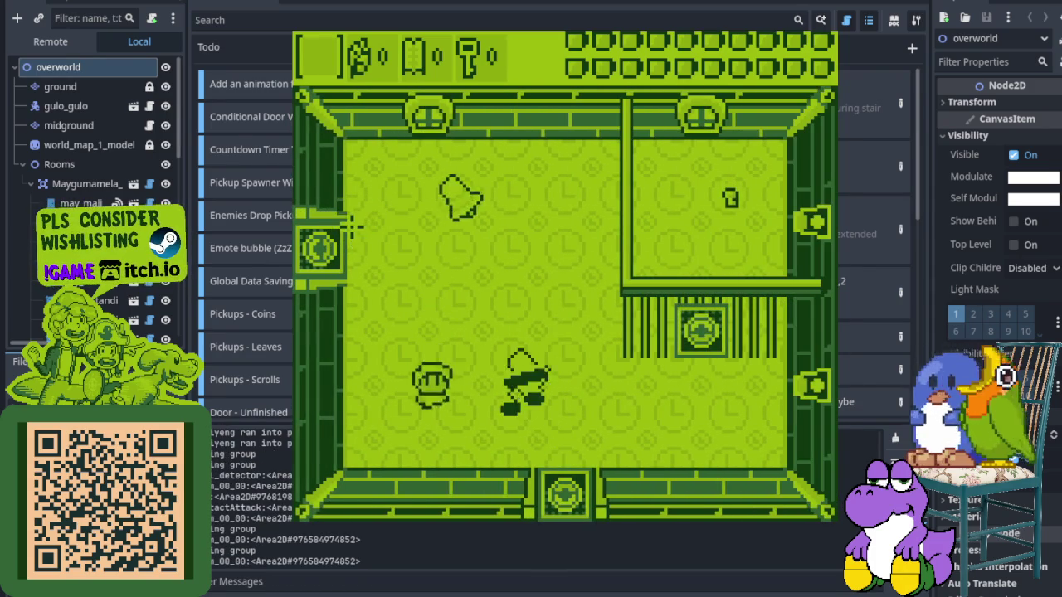